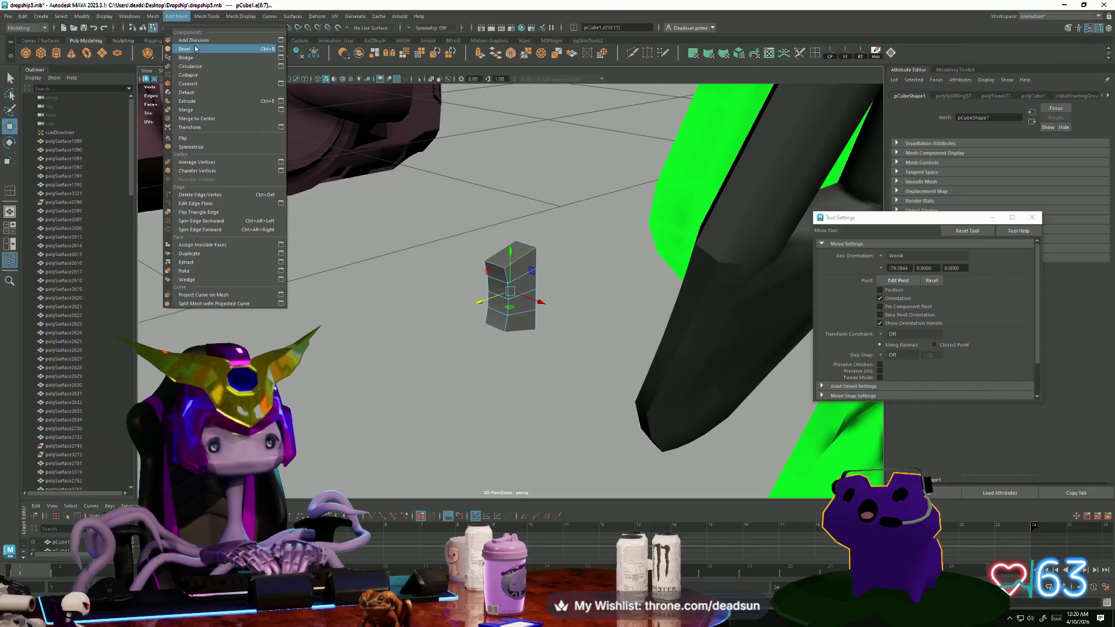
Bevel the small block's edges at a width of 0.2520.
{"action": "mouse_move", "coordinate": [206, 21]}
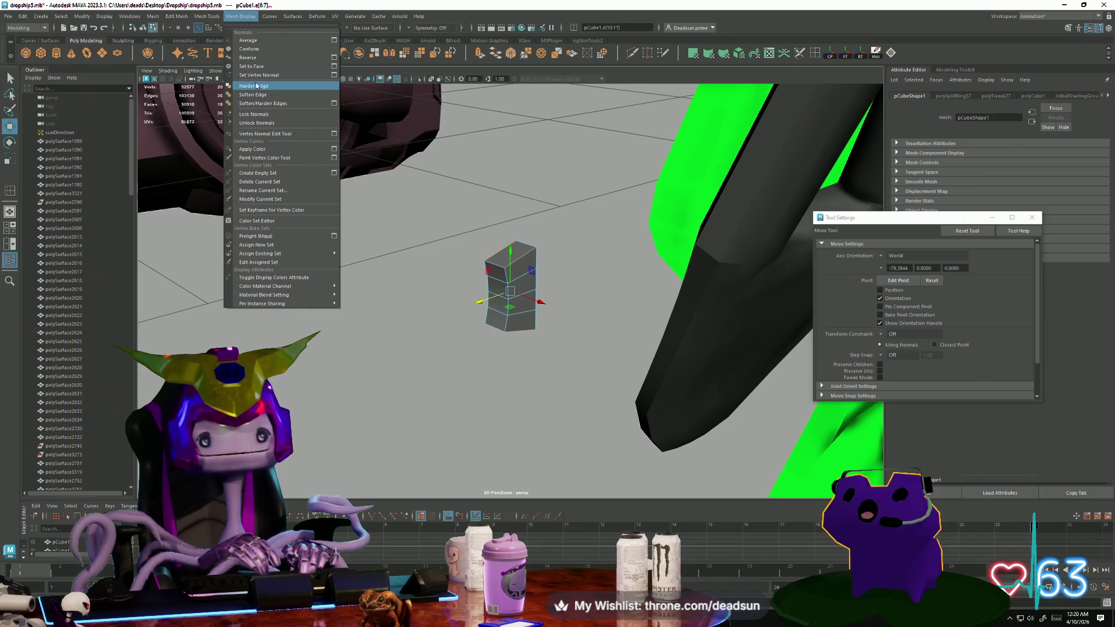
{"action": "mouse_move", "coordinate": [152, 19]}
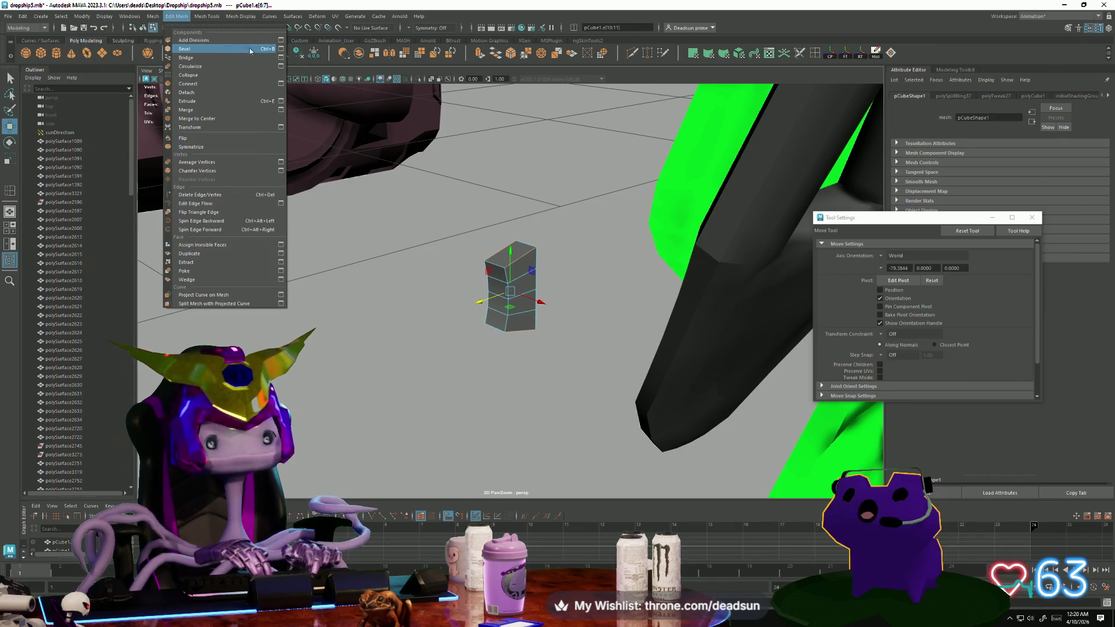
{"action": "left_click", "coordinate": [279, 51]}
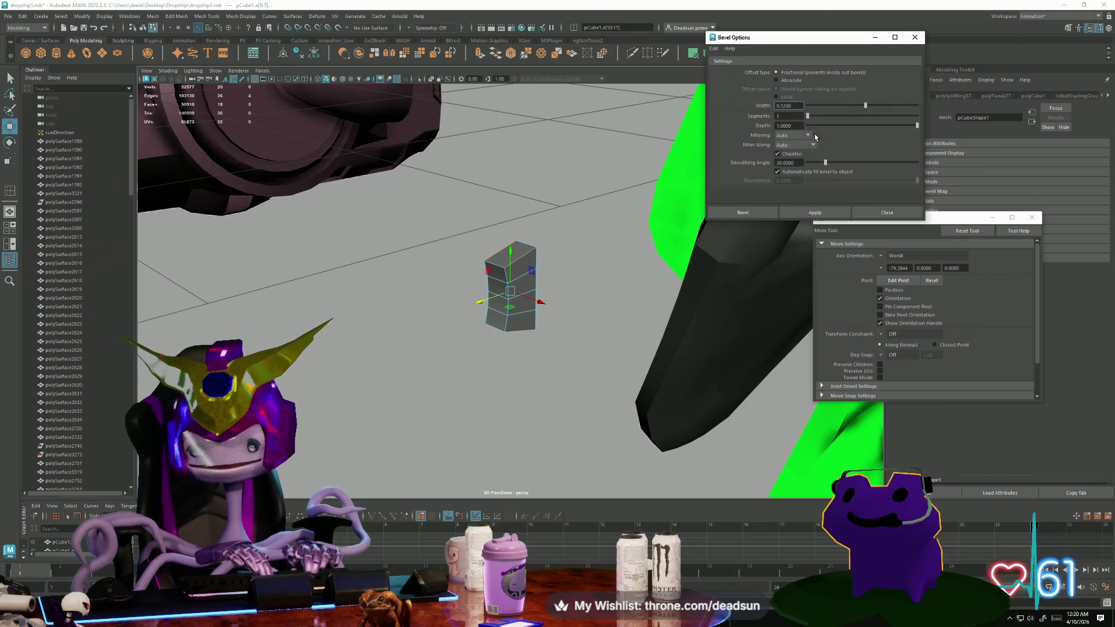
{"action": "left_click", "coordinate": [801, 213]}
{"action": "left_click_drag", "start_coordinate": [536, 268], "coordinate": [588, 223], "text": "alt"}
{"action": "key", "text": "ctrl+z"}
{"action": "left_click", "coordinate": [856, 105]}
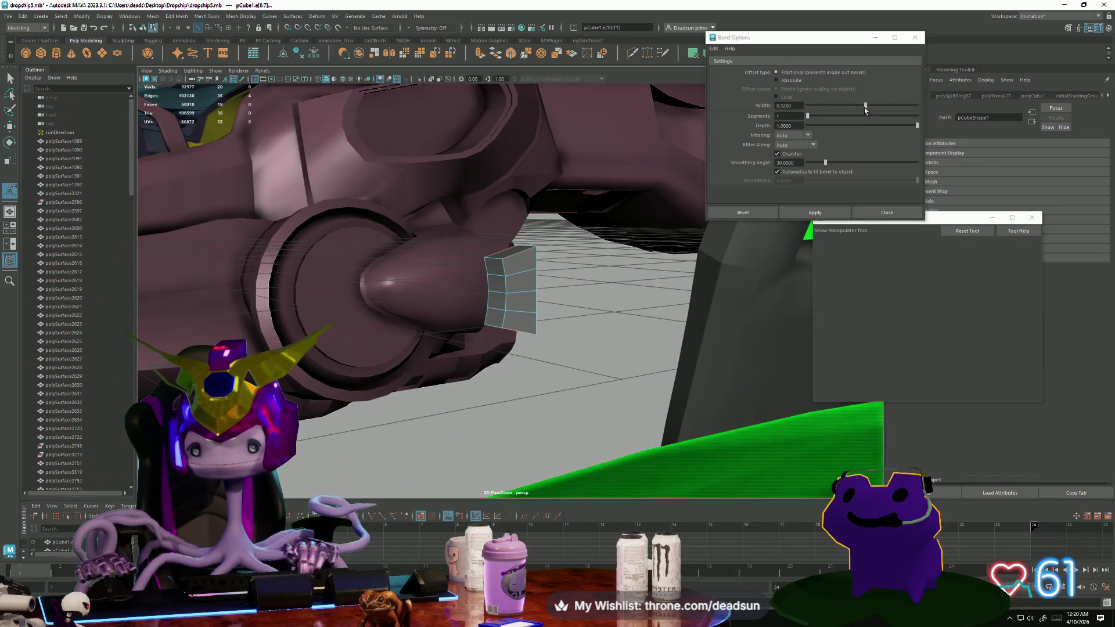
{"action": "left_click", "coordinate": [815, 213]}
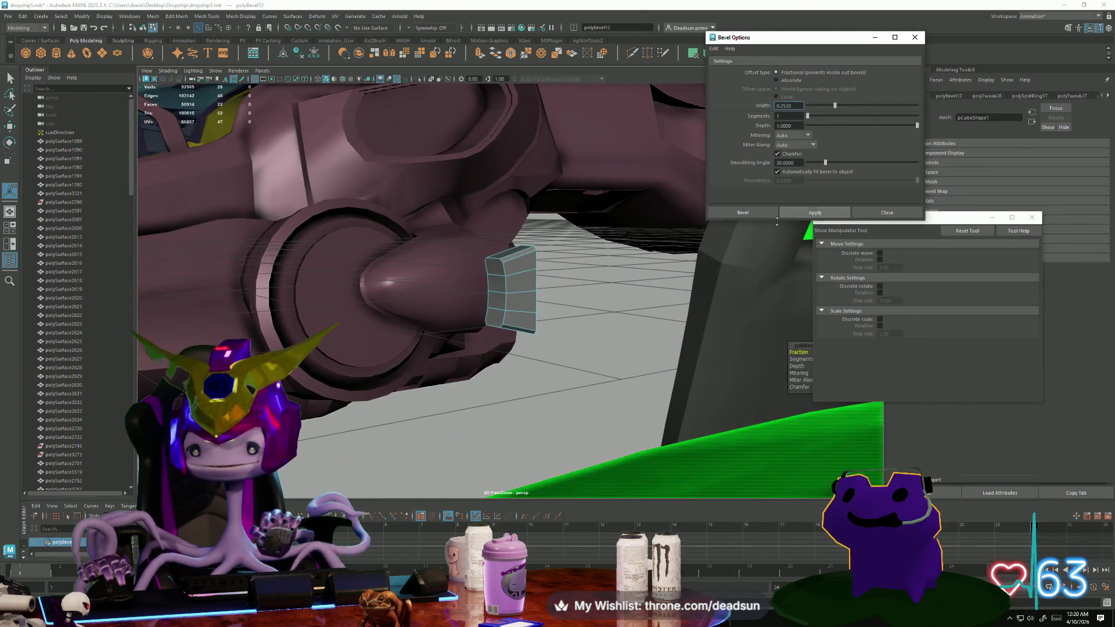
{"action": "left_click_drag", "start_coordinate": [569, 273], "coordinate": [518, 286], "text": "alt"}
{"action": "scroll", "coordinate": [519, 286], "scroll_direction": "up", "scroll_amount": 4}
Select the block's front column of faces and extrude them outward.
{"action": "key", "text": "F11"}
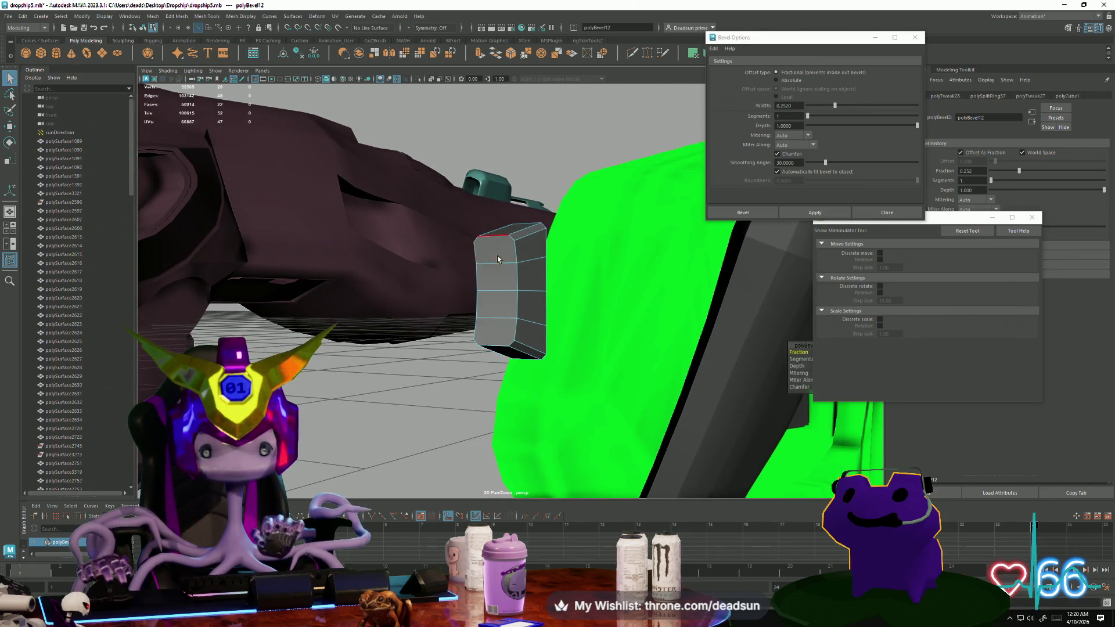
{"action": "key", "text": "q"}
{"action": "left_click_drag", "start_coordinate": [494, 241], "coordinate": [497, 276]}
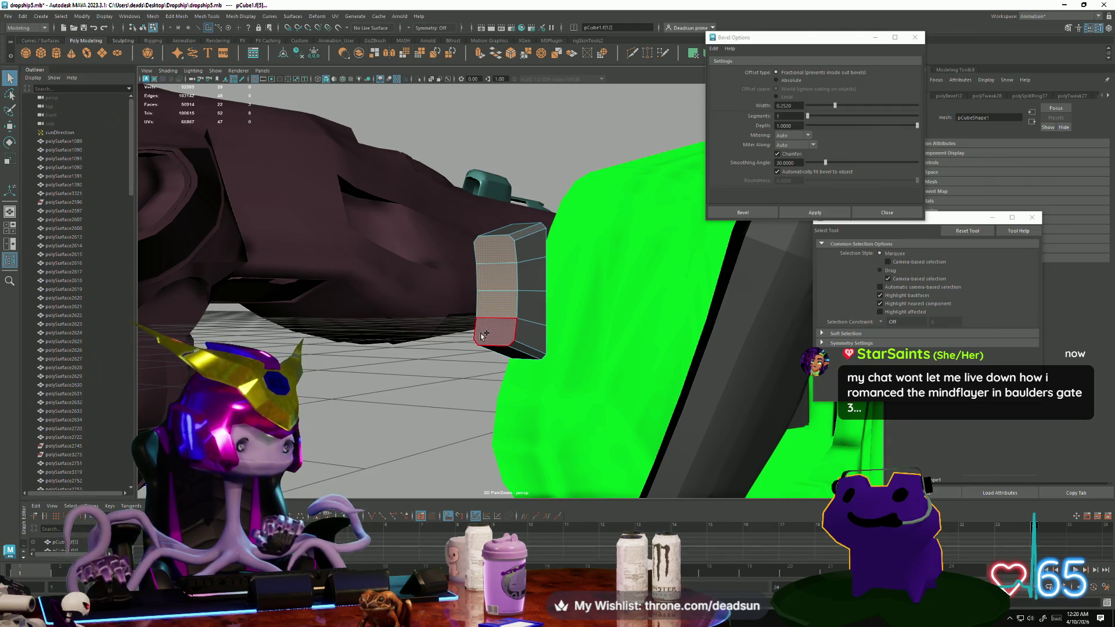
{"action": "left_click", "coordinate": [481, 336], "text": "shift"}
{"action": "left_click_drag", "start_coordinate": [481, 335], "coordinate": [460, 264], "text": "alt"}
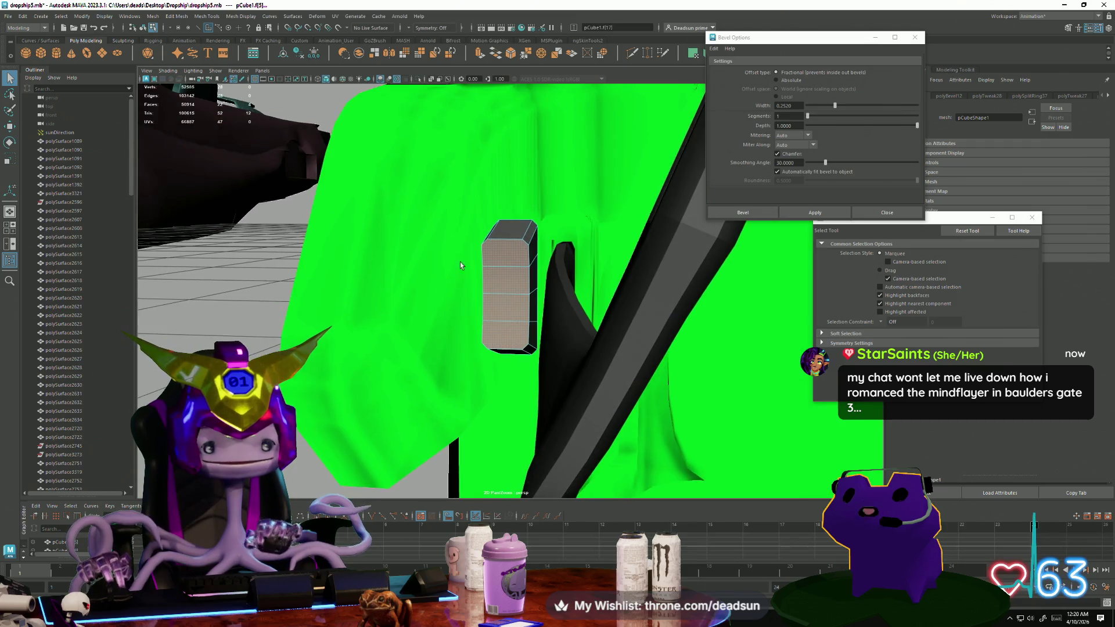
{"action": "left_click", "coordinate": [478, 54]}
{"action": "mouse_move", "coordinate": [372, 325]}
{"action": "left_mouse_down", "text": "alt"}
{"action": "mouse_move", "coordinate": [500, 316]}
{"action": "mouse_move", "coordinate": [453, 319]}
{"action": "left_mouse_up", "text": "alt"}
Scale the extruded front faces inward, then clear the selection.
{"action": "key", "text": "r"}
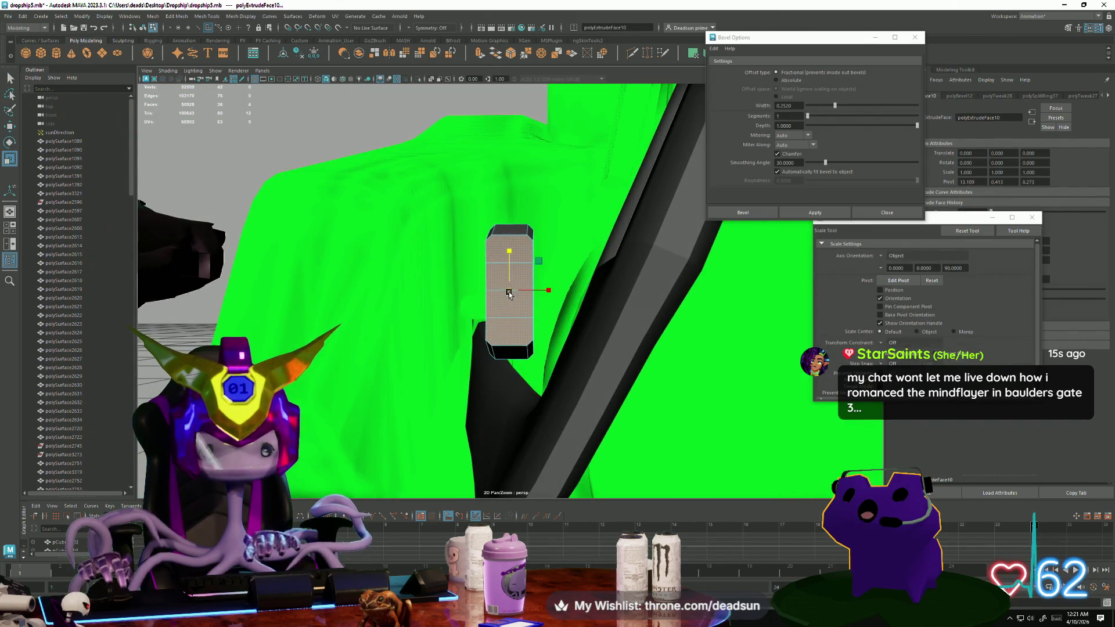
{"action": "mouse_move", "coordinate": [507, 292]}
{"action": "left_mouse_down"}
{"action": "mouse_move", "coordinate": [543, 291]}
{"action": "mouse_move", "coordinate": [445, 294]}
{"action": "mouse_move", "coordinate": [453, 308]}
{"action": "mouse_move", "coordinate": [439, 321]}
{"action": "mouse_move", "coordinate": [520, 338]}
{"action": "mouse_move", "coordinate": [361, 373]}
{"action": "mouse_move", "coordinate": [451, 331]}
{"action": "mouse_move", "coordinate": [468, 341]}
{"action": "mouse_move", "coordinate": [585, 112]}
{"action": "left_mouse_up"}
{"action": "key", "text": "w"}
{"action": "scroll", "coordinate": [531, 343], "scroll_direction": "up", "scroll_amount": 3}
{"action": "left_click", "coordinate": [531, 343]}
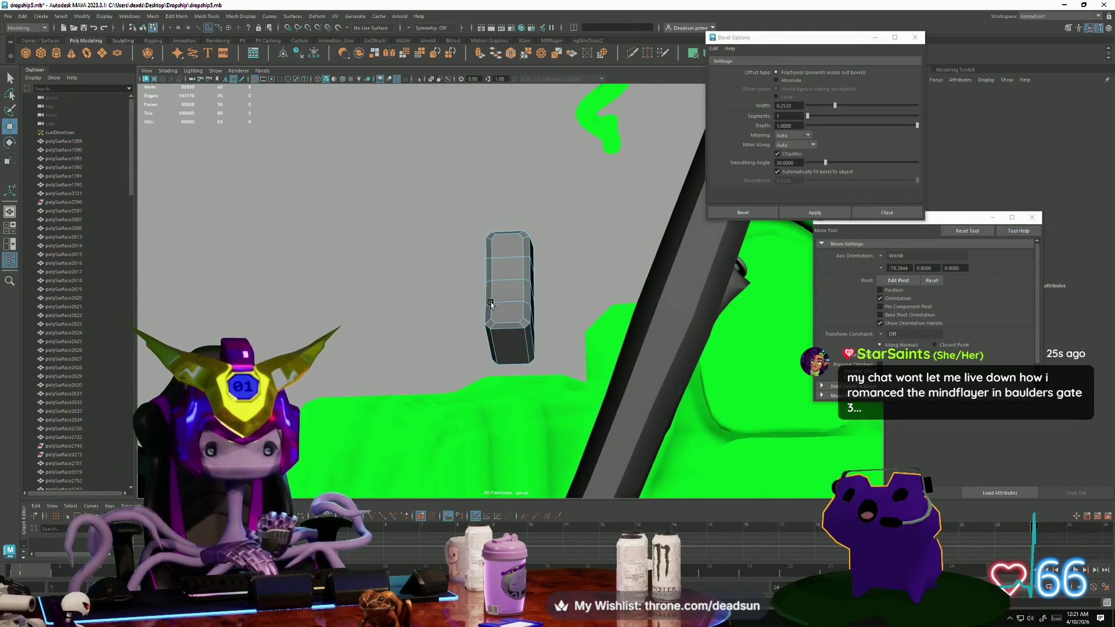
Cut two new edges across the block with Multi-Cut and return to object selection.
{"action": "key", "text": "ctrl+shift+x"}
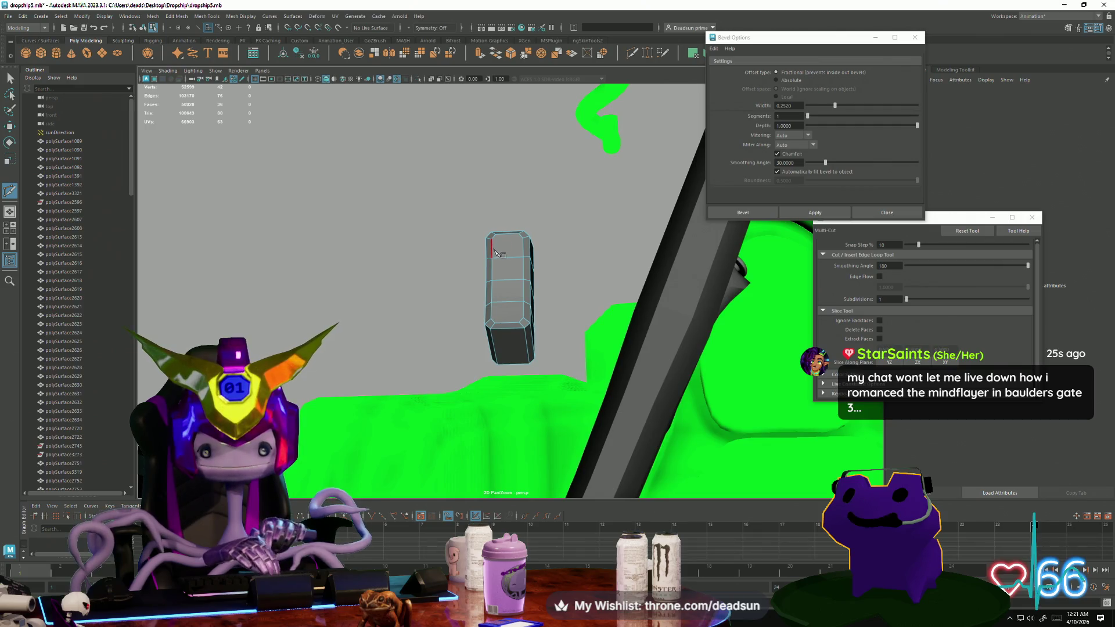
{"action": "key", "text": "Return"}
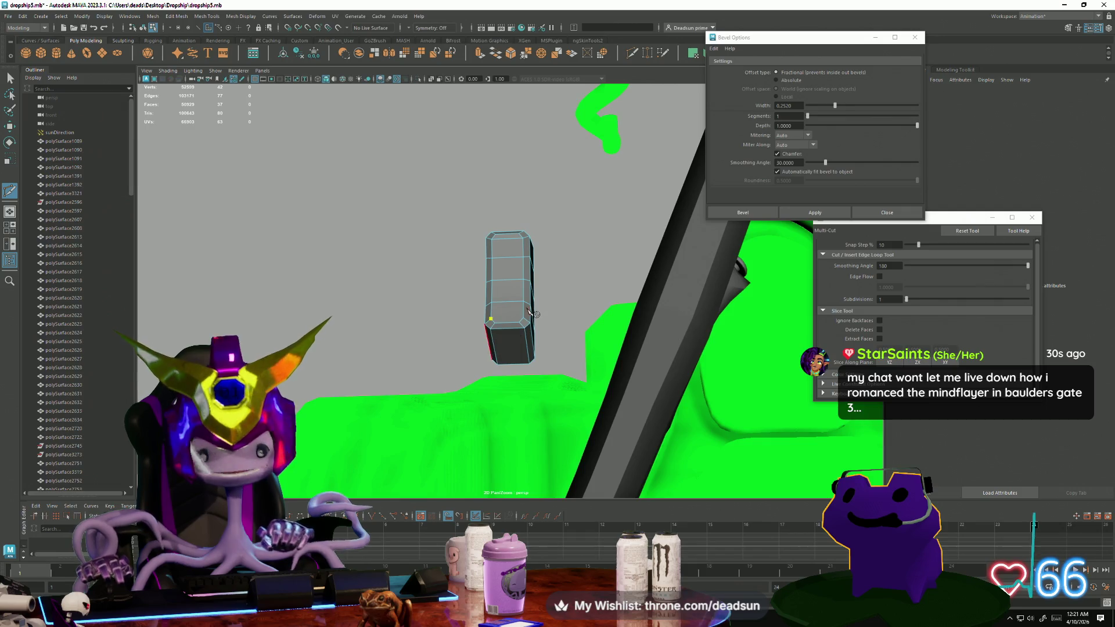
{"action": "left_click", "coordinate": [524, 317]}
{"action": "key", "text": "Return"}
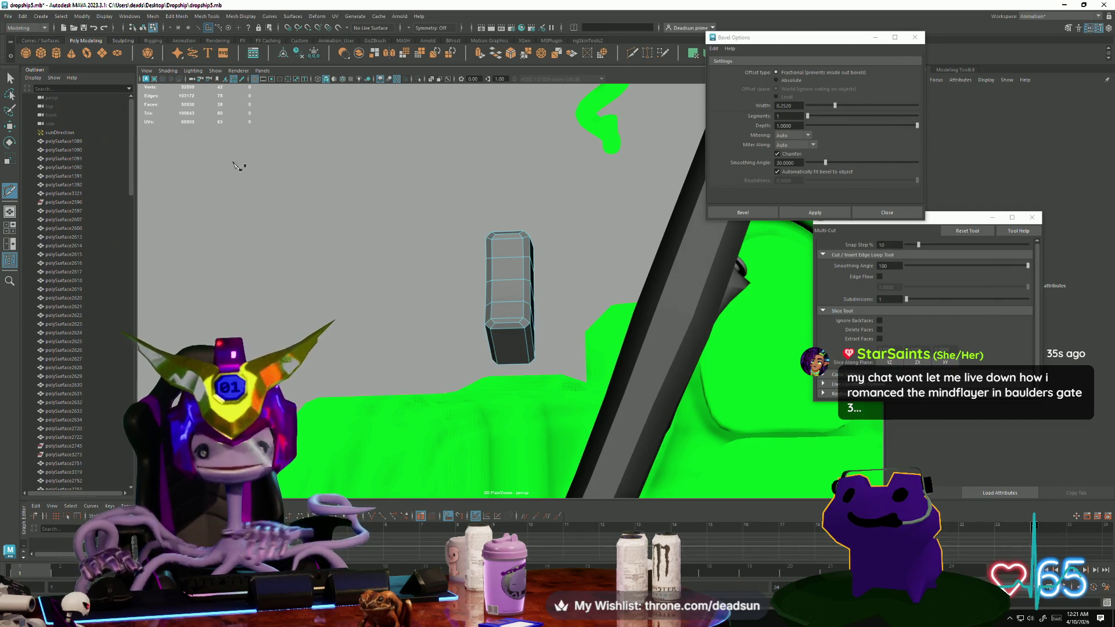
{"action": "key", "text": "q"}
{"action": "mouse_move", "coordinate": [359, 292]}
{"action": "left_mouse_down", "text": "alt"}
{"action": "mouse_move", "coordinate": [291, 298]}
{"action": "mouse_move", "coordinate": [469, 273]}
{"action": "left_mouse_up", "text": "alt"}
{"action": "key", "text": "F8"}
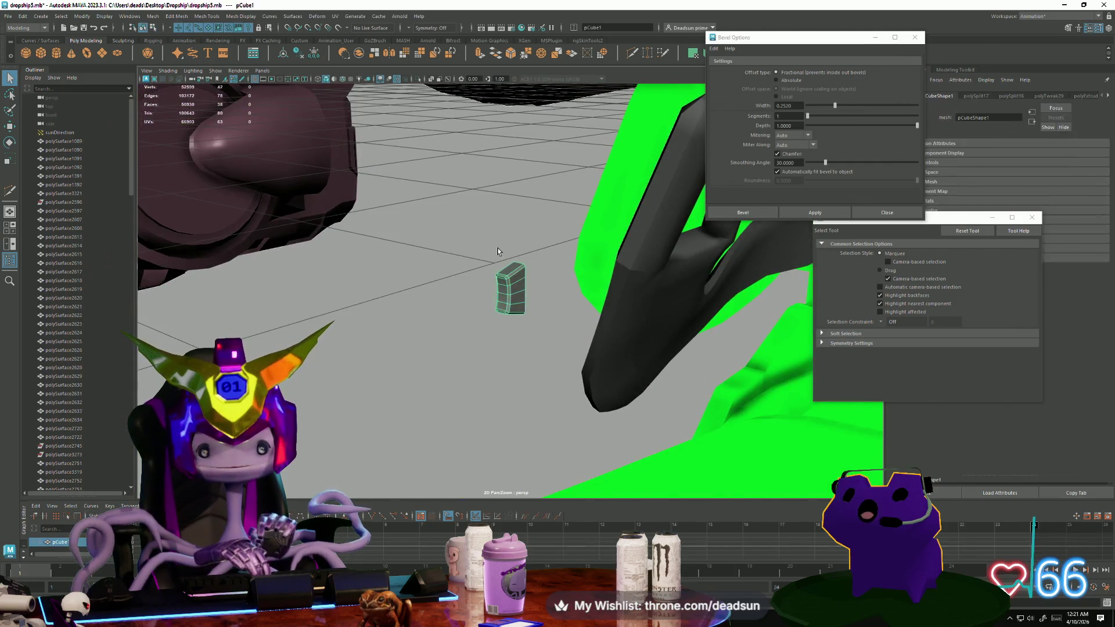
Raise the block up into the armrest's handle opening.
{"action": "mouse_move", "coordinate": [548, 318]}
{"action": "left_mouse_down", "text": "alt"}
{"action": "mouse_move", "coordinate": [409, 370]}
{"action": "mouse_move", "coordinate": [377, 357]}
{"action": "left_mouse_up", "text": "alt"}
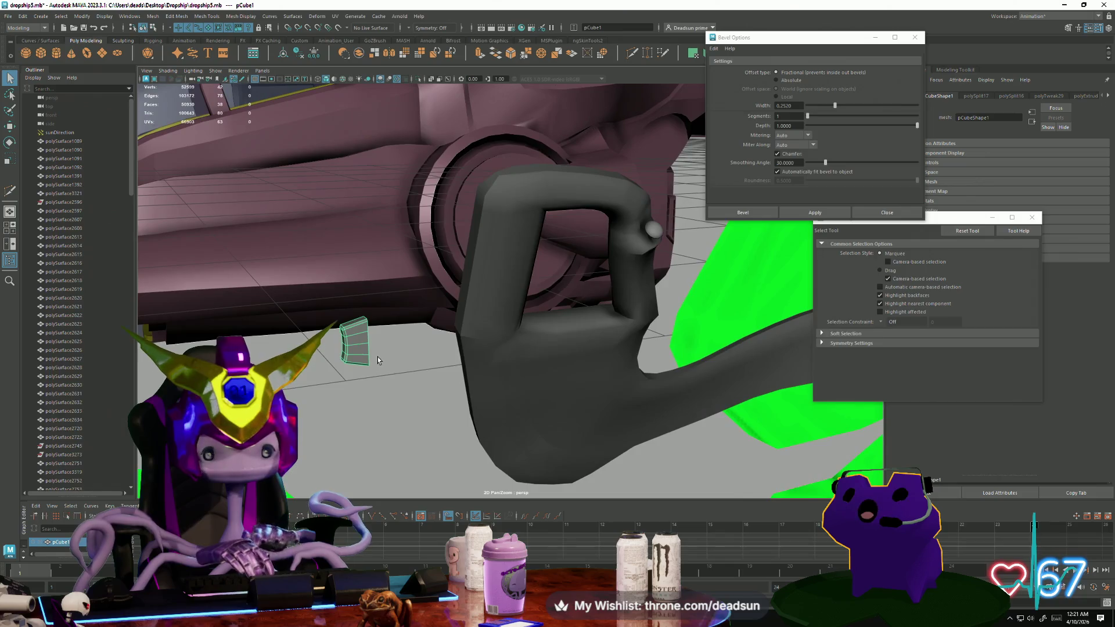
{"action": "key", "text": "w"}
{"action": "key", "text": "r"}
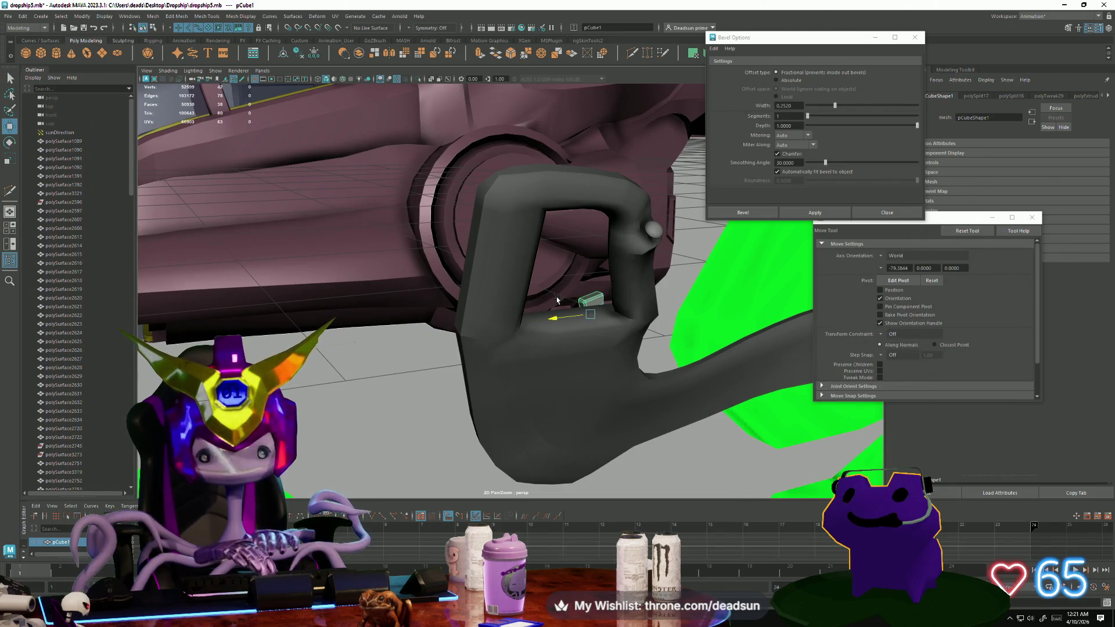
{"action": "left_click_drag", "start_coordinate": [584, 290], "coordinate": [585, 193]}
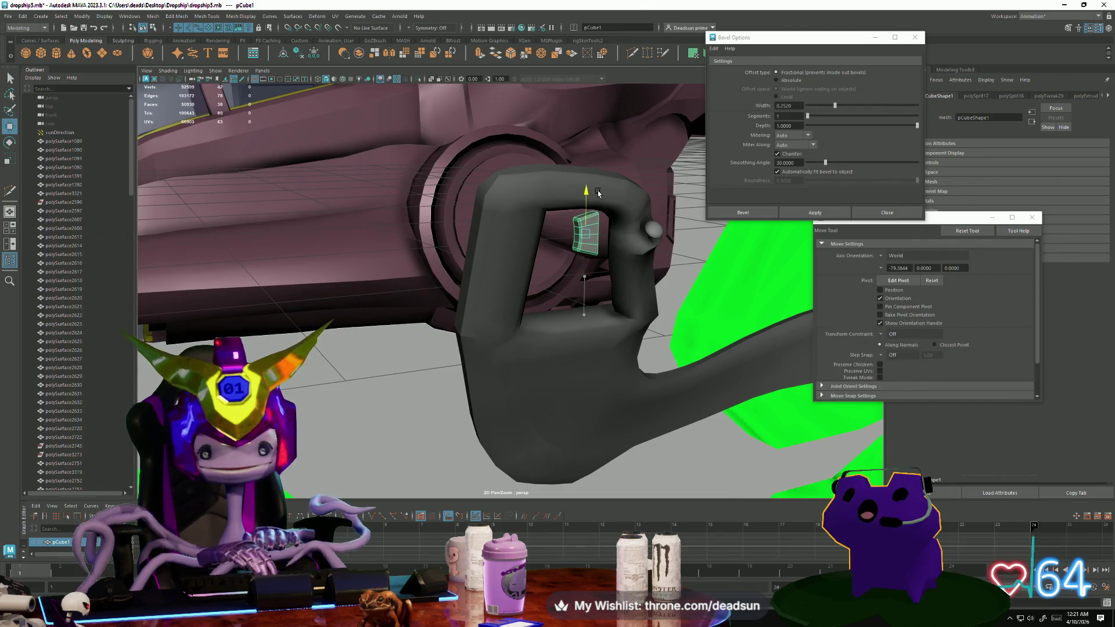
{"action": "key", "text": "r"}
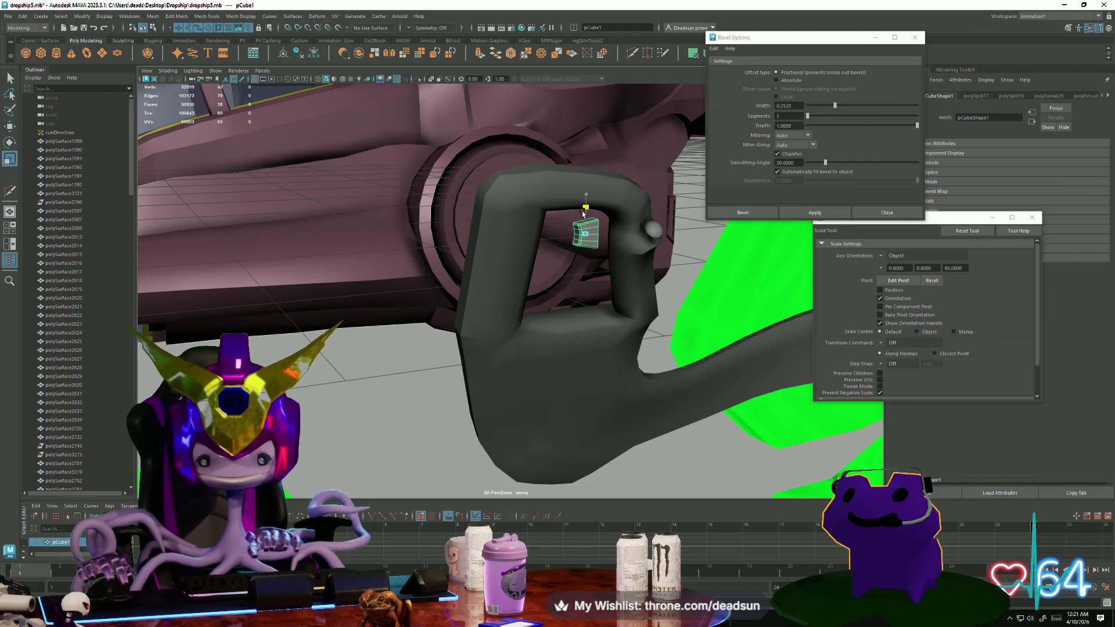
{"action": "mouse_move", "coordinate": [580, 199]}
{"action": "left_mouse_down", "text": "alt"}
{"action": "mouse_move", "coordinate": [539, 276]}
{"action": "mouse_move", "coordinate": [514, 285]}
{"action": "mouse_move", "coordinate": [777, 286]}
{"action": "mouse_move", "coordinate": [778, 267]}
{"action": "mouse_move", "coordinate": [613, 288]}
{"action": "left_mouse_up", "text": "alt"}
Delete the block's front column of four faces.
{"action": "right_click_drag", "start_coordinate": [510, 279], "coordinate": [510, 304]}
{"action": "left_click", "coordinate": [504, 277]}
{"action": "mouse_move", "coordinate": [499, 287]}
{"action": "left_mouse_down", "text": "alt"}
{"action": "mouse_move", "coordinate": [511, 273]}
{"action": "mouse_move", "coordinate": [497, 241]}
{"action": "mouse_move", "coordinate": [496, 273]}
{"action": "mouse_move", "coordinate": [573, 356]}
{"action": "mouse_move", "coordinate": [415, 381]}
{"action": "mouse_move", "coordinate": [416, 397]}
{"action": "mouse_move", "coordinate": [426, 391]}
{"action": "left_mouse_up", "text": "alt"}
{"action": "key", "text": "Delete"}
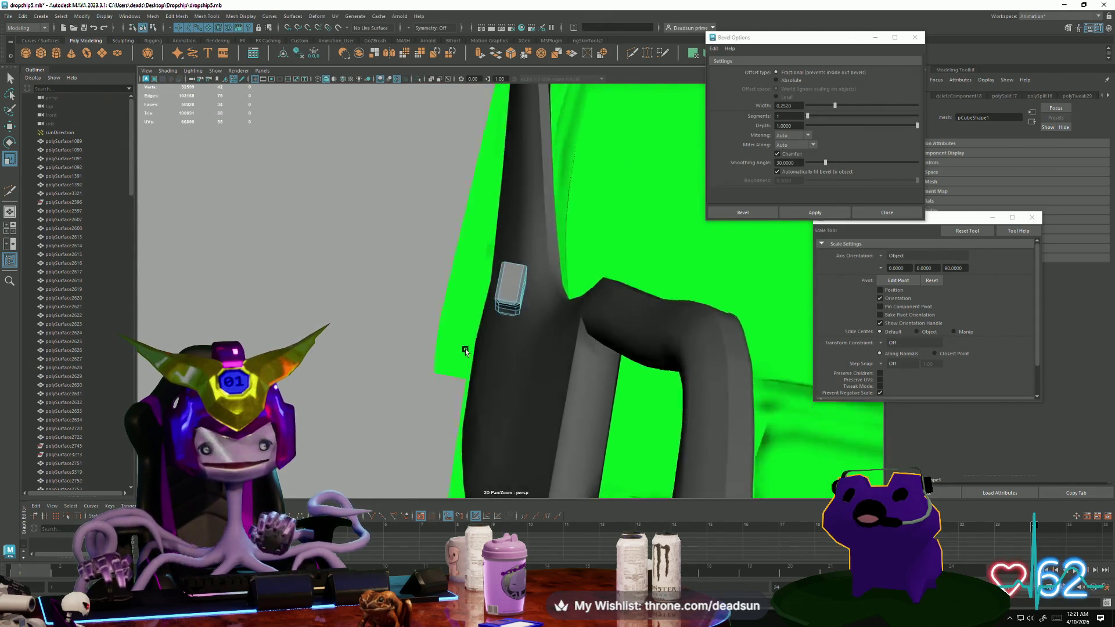
{"action": "left_click_drag", "start_coordinate": [466, 351], "coordinate": [471, 362], "text": "alt"}
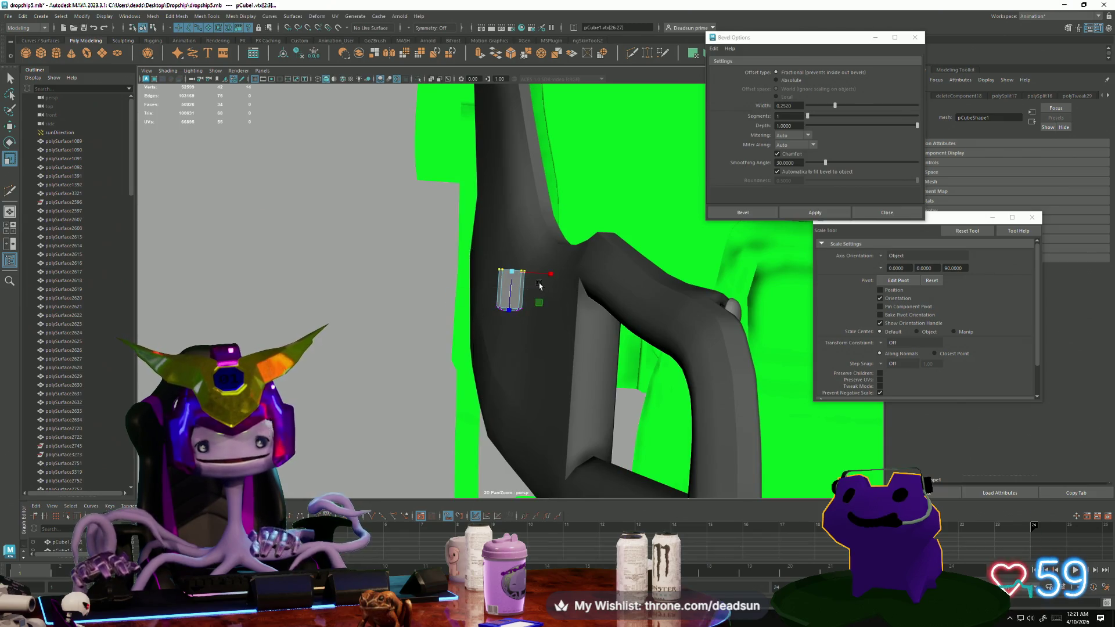
{"action": "mouse_move", "coordinate": [563, 280]}
{"action": "left_mouse_down", "text": "alt"}
{"action": "mouse_move", "coordinate": [546, 278]}
{"action": "mouse_move", "coordinate": [532, 317]}
{"action": "mouse_move", "coordinate": [532, 249]}
{"action": "left_mouse_up", "text": "alt"}
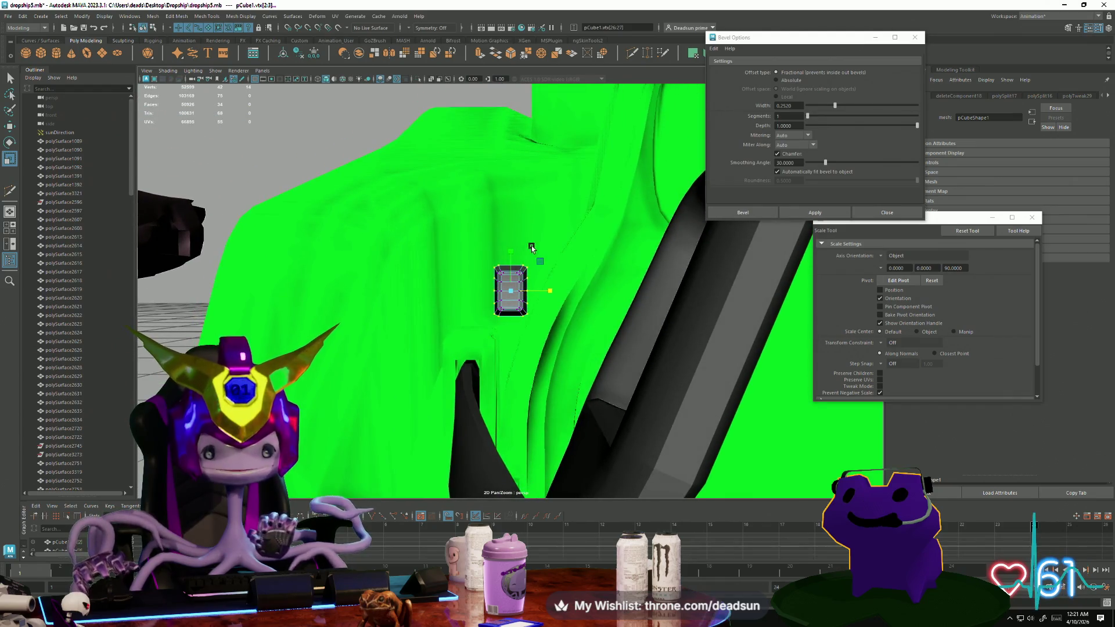
{"action": "left_click_drag", "start_coordinate": [490, 319], "coordinate": [484, 315], "text": "alt"}
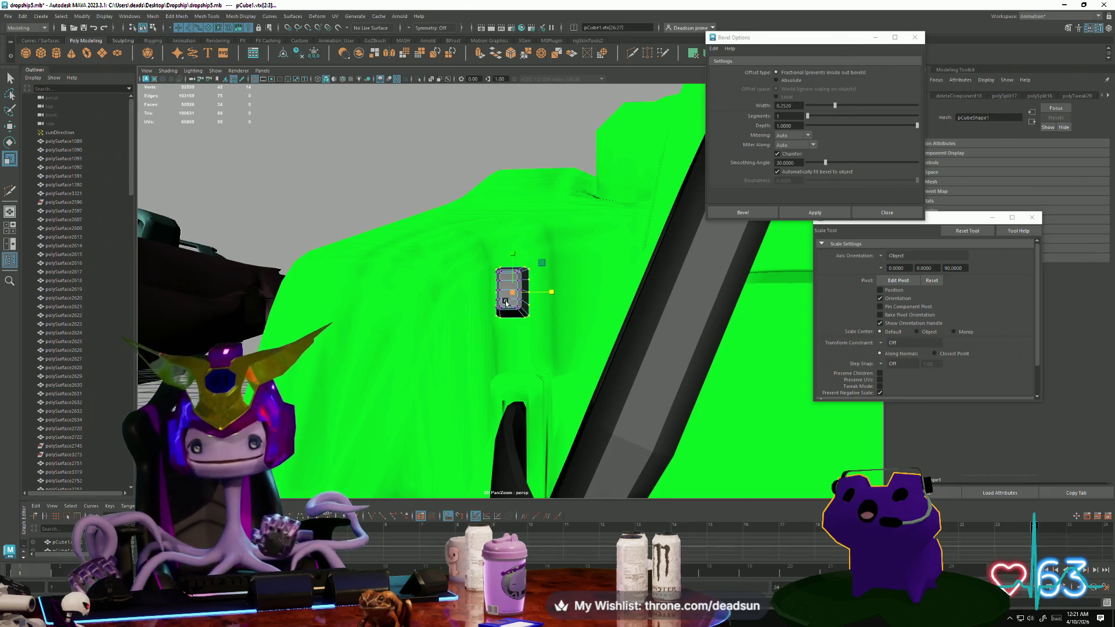
{"action": "left_click_drag", "start_coordinate": [506, 302], "coordinate": [513, 306], "text": "alt"}
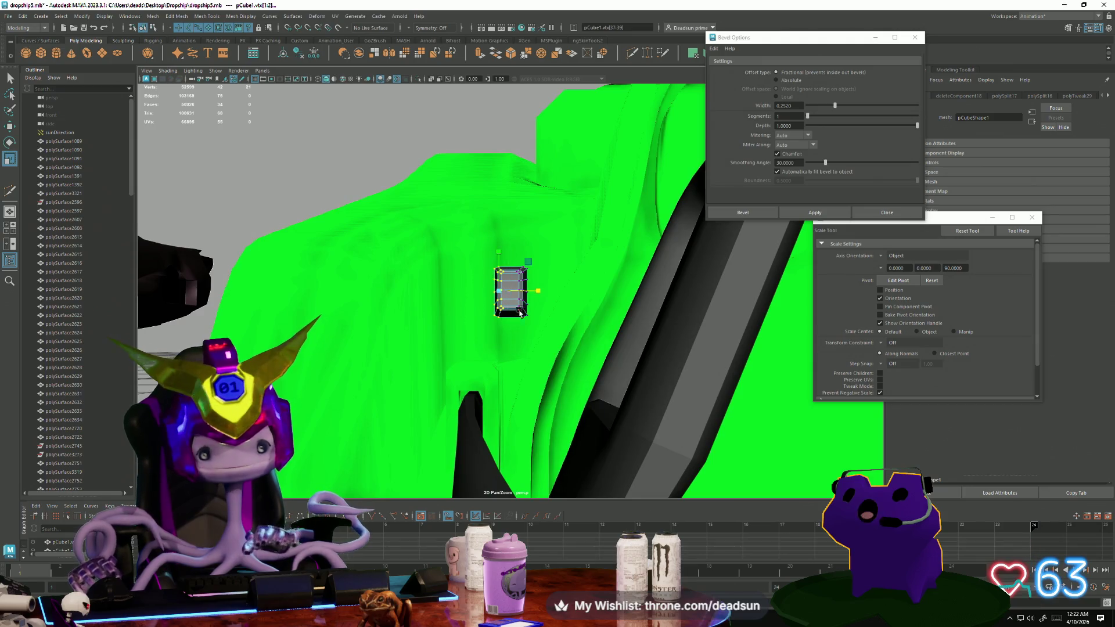
Select a pair of the block's vertices and scale them.
{"action": "key", "text": "w"}
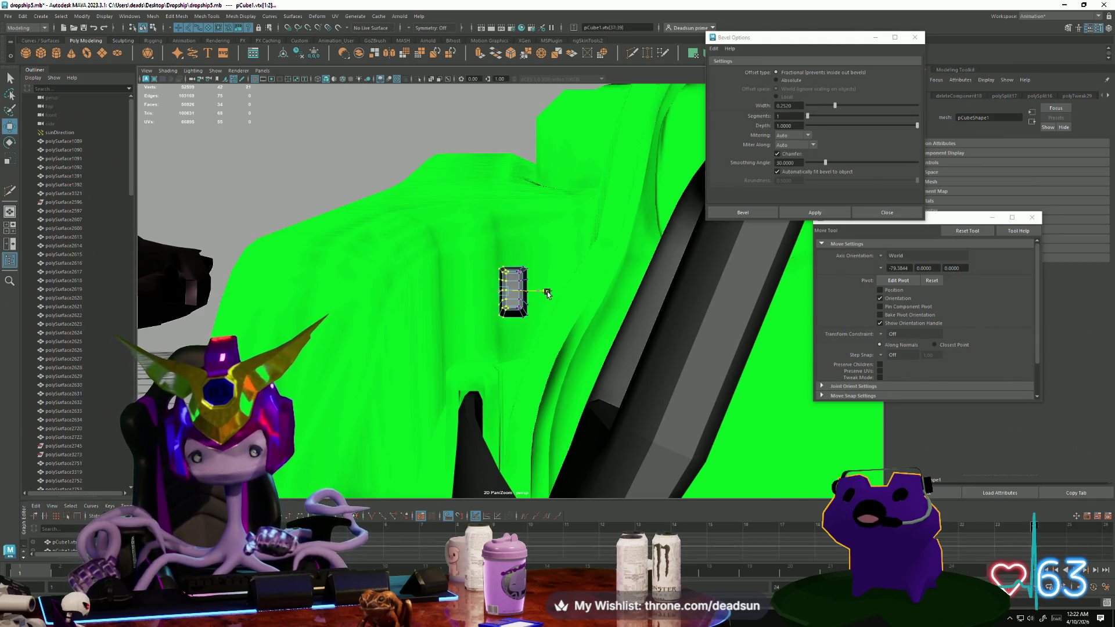
{"action": "mouse_move", "coordinate": [513, 301]}
{"action": "left_mouse_down", "text": "alt"}
{"action": "mouse_move", "coordinate": [472, 318]}
{"action": "mouse_move", "coordinate": [476, 308]}
{"action": "mouse_move", "coordinate": [462, 305]}
{"action": "mouse_move", "coordinate": [610, 303]}
{"action": "left_mouse_up", "text": "alt"}
{"action": "left_click", "coordinate": [609, 303]}
{"action": "left_click", "coordinate": [522, 288]}
{"action": "mouse_move", "coordinate": [522, 289]}
{"action": "left_mouse_down", "text": "alt"}
{"action": "mouse_move", "coordinate": [485, 323]}
{"action": "mouse_move", "coordinate": [533, 322]}
{"action": "left_mouse_up", "text": "alt"}
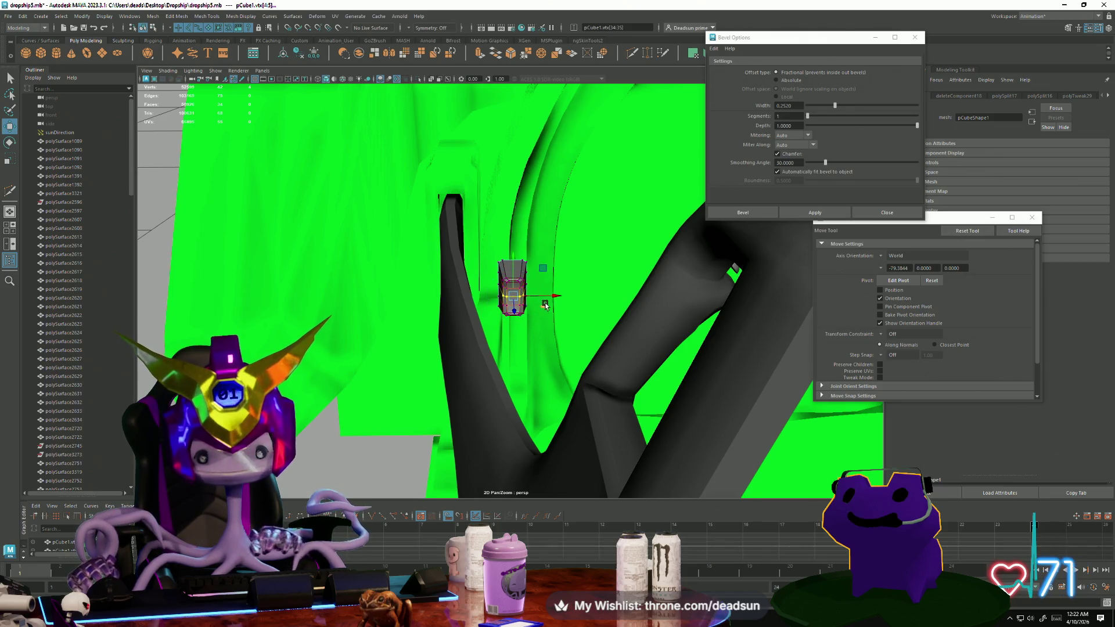
{"action": "key", "text": "r"}
{"action": "left_click_drag", "start_coordinate": [542, 301], "coordinate": [500, 282], "text": "alt"}
Narrow the whole block and slide it sideways along X into place.
{"action": "right_click_drag", "start_coordinate": [496, 282], "coordinate": [489, 270]}
{"action": "left_click", "coordinate": [489, 268]}
{"action": "key", "text": "f"}
{"action": "left_click_drag", "start_coordinate": [541, 294], "coordinate": [719, 289]}
{"action": "key", "text": "w"}
{"action": "key", "text": "f"}
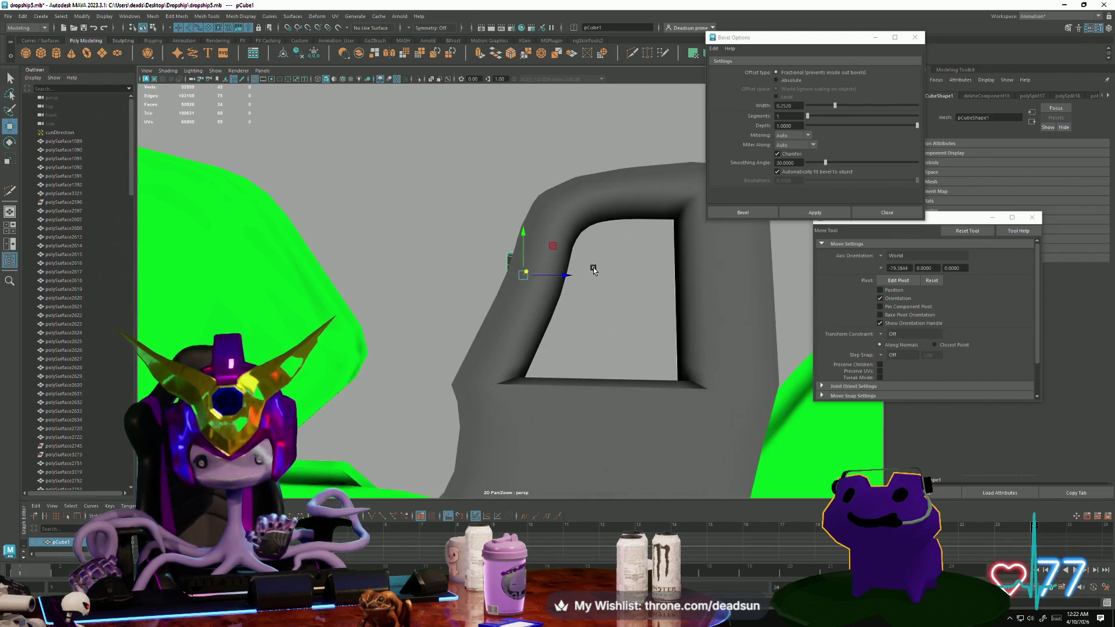
{"action": "mouse_move", "coordinate": [578, 280]}
{"action": "left_mouse_down"}
{"action": "mouse_move", "coordinate": [625, 282]}
{"action": "mouse_move", "coordinate": [662, 309]}
{"action": "mouse_move", "coordinate": [480, 309]}
{"action": "mouse_move", "coordinate": [510, 287]}
{"action": "mouse_move", "coordinate": [453, 299]}
{"action": "left_mouse_up"}
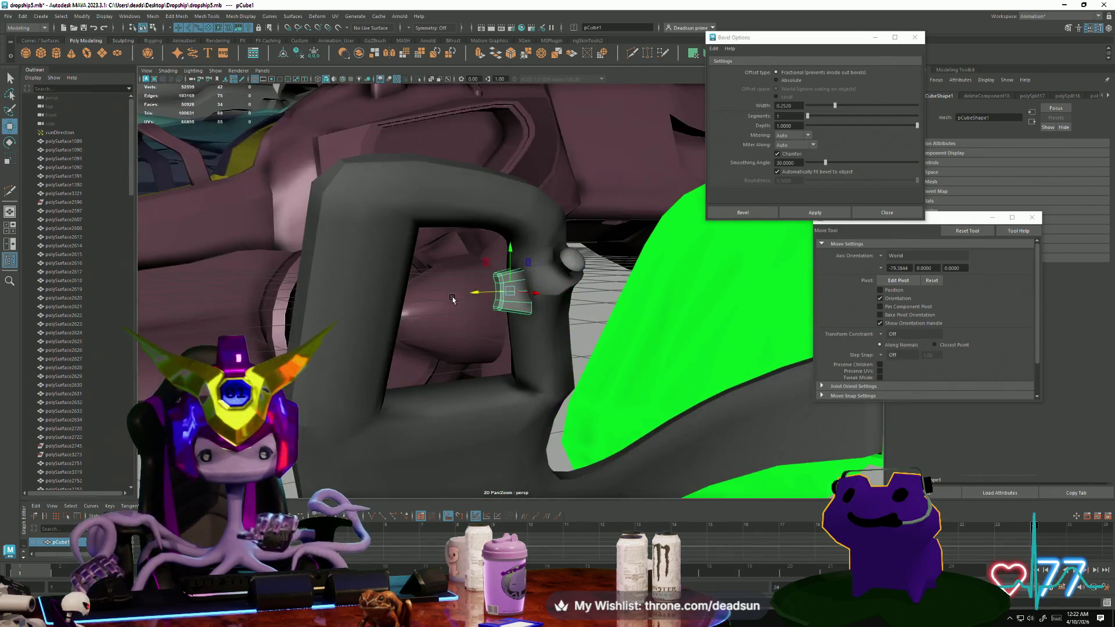
Rotate the block to follow the armrest and narrow it horizontally.
{"action": "key", "text": "e"}
{"action": "mouse_move", "coordinate": [518, 277]}
{"action": "left_mouse_down"}
{"action": "mouse_move", "coordinate": [523, 293]}
{"action": "mouse_move", "coordinate": [532, 260]}
{"action": "mouse_move", "coordinate": [555, 263]}
{"action": "mouse_move", "coordinate": [540, 267]}
{"action": "mouse_move", "coordinate": [525, 322]}
{"action": "mouse_move", "coordinate": [557, 316]}
{"action": "mouse_move", "coordinate": [532, 310]}
{"action": "mouse_move", "coordinate": [547, 282]}
{"action": "mouse_move", "coordinate": [517, 291]}
{"action": "mouse_move", "coordinate": [508, 279]}
{"action": "left_mouse_up"}
{"action": "key", "text": "w"}
{"action": "key", "text": "e"}
{"action": "key", "text": "w"}
{"action": "key", "text": "e"}
{"action": "mouse_move", "coordinate": [541, 346]}
{"action": "left_mouse_down"}
{"action": "mouse_move", "coordinate": [577, 357]}
{"action": "mouse_move", "coordinate": [513, 280]}
{"action": "left_mouse_up"}
{"action": "key", "text": "r"}
{"action": "mouse_move", "coordinate": [476, 320]}
{"action": "left_mouse_down"}
{"action": "mouse_move", "coordinate": [489, 320]}
{"action": "mouse_move", "coordinate": [491, 292]}
{"action": "mouse_move", "coordinate": [419, 353]}
{"action": "mouse_move", "coordinate": [592, 374]}
{"action": "mouse_move", "coordinate": [567, 375]}
{"action": "left_mouse_up"}
{"action": "key", "text": "e"}
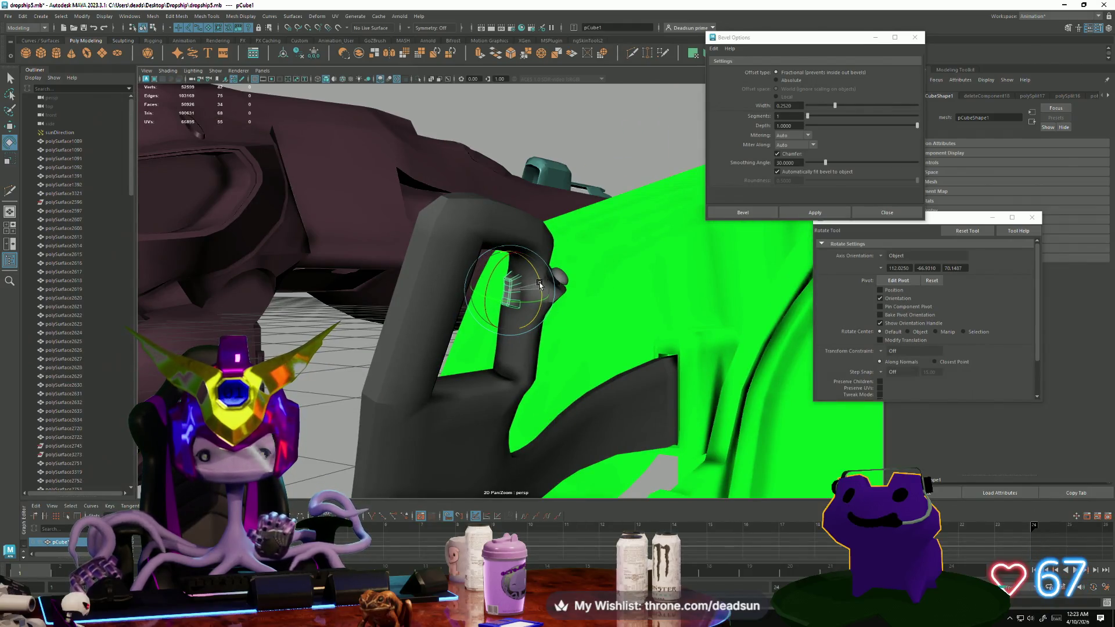
Reselect the small block and nudge it slightly along one axis.
{"action": "mouse_move", "coordinate": [539, 286]}
{"action": "left_mouse_down", "text": "alt"}
{"action": "mouse_move", "coordinate": [506, 330]}
{"action": "mouse_move", "coordinate": [539, 342]}
{"action": "mouse_move", "coordinate": [523, 369]}
{"action": "mouse_move", "coordinate": [501, 299]}
{"action": "left_mouse_up", "text": "alt"}
{"action": "left_click", "coordinate": [539, 342]}
{"action": "left_click", "coordinate": [507, 323]}
{"action": "key", "text": "r"}
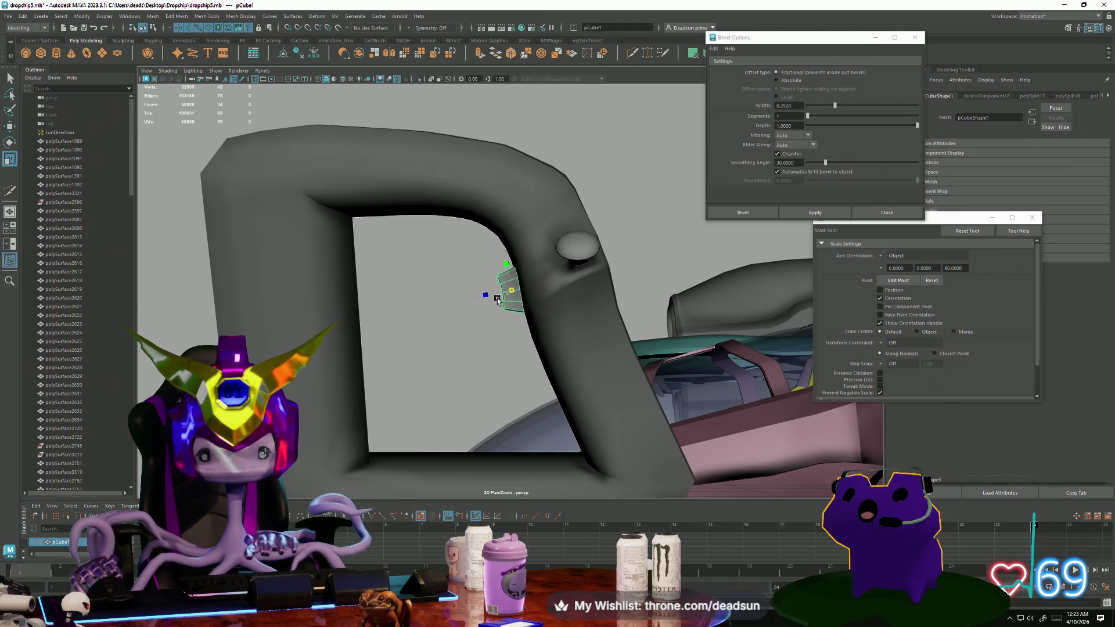
{"action": "key", "text": "w"}
{"action": "key", "text": "e"}
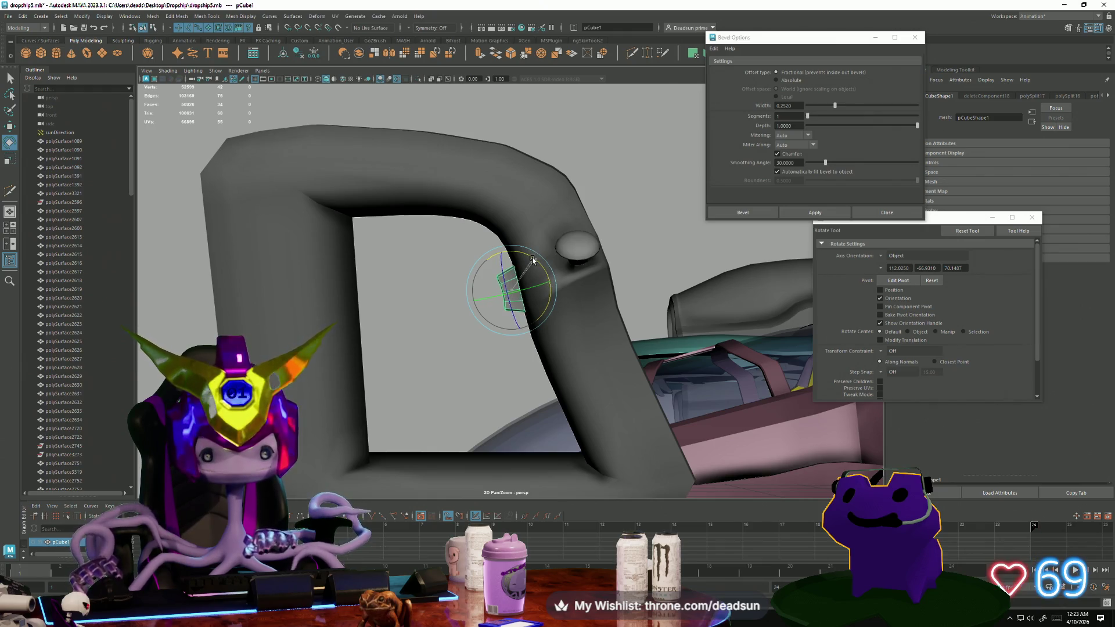
{"action": "key", "text": "w"}
{"action": "mouse_move", "coordinate": [448, 368]}
{"action": "left_mouse_down", "text": "alt"}
{"action": "mouse_move", "coordinate": [533, 372]}
{"action": "mouse_move", "coordinate": [475, 373]}
{"action": "left_mouse_up", "text": "alt"}
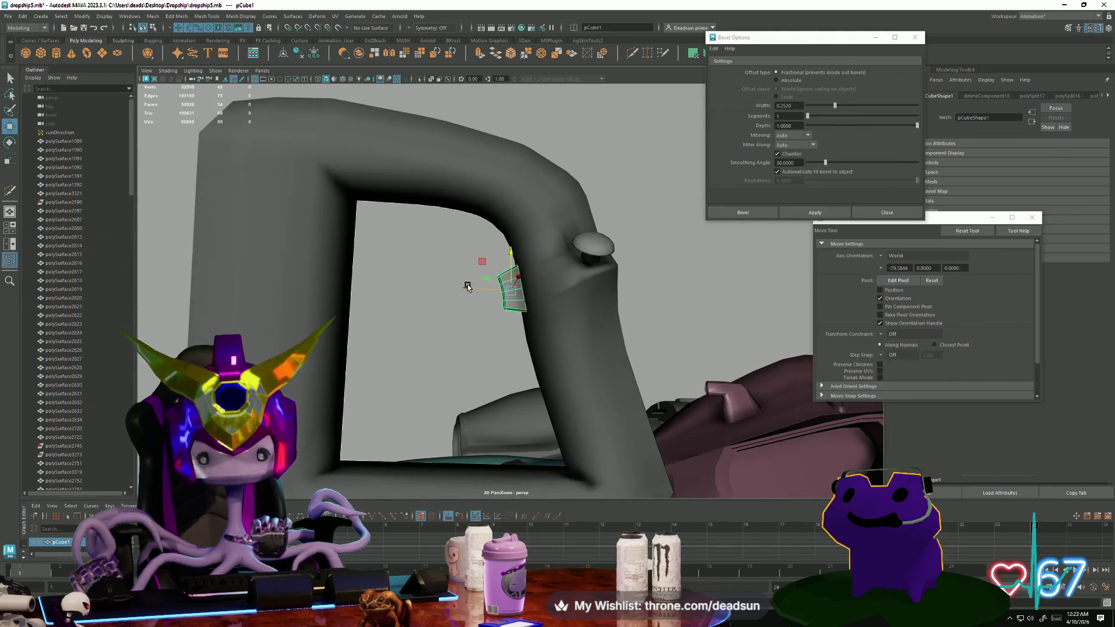
{"action": "mouse_move", "coordinate": [470, 287]}
{"action": "left_mouse_down"}
{"action": "mouse_move", "coordinate": [503, 318]}
{"action": "mouse_move", "coordinate": [523, 276]}
{"action": "mouse_move", "coordinate": [511, 288]}
{"action": "mouse_move", "coordinate": [558, 324]}
{"action": "mouse_move", "coordinate": [535, 273]}
{"action": "left_mouse_up"}
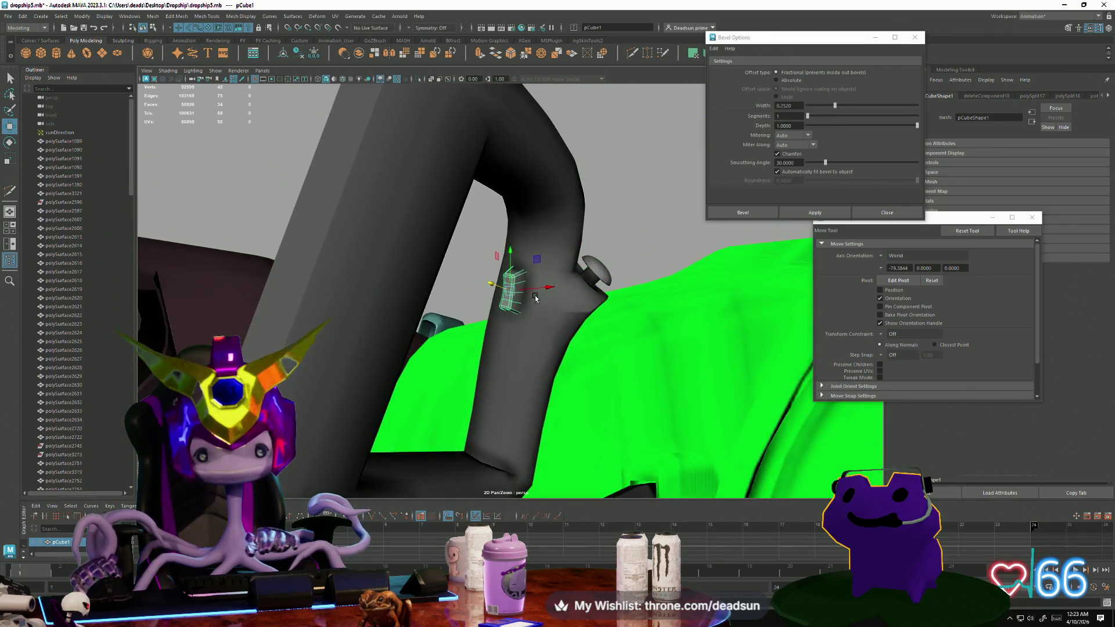
{"action": "key", "text": "e"}
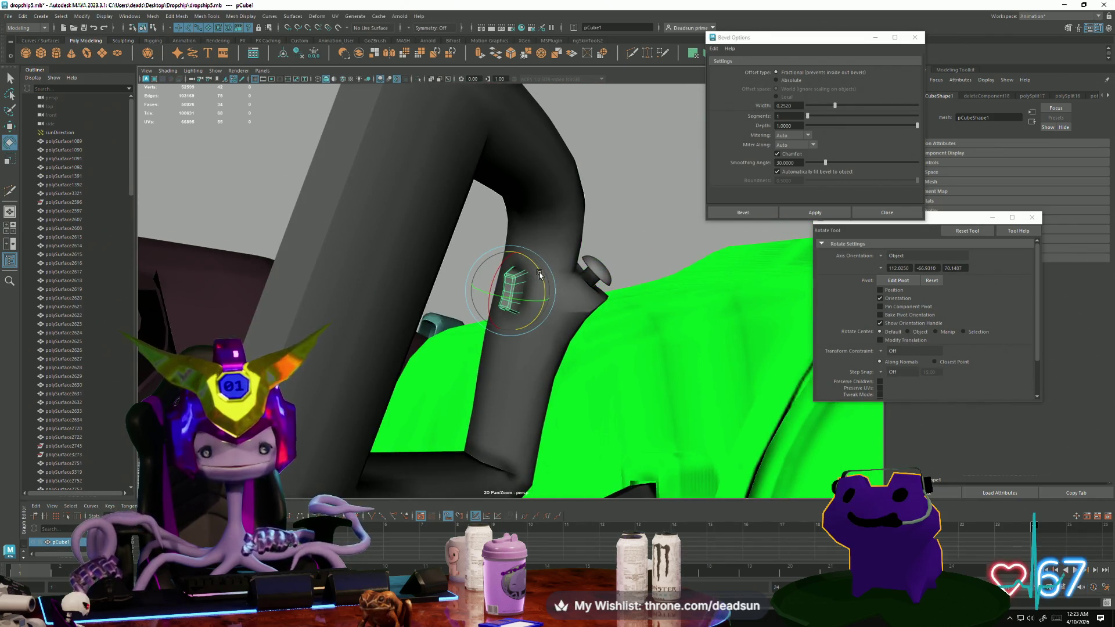
Adjust two of the block's vertices, then move the block up and into the pillar.
{"action": "left_click_drag", "start_coordinate": [539, 275], "coordinate": [462, 306], "text": "alt"}
{"action": "right_click_drag", "start_coordinate": [503, 285], "coordinate": [512, 243]}
{"action": "left_click", "coordinate": [399, 269]}
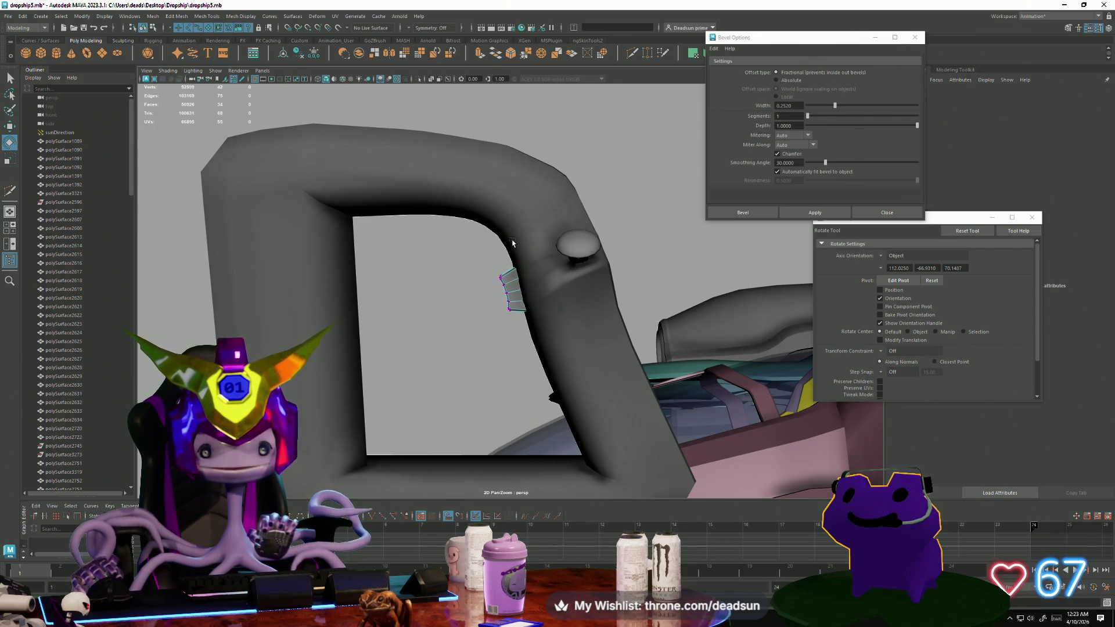
{"action": "left_click_drag", "start_coordinate": [538, 294], "coordinate": [538, 294]}
{"action": "key", "text": "w"}
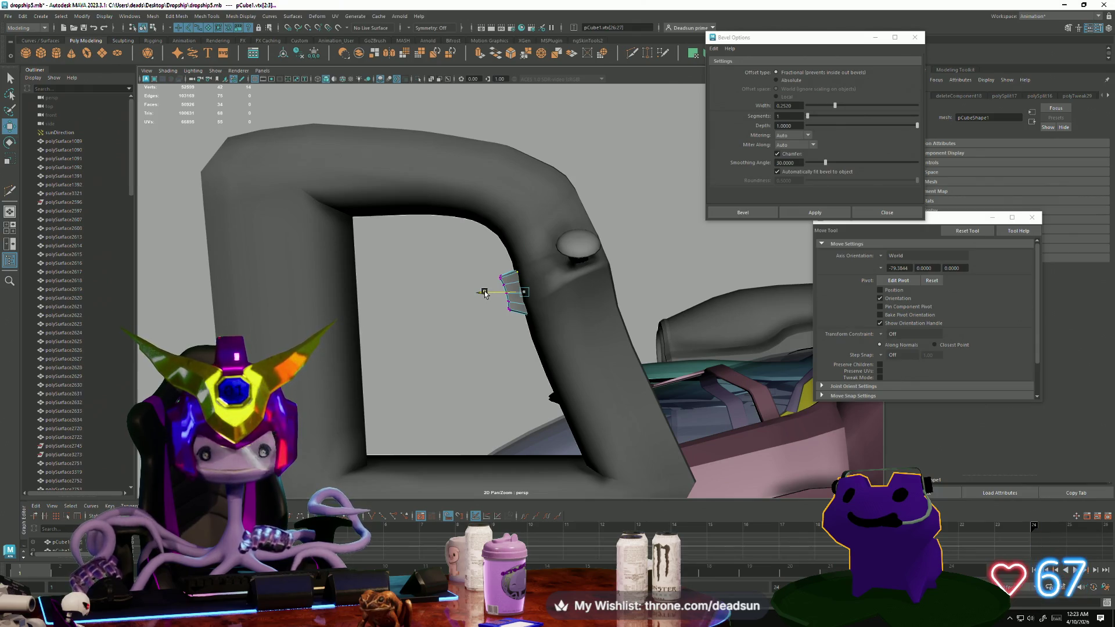
{"action": "right_click_drag", "start_coordinate": [498, 271], "coordinate": [483, 259]}
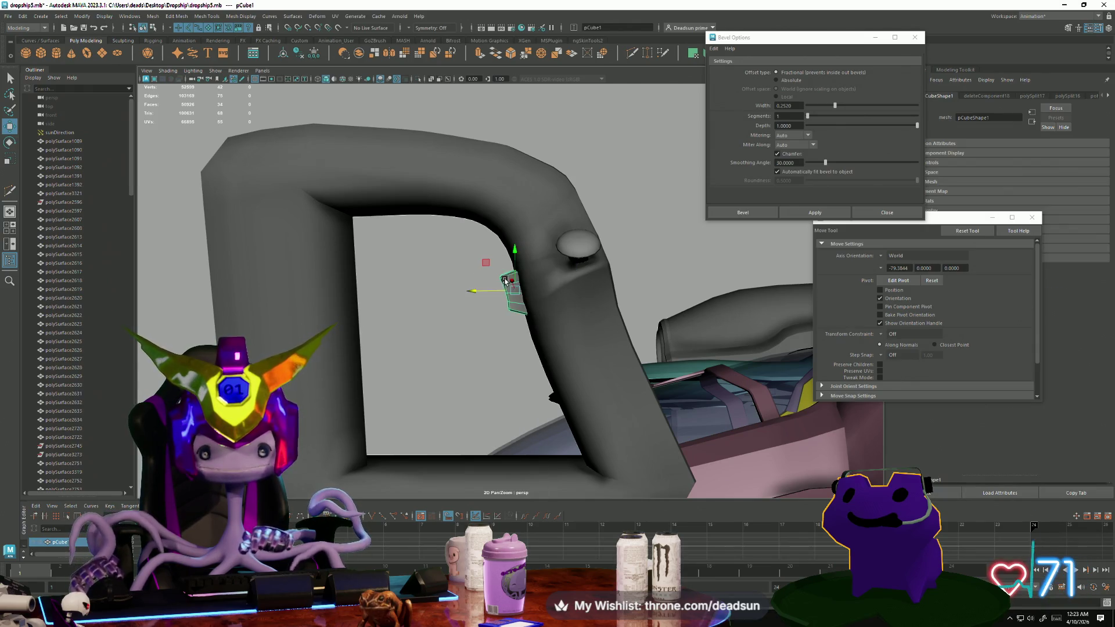
{"action": "left_click_drag", "start_coordinate": [515, 252], "coordinate": [513, 235]}
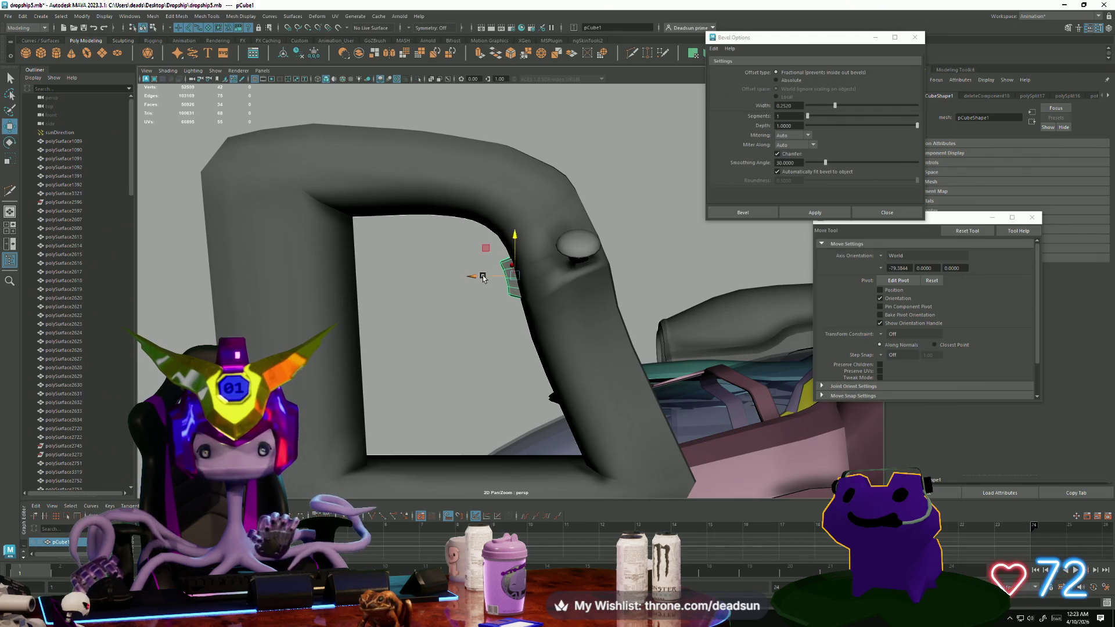
{"action": "mouse_move", "coordinate": [477, 277]}
{"action": "left_mouse_down", "text": "alt"}
{"action": "mouse_move", "coordinate": [463, 311]}
{"action": "mouse_move", "coordinate": [579, 319]}
{"action": "left_mouse_up", "text": "alt"}
{"action": "mouse_move", "coordinate": [549, 275]}
{"action": "left_mouse_down"}
{"action": "mouse_move", "coordinate": [557, 279]}
{"action": "mouse_move", "coordinate": [531, 316]}
{"action": "mouse_move", "coordinate": [511, 255]}
{"action": "left_mouse_up"}
{"action": "key", "text": "e"}
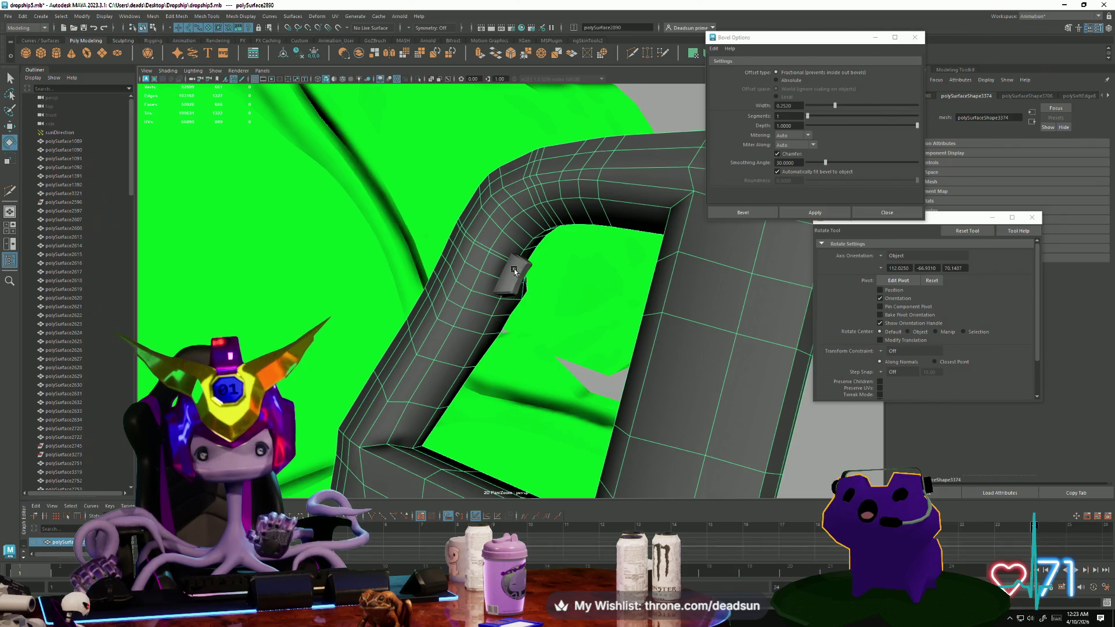
Close Bevel Options and insert three edge loops across the pillar mesh.
{"action": "left_click", "coordinate": [511, 271]}
{"action": "left_click_drag", "start_coordinate": [511, 267], "coordinate": [583, 289], "text": "alt"}
{"action": "key", "text": "w"}
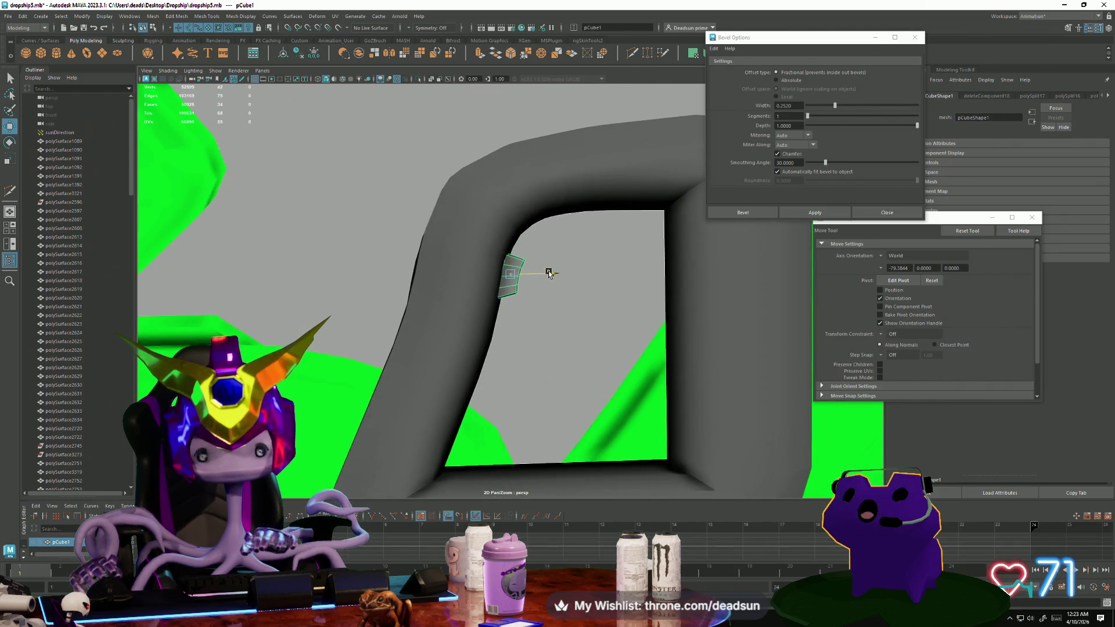
{"action": "left_click", "coordinate": [485, 319]}
{"action": "mouse_move", "coordinate": [485, 318]}
{"action": "left_mouse_down", "text": "alt"}
{"action": "mouse_move", "coordinate": [398, 294]}
{"action": "mouse_move", "coordinate": [510, 259]}
{"action": "mouse_move", "coordinate": [548, 299]}
{"action": "mouse_move", "coordinate": [483, 346]}
{"action": "mouse_move", "coordinate": [461, 323]}
{"action": "left_mouse_up", "text": "alt"}
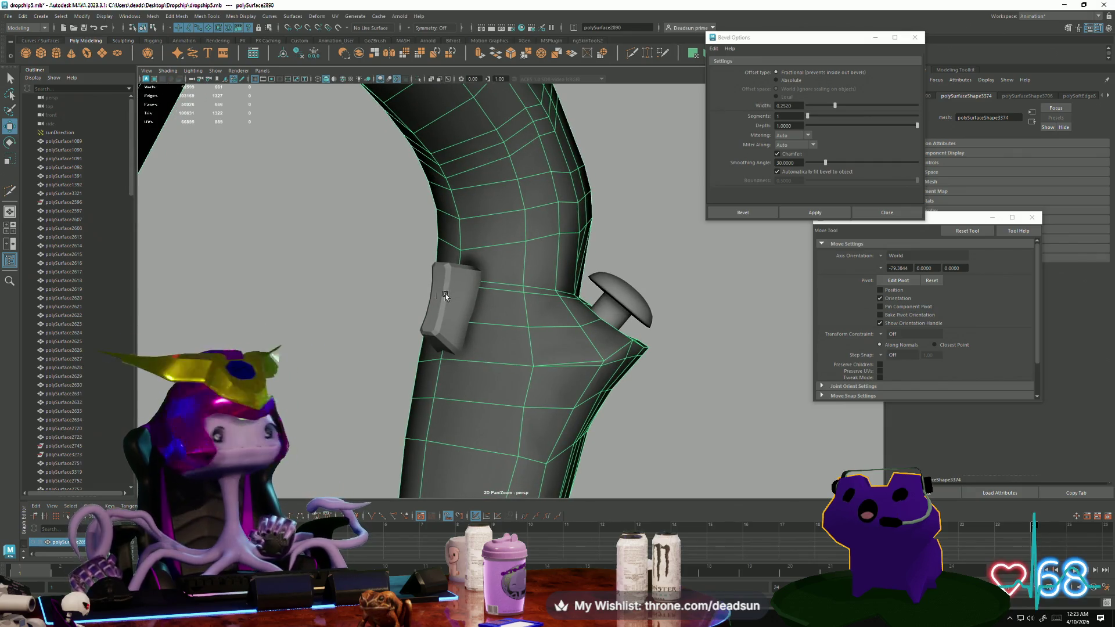
{"action": "left_click", "coordinate": [923, 37]}
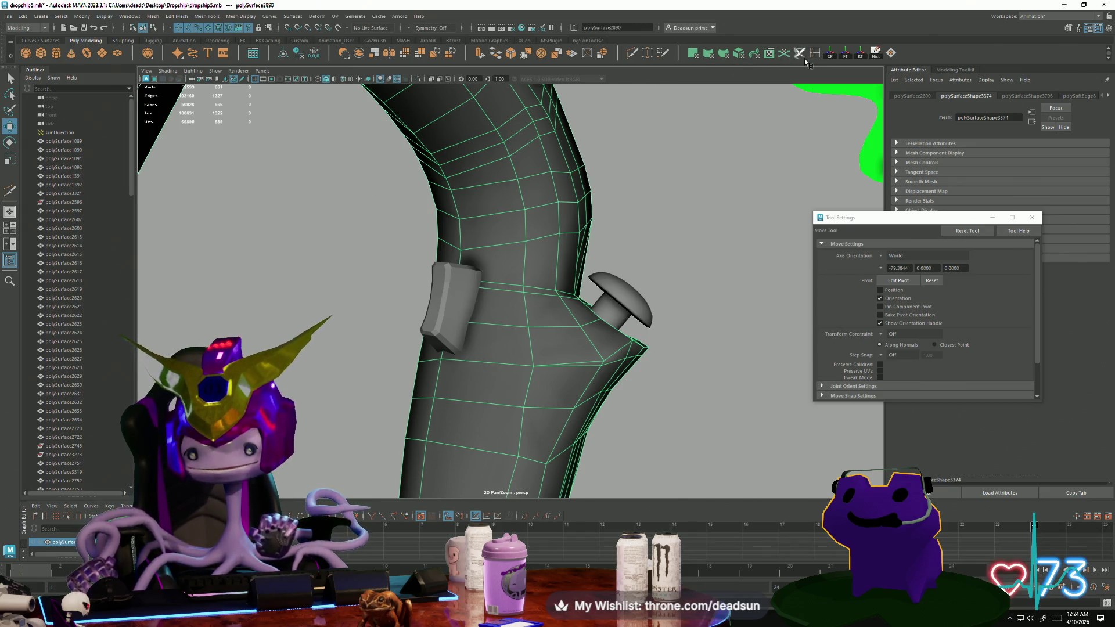
{"action": "right_click_drag", "start_coordinate": [518, 234], "coordinate": [492, 261], "text": "shift"}
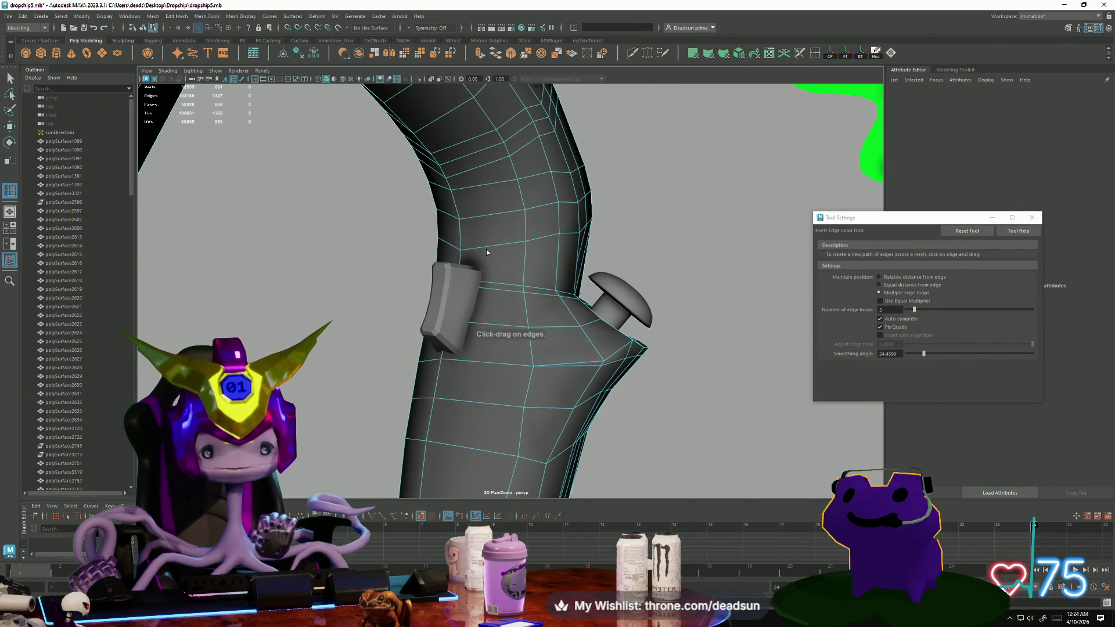
{"action": "left_click", "coordinate": [492, 245]}
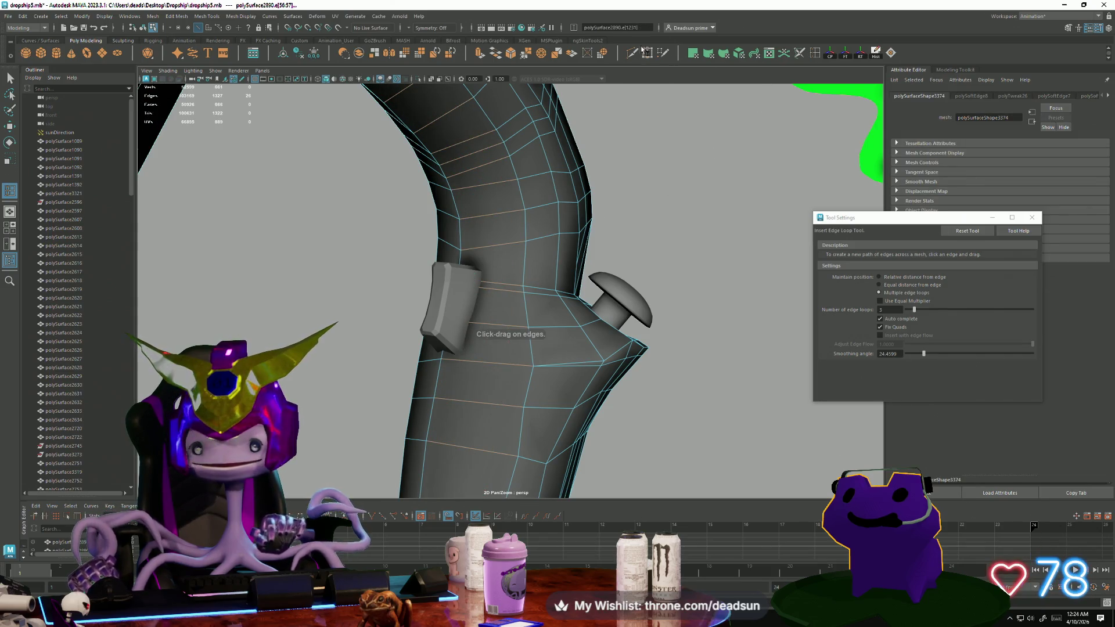
Multi-Cut a new edge down the pillar beside the block.
{"action": "left_click", "coordinate": [637, 52]}
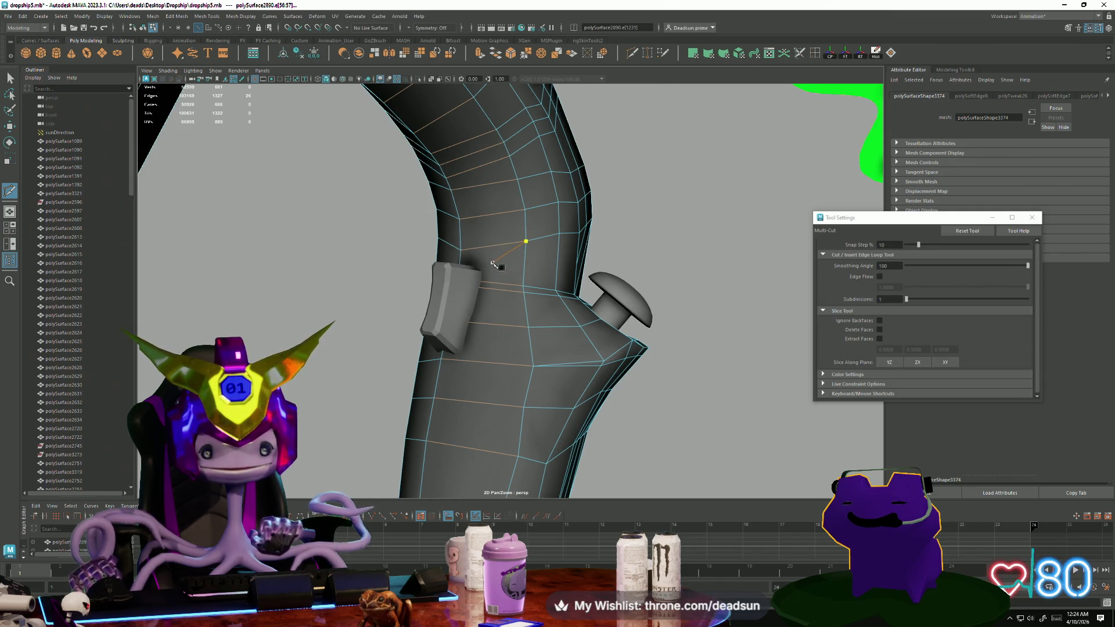
{"action": "left_click_drag", "start_coordinate": [459, 283], "coordinate": [544, 297], "text": "alt"}
{"action": "left_click", "coordinate": [522, 296]}
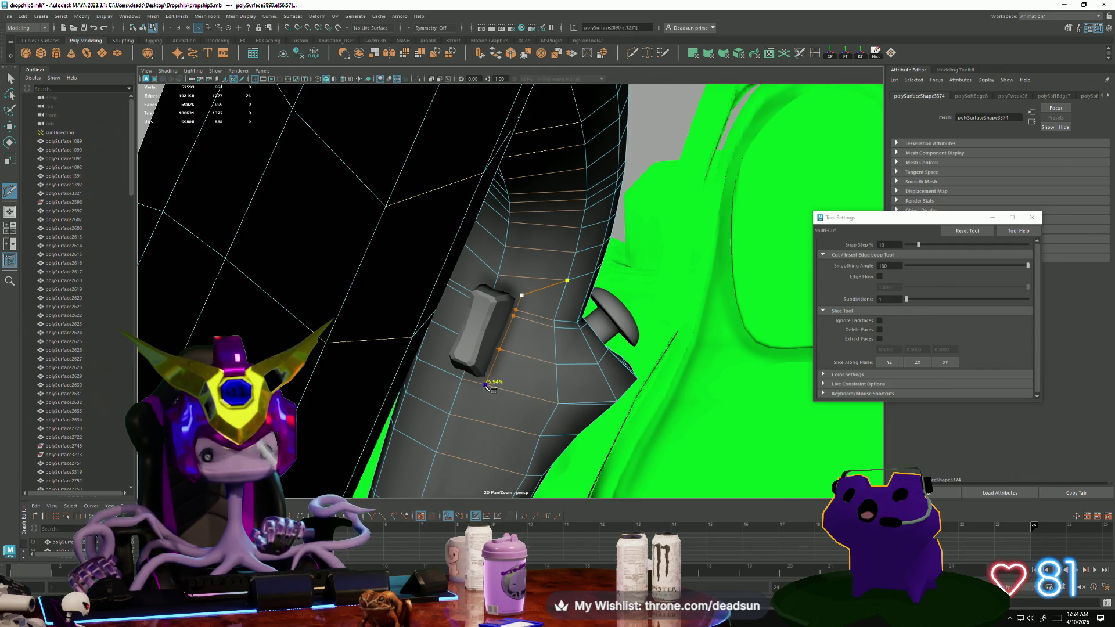
{"action": "left_click", "coordinate": [487, 386]}
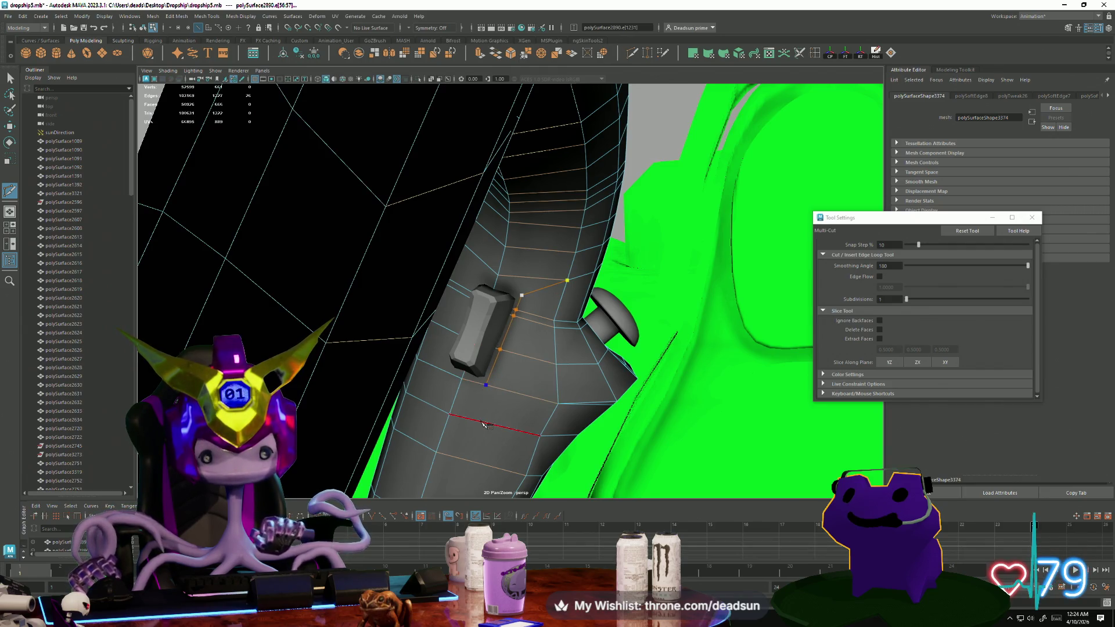
{"action": "key", "text": "Return"}
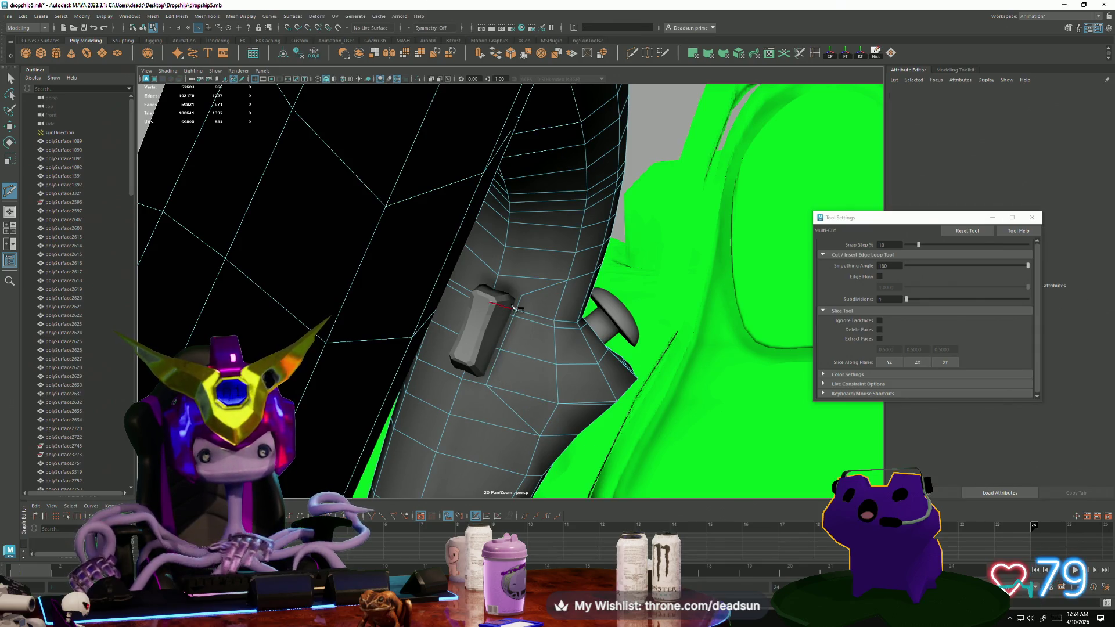
Cut further edges around the block's corners on the pillar.
{"action": "left_click", "coordinate": [522, 298]}
{"action": "left_click", "coordinate": [498, 286]}
{"action": "mouse_move", "coordinate": [498, 287]}
{"action": "left_mouse_down", "text": "alt"}
{"action": "mouse_move", "coordinate": [515, 333]}
{"action": "mouse_move", "coordinate": [500, 322]}
{"action": "mouse_move", "coordinate": [521, 299]}
{"action": "left_mouse_up", "text": "alt"}
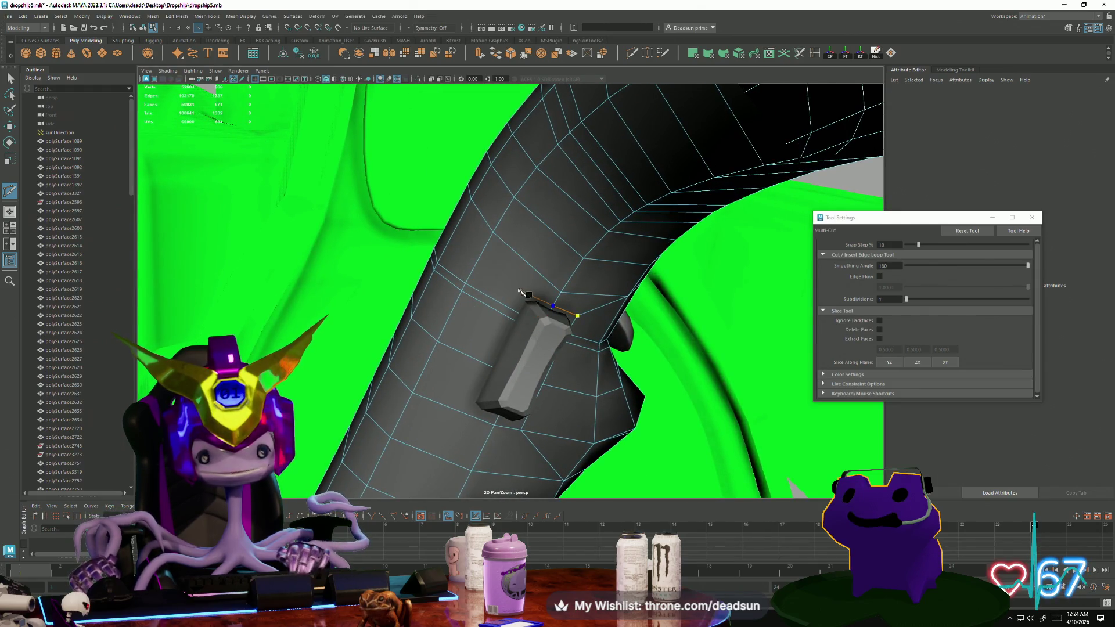
{"action": "left_click", "coordinate": [520, 290]}
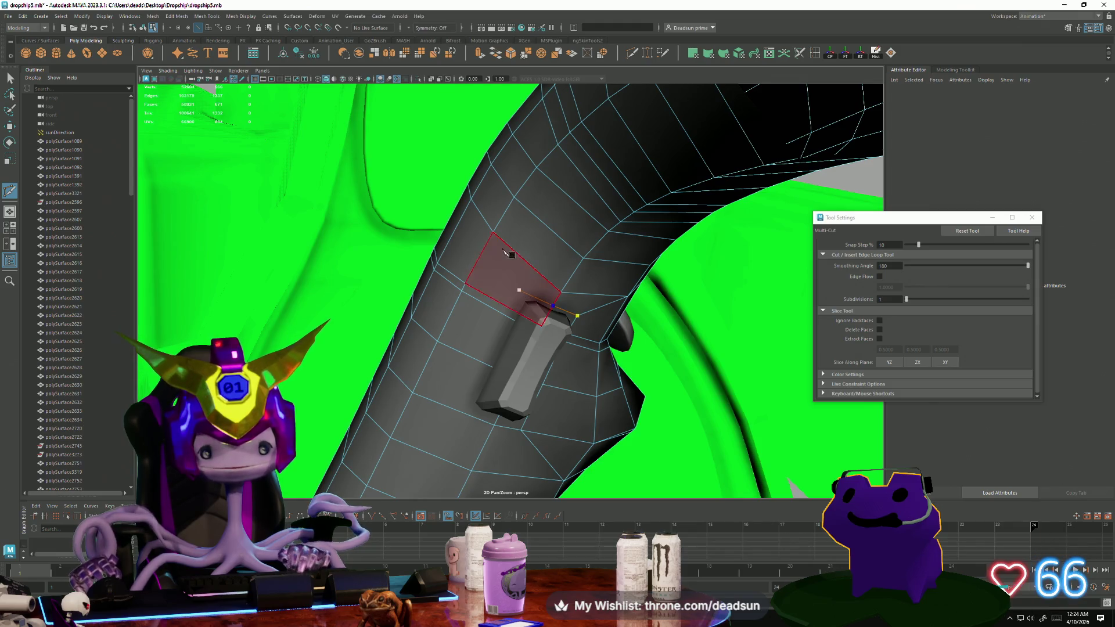
{"action": "right_click", "coordinate": [477, 202]}
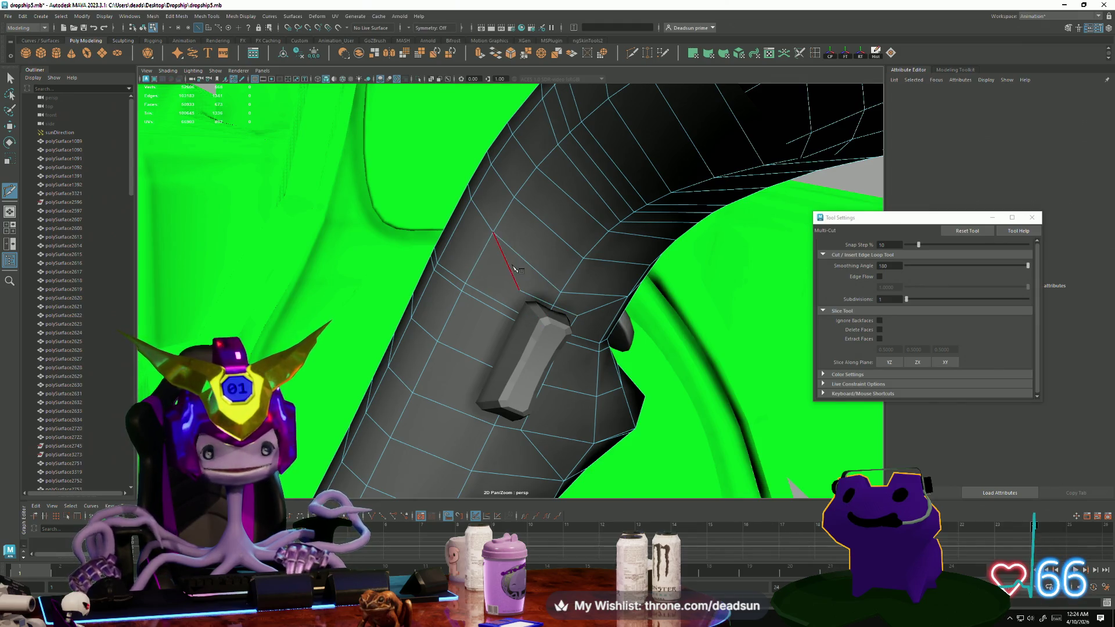
{"action": "left_click_drag", "start_coordinate": [523, 298], "coordinate": [493, 347], "text": "alt"}
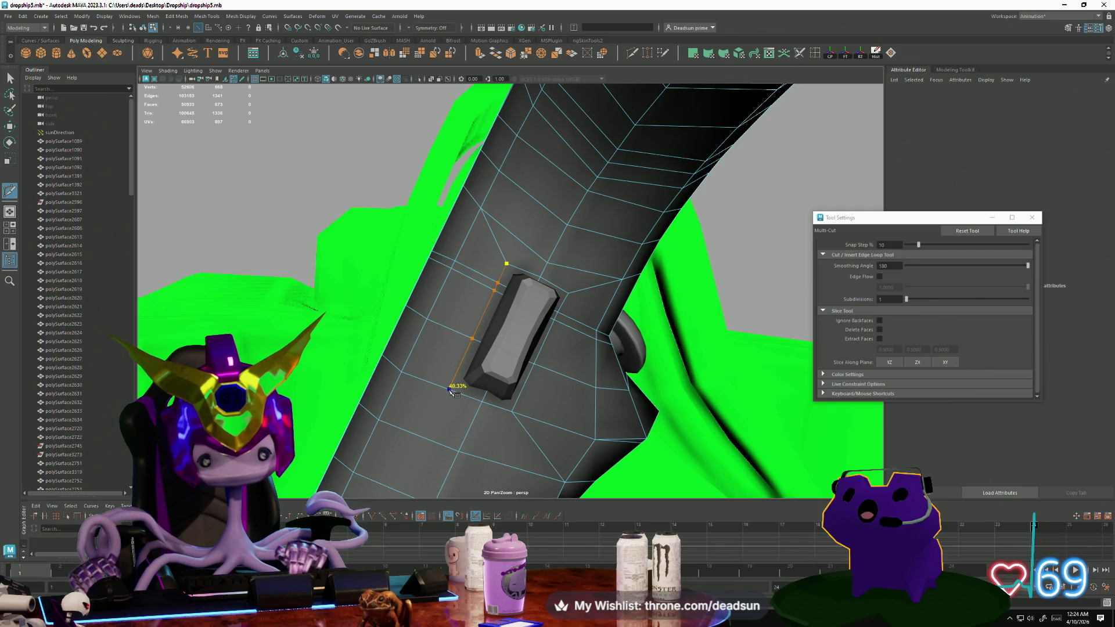
{"action": "left_click", "coordinate": [450, 389]}
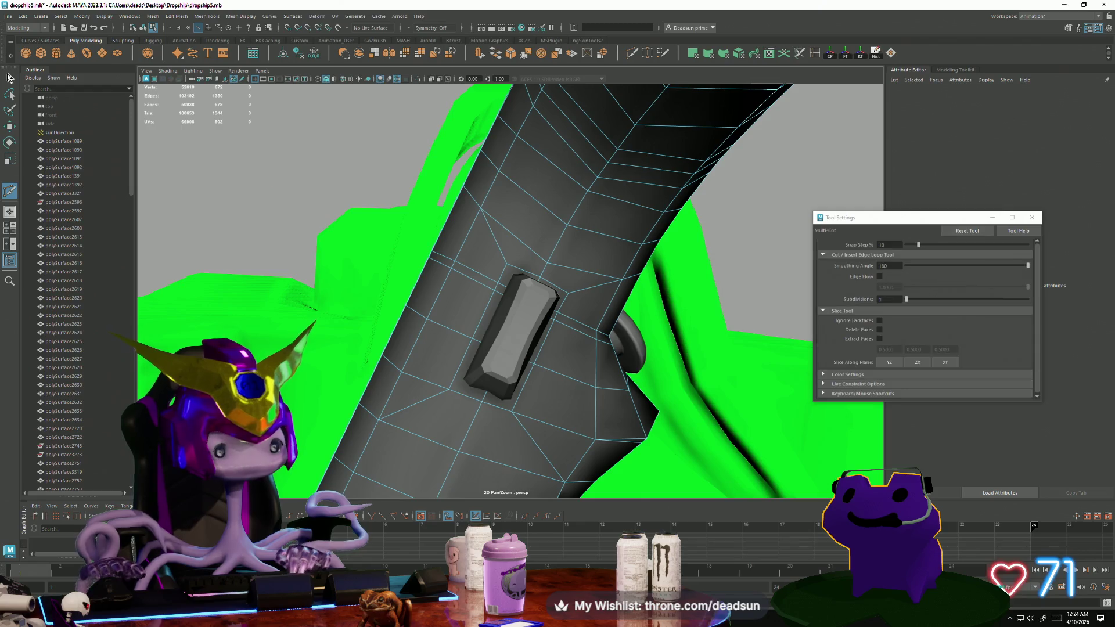
{"action": "left_click", "coordinate": [9, 77]}
{"action": "left_click_drag", "start_coordinate": [523, 325], "coordinate": [498, 272], "text": "alt"}
{"action": "right_click_drag", "start_coordinate": [498, 271], "coordinate": [470, 284]}
{"action": "left_click", "coordinate": [486, 271]}
Select the pillar faces around the block's slot and stretch them slightly lengthwise.
{"action": "left_click", "coordinate": [445, 271]}
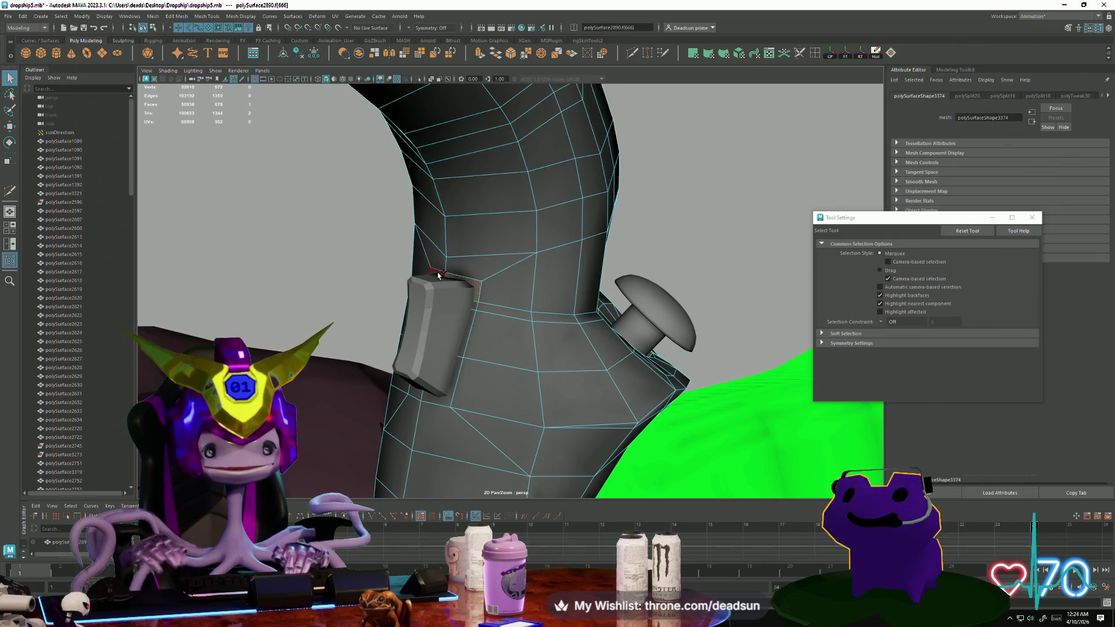
{"action": "left_click_drag", "start_coordinate": [450, 320], "coordinate": [498, 331], "text": "alt"}
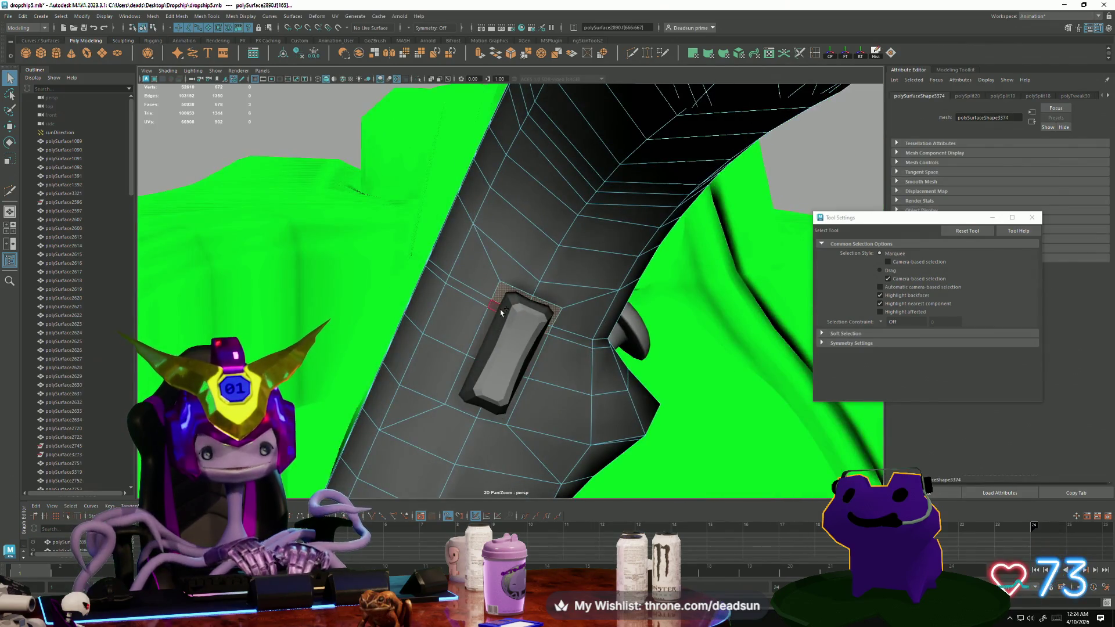
{"action": "left_click", "coordinate": [485, 331], "text": "shift"}
{"action": "left_click", "coordinate": [503, 405], "text": "shift"}
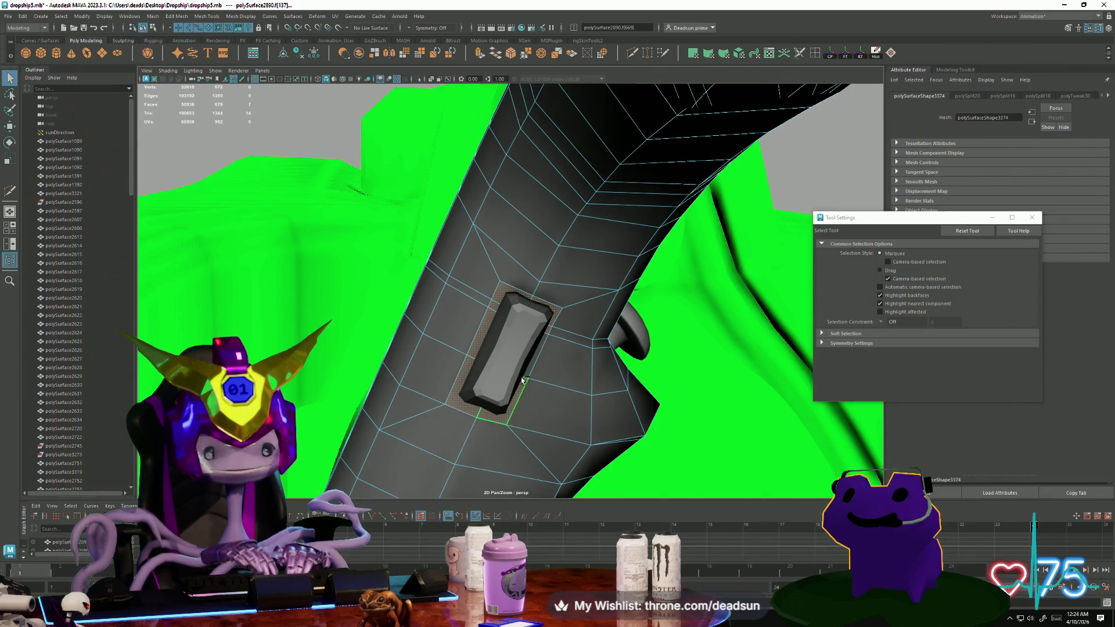
{"action": "mouse_move", "coordinate": [590, 368]}
{"action": "left_mouse_down", "text": "alt"}
{"action": "mouse_move", "coordinate": [508, 368]}
{"action": "mouse_move", "coordinate": [567, 368]}
{"action": "mouse_move", "coordinate": [531, 352]}
{"action": "left_mouse_up", "text": "alt"}
{"action": "key", "text": "r"}
{"action": "left_click_drag", "start_coordinate": [498, 313], "coordinate": [499, 315]}
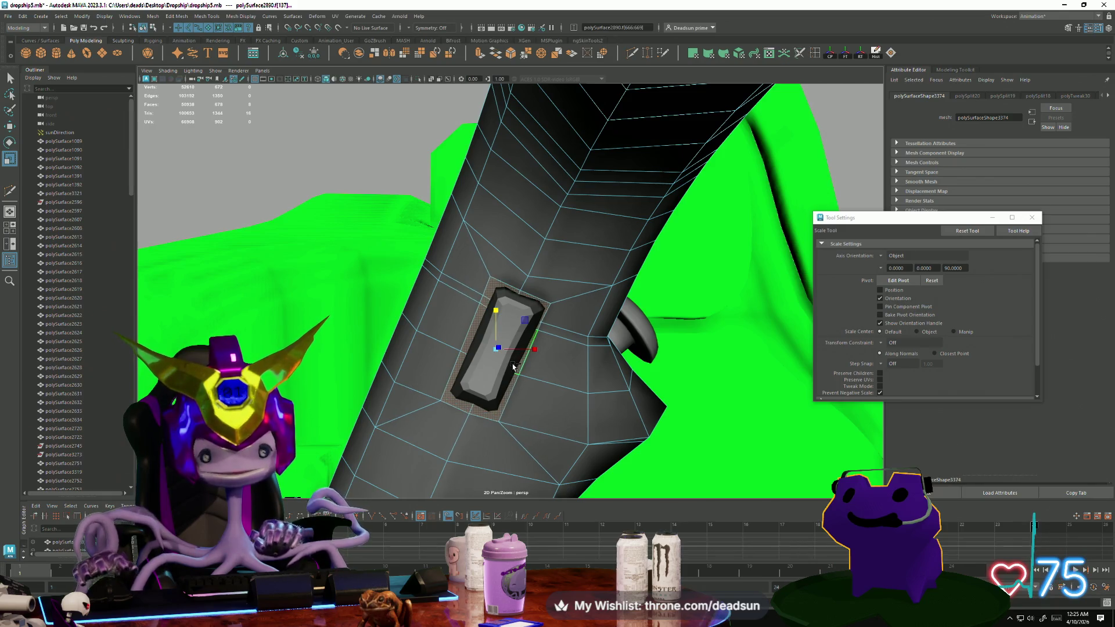
{"action": "mouse_move", "coordinate": [519, 373]}
{"action": "left_mouse_down", "text": "alt"}
{"action": "mouse_move", "coordinate": [526, 389]}
{"action": "mouse_move", "coordinate": [561, 372]}
{"action": "mouse_move", "coordinate": [482, 279]}
{"action": "left_mouse_up", "text": "alt"}
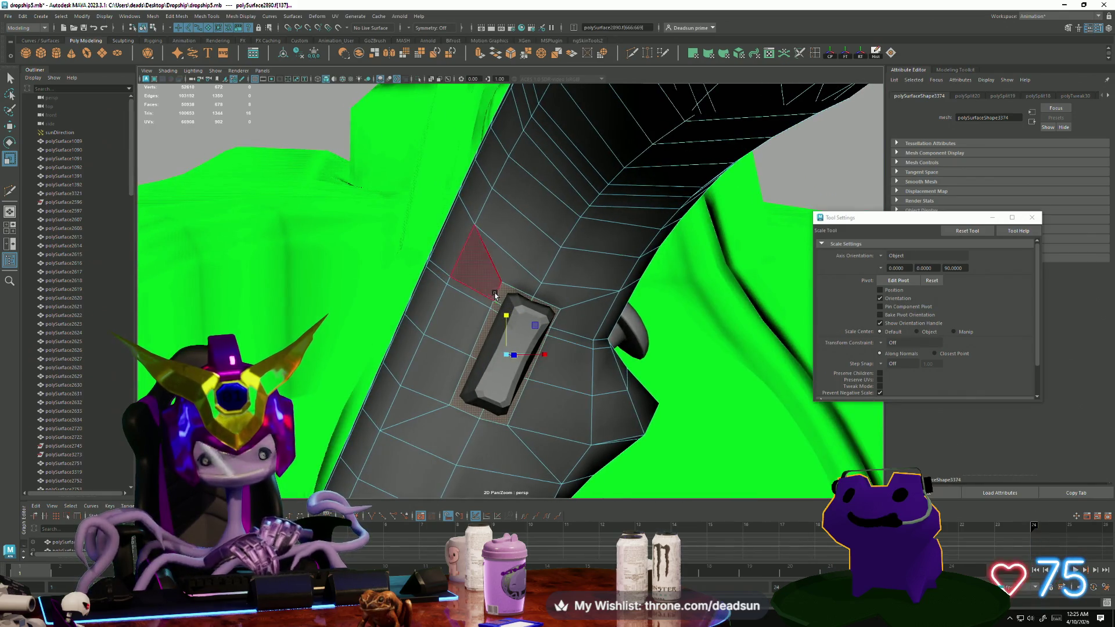
Select three edges at the slot's upper end.
{"action": "left_click", "coordinate": [492, 301]}
{"action": "key", "text": "F10"}
{"action": "left_click", "coordinate": [491, 306]}
{"action": "left_click", "coordinate": [492, 310], "text": "shift"}
{"action": "left_click", "coordinate": [468, 361], "text": "shift"}
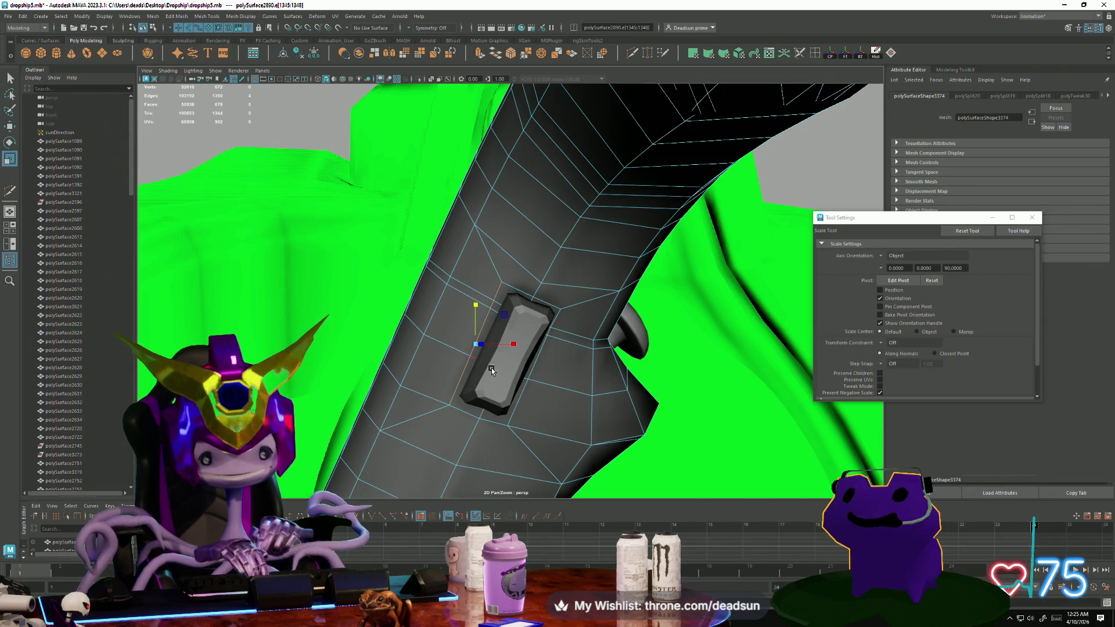
{"action": "key", "text": "e"}
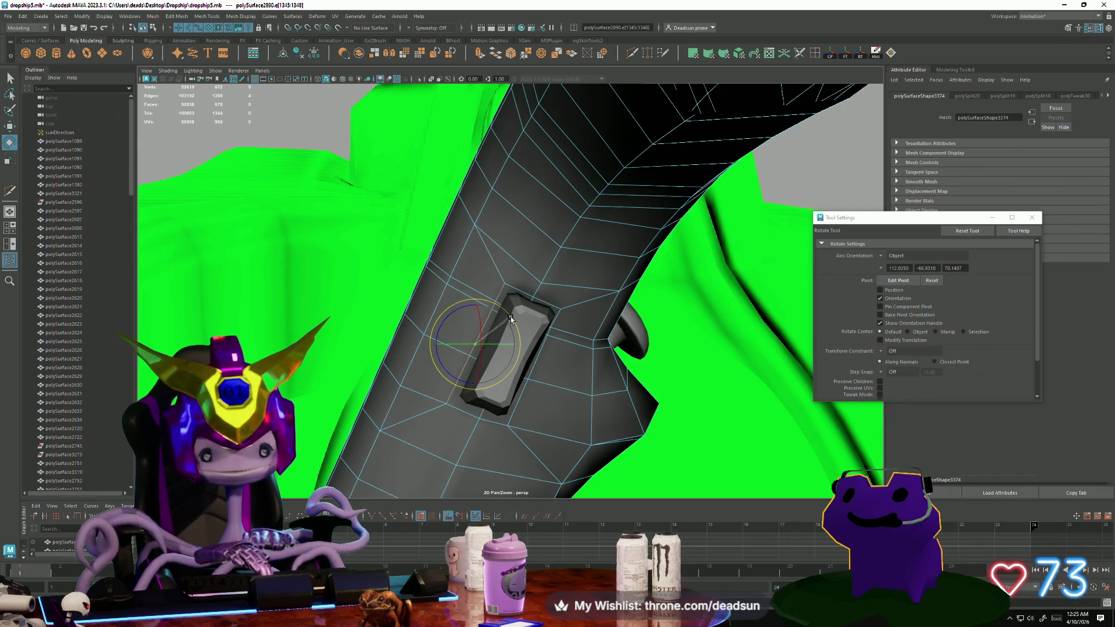
{"action": "key", "text": "w"}
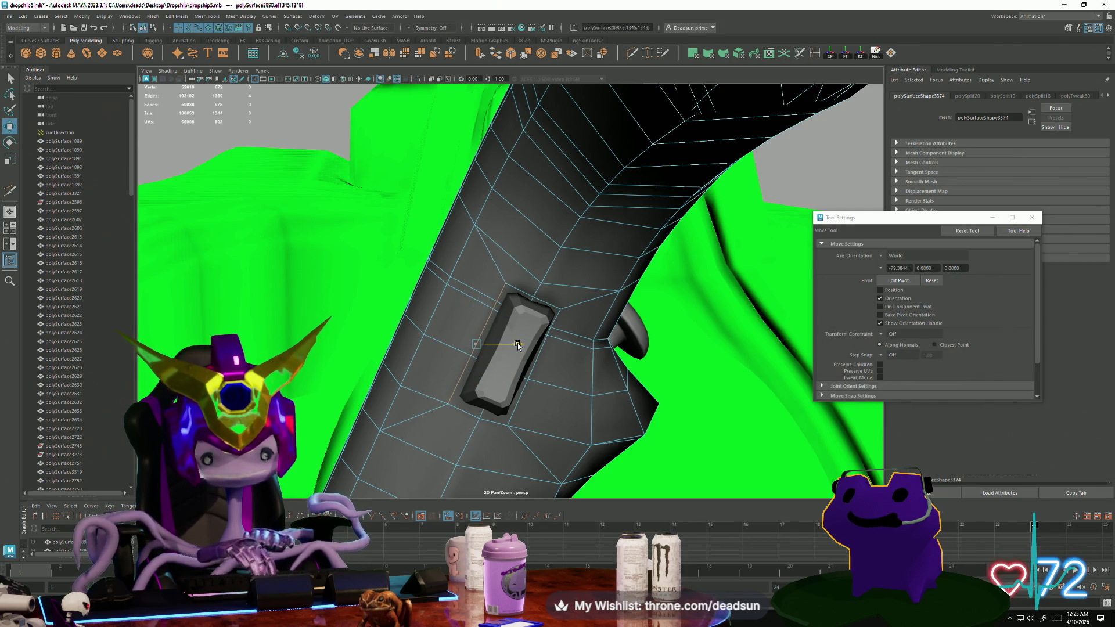
Select the border edges of the side pad.
{"action": "left_click_drag", "start_coordinate": [522, 347], "coordinate": [537, 342], "text": "alt"}
{"action": "left_click", "coordinate": [536, 325]}
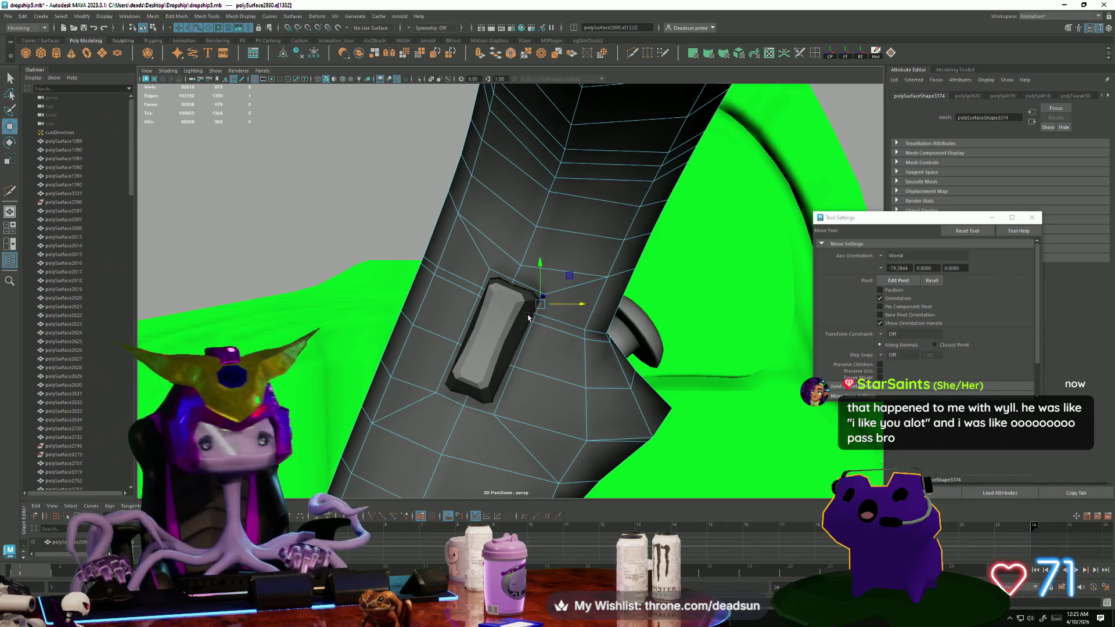
{"action": "left_click", "coordinate": [519, 347], "text": "shift"}
{"action": "left_click", "coordinate": [513, 380], "text": "shift"}
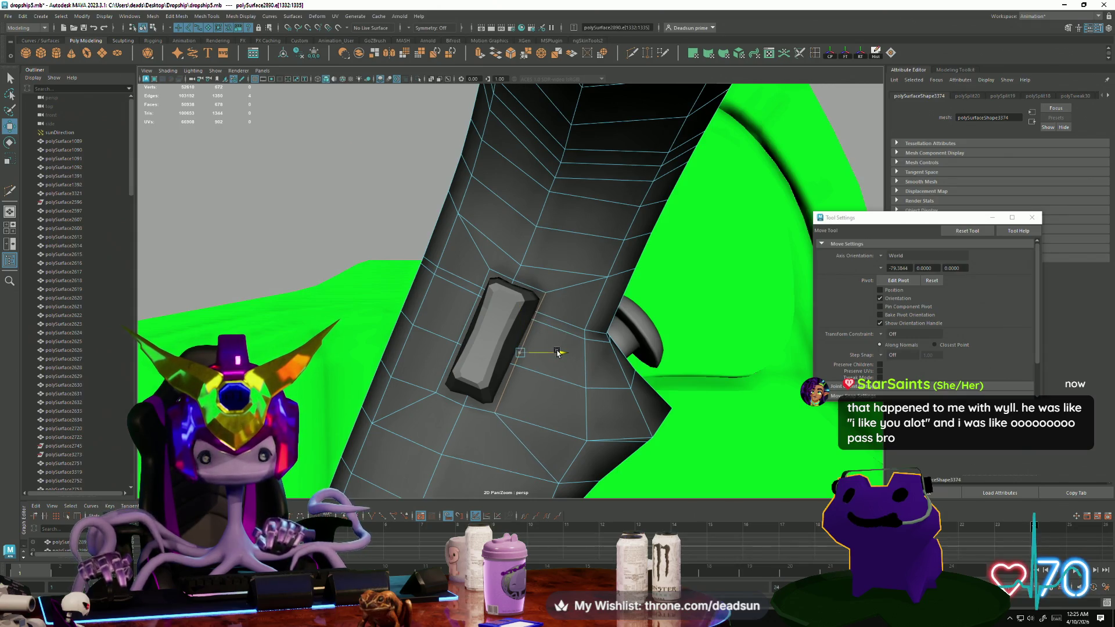
Select the pad's faces on polySurface2890 in face mode.
{"action": "right_click_drag", "start_coordinate": [500, 372], "coordinate": [503, 395]}
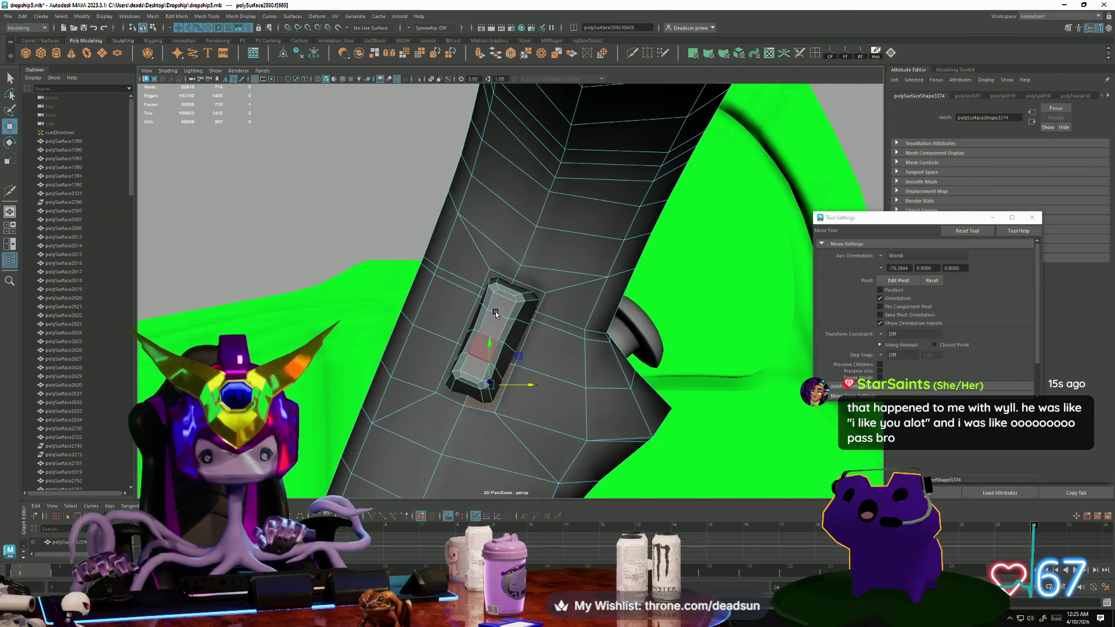
{"action": "left_click", "coordinate": [501, 281]}
{"action": "left_click", "coordinate": [527, 292]}
{"action": "left_click", "coordinate": [513, 337], "text": "shift"}
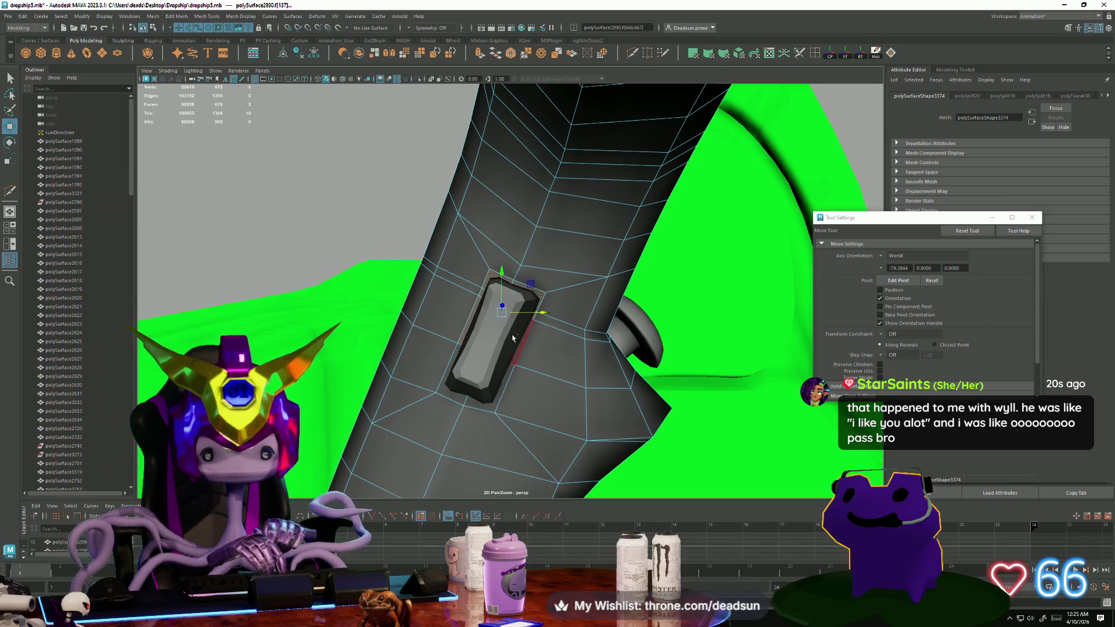
{"action": "left_click", "coordinate": [497, 385], "text": "shift"}
{"action": "mouse_move", "coordinate": [496, 386]}
{"action": "left_mouse_down", "text": "alt"}
{"action": "mouse_move", "coordinate": [616, 419]}
{"action": "mouse_move", "coordinate": [383, 400]}
{"action": "mouse_move", "coordinate": [358, 287]}
{"action": "mouse_move", "coordinate": [380, 348]}
{"action": "left_mouse_up", "text": "alt"}
Extrude the side pad faces outward, then squash, rotate and move the block onto the pillar.
{"action": "key", "text": "ctrl+e"}
{"action": "key", "text": "w"}
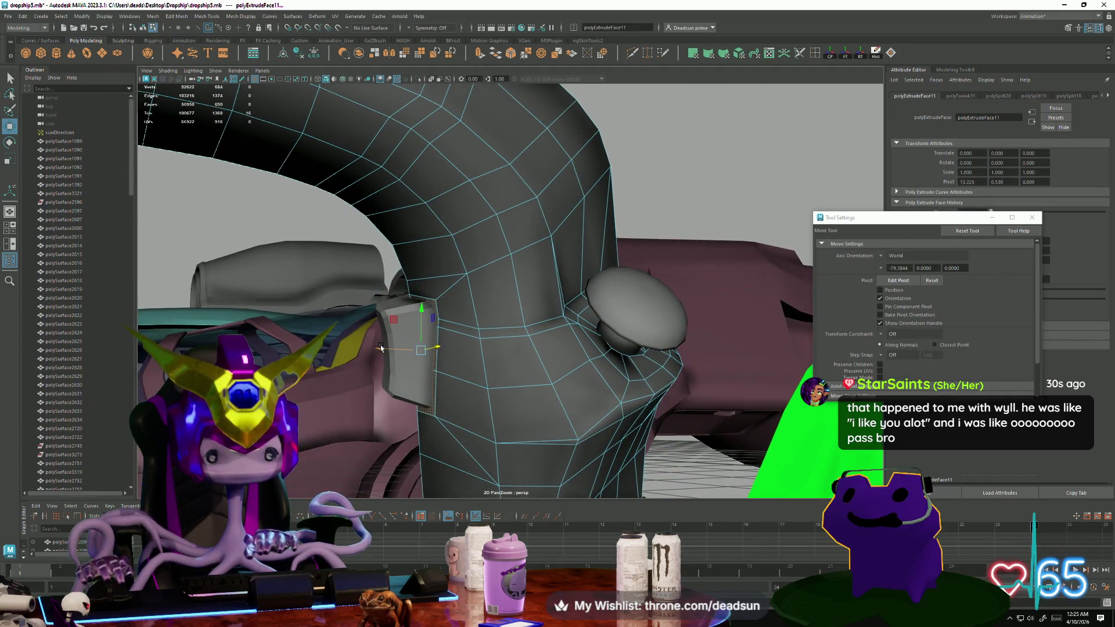
{"action": "key", "text": "r"}
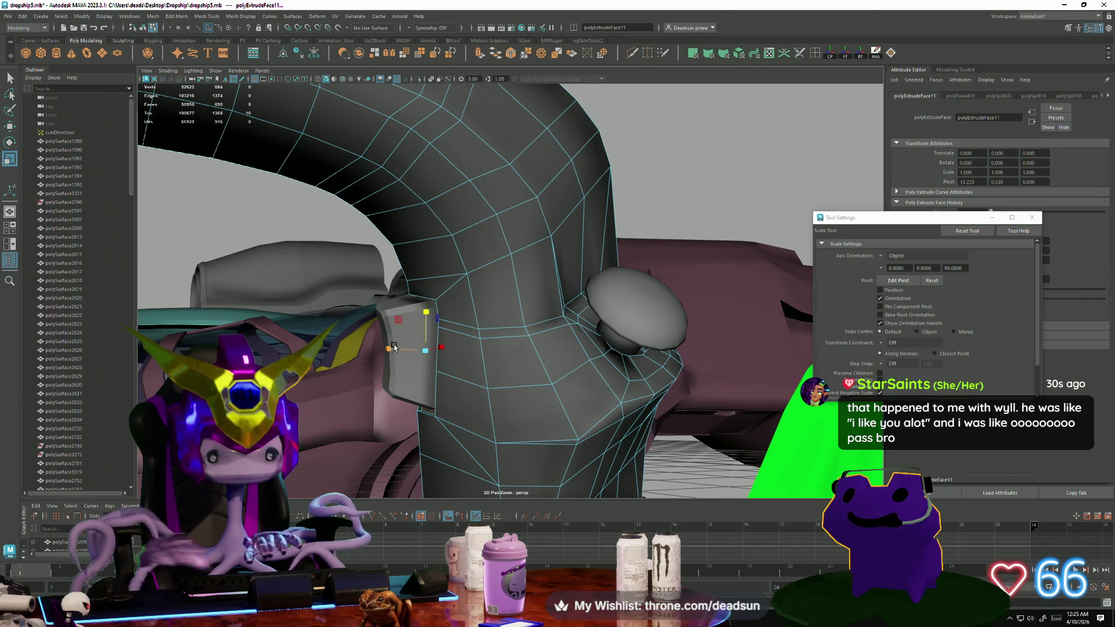
{"action": "mouse_move", "coordinate": [399, 349]}
{"action": "left_mouse_down", "text": "alt"}
{"action": "mouse_move", "coordinate": [505, 347]}
{"action": "mouse_move", "coordinate": [552, 371]}
{"action": "left_mouse_up", "text": "alt"}
{"action": "left_click_drag", "start_coordinate": [624, 368], "coordinate": [613, 368]}
{"action": "key", "text": "e"}
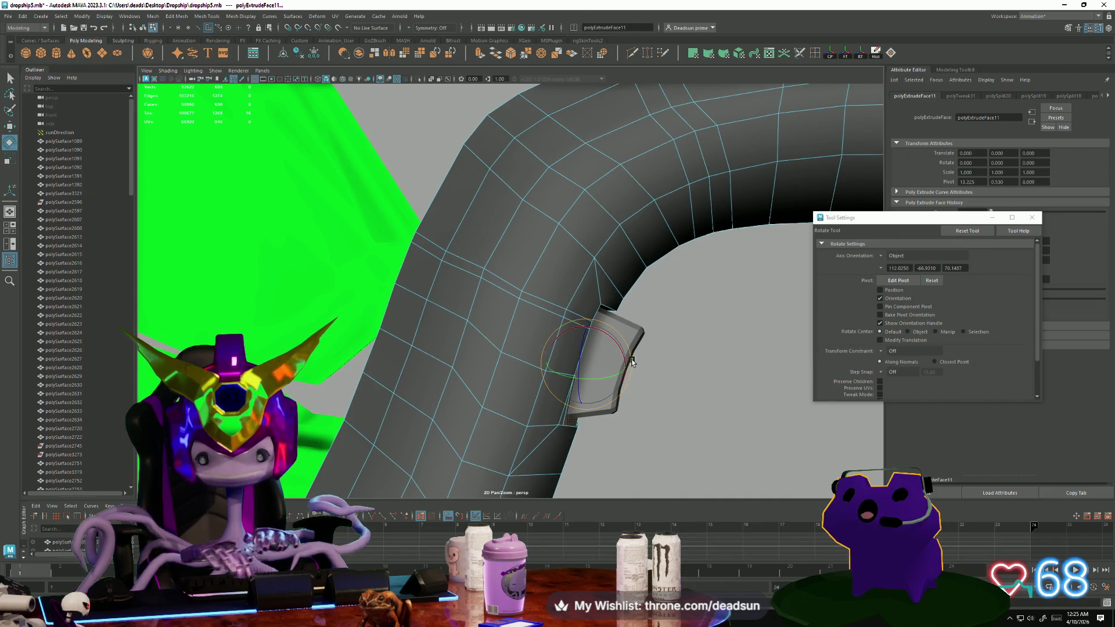
{"action": "key", "text": "w"}
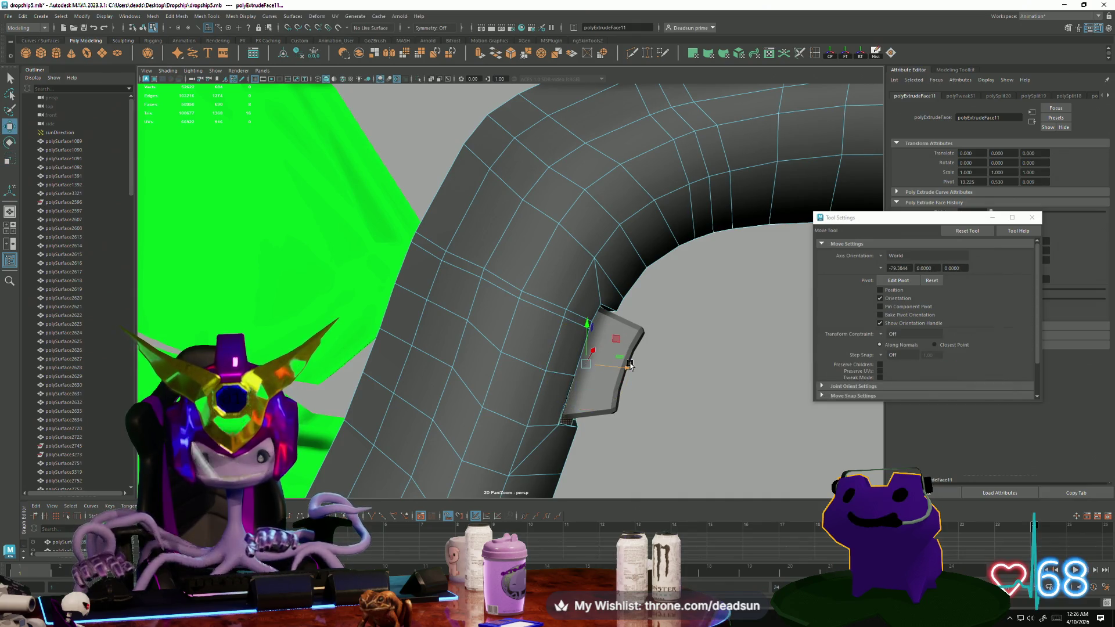
{"action": "mouse_move", "coordinate": [647, 380]}
{"action": "left_mouse_down", "text": "alt"}
{"action": "mouse_move", "coordinate": [511, 356]}
{"action": "mouse_move", "coordinate": [475, 369]}
{"action": "mouse_move", "coordinate": [581, 325]}
{"action": "mouse_move", "coordinate": [600, 298]}
{"action": "mouse_move", "coordinate": [551, 410]}
{"action": "mouse_move", "coordinate": [511, 401]}
{"action": "mouse_move", "coordinate": [535, 373]}
{"action": "mouse_move", "coordinate": [485, 386]}
{"action": "mouse_move", "coordinate": [568, 391]}
{"action": "mouse_move", "coordinate": [532, 400]}
{"action": "left_mouse_up", "text": "alt"}
Select the block's base and corner vertices along the slot's lower edge.
{"action": "right_click_drag", "start_coordinate": [473, 306], "coordinate": [441, 310]}
{"action": "mouse_move", "coordinate": [448, 296]}
{"action": "left_mouse_down"}
{"action": "mouse_move", "coordinate": [471, 327]}
{"action": "mouse_move", "coordinate": [726, 300]}
{"action": "left_mouse_up"}
{"action": "left_click", "coordinate": [556, 322]}
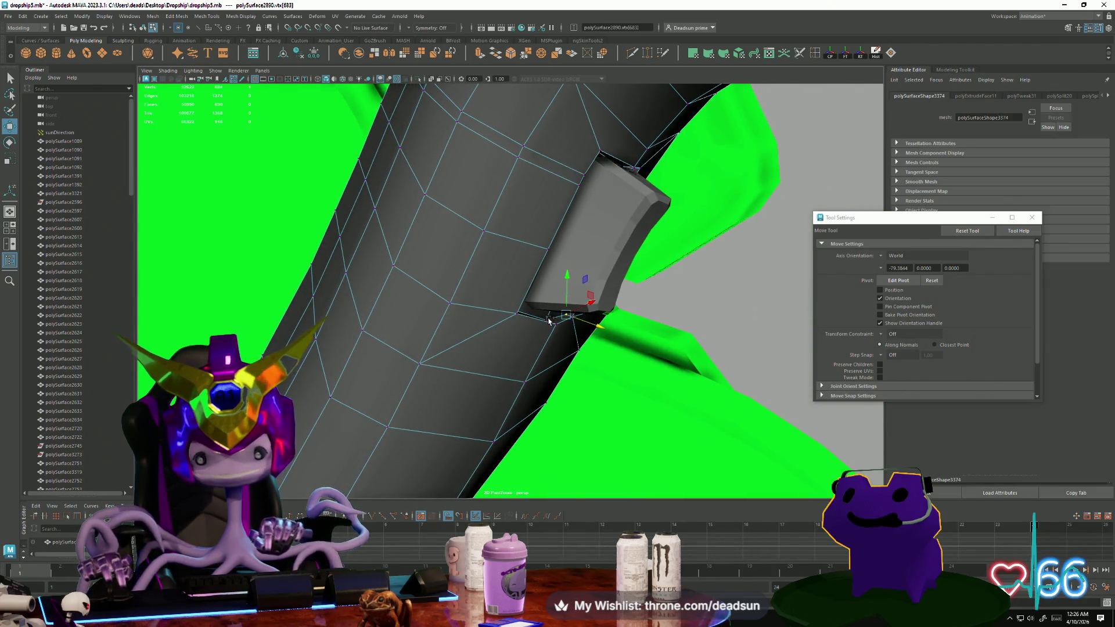
{"action": "left_click_drag", "start_coordinate": [556, 325], "coordinate": [480, 315], "text": "alt"}
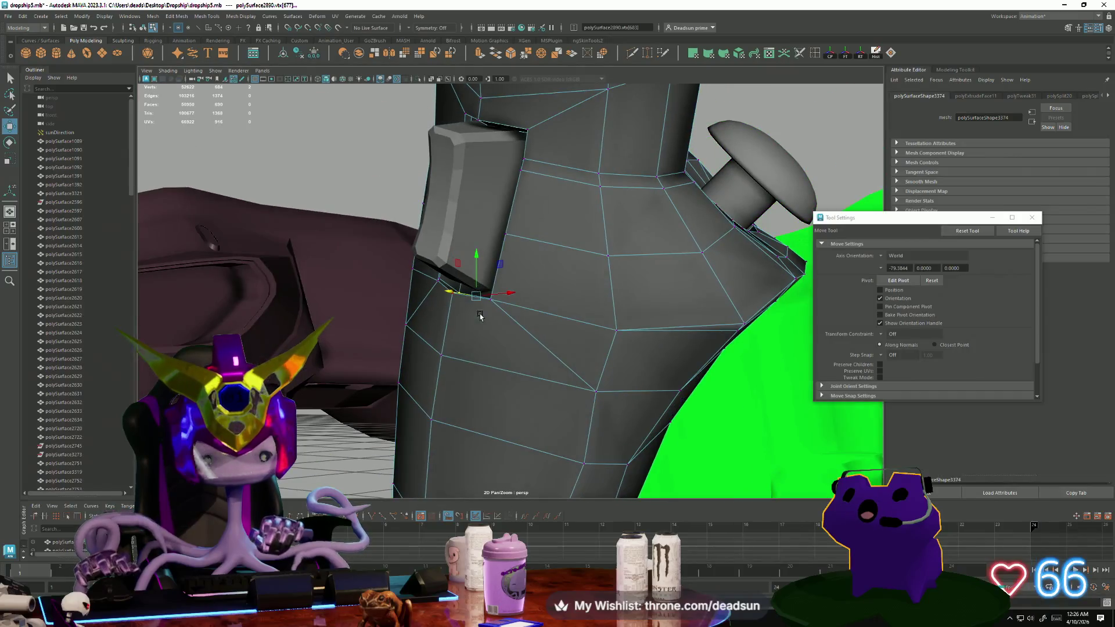
{"action": "mouse_move", "coordinate": [445, 283]}
{"action": "left_mouse_down", "text": "alt"}
{"action": "mouse_move", "coordinate": [465, 302]}
{"action": "mouse_move", "coordinate": [510, 306]}
{"action": "mouse_move", "coordinate": [479, 310]}
{"action": "mouse_move", "coordinate": [522, 325]}
{"action": "mouse_move", "coordinate": [493, 300]}
{"action": "left_mouse_up", "text": "alt"}
{"action": "left_click", "coordinate": [443, 292], "text": "shift"}
Select the handle mesh and Multi-Cut a new edge into the pillar below the knob.
{"action": "right_click_drag", "start_coordinate": [493, 299], "coordinate": [525, 274]}
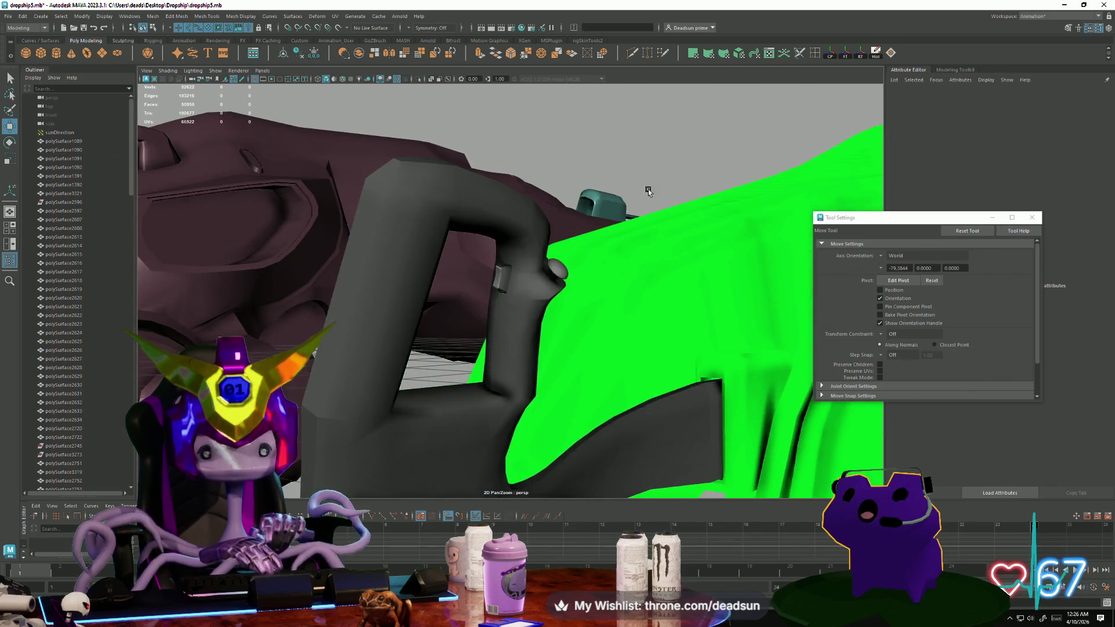
{"action": "scroll", "coordinate": [496, 304], "scroll_direction": "down", "scroll_amount": 5}
{"action": "mouse_move", "coordinate": [496, 304]}
{"action": "left_mouse_down", "text": "alt"}
{"action": "mouse_move", "coordinate": [454, 282]}
{"action": "mouse_move", "coordinate": [552, 326]}
{"action": "mouse_move", "coordinate": [640, 325]}
{"action": "mouse_move", "coordinate": [587, 331]}
{"action": "mouse_move", "coordinate": [468, 302]}
{"action": "left_mouse_up", "text": "alt"}
{"action": "left_click", "coordinate": [468, 302]}
{"action": "scroll", "coordinate": [819, 455], "scroll_direction": "up", "scroll_amount": 5}
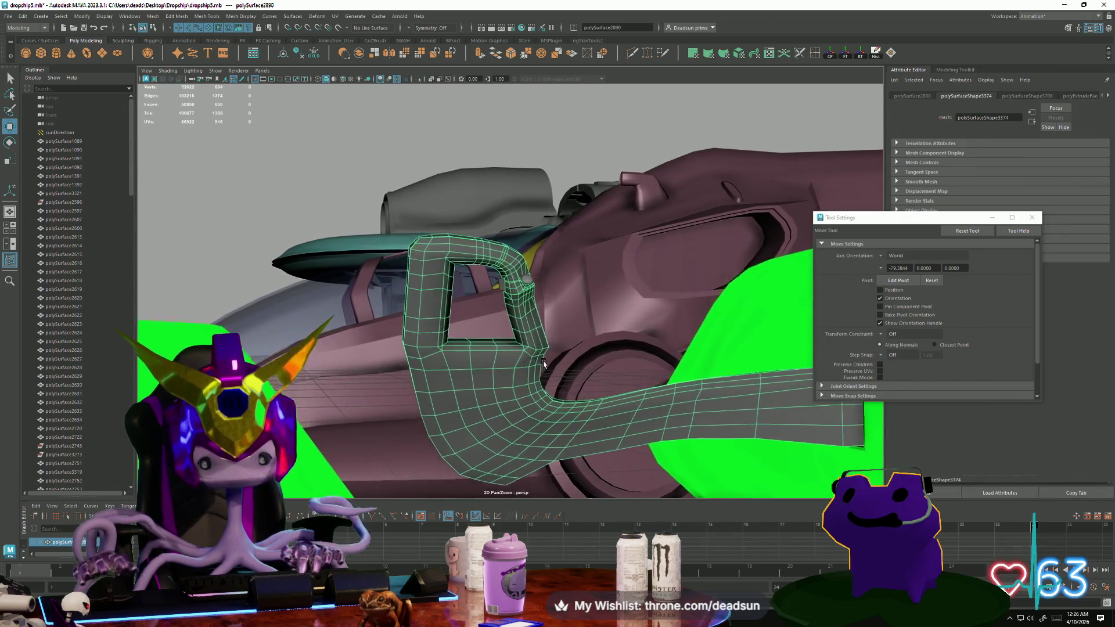
{"action": "left_click_drag", "start_coordinate": [819, 455], "coordinate": [481, 384], "text": "alt"}
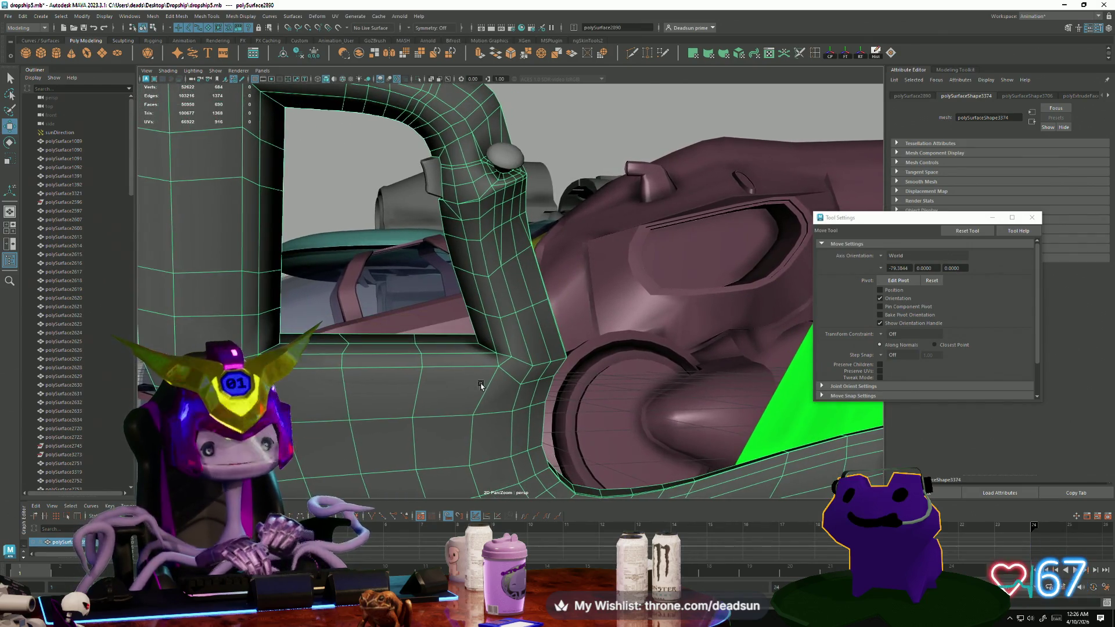
{"action": "left_click_drag", "start_coordinate": [510, 313], "coordinate": [516, 316], "text": "alt"}
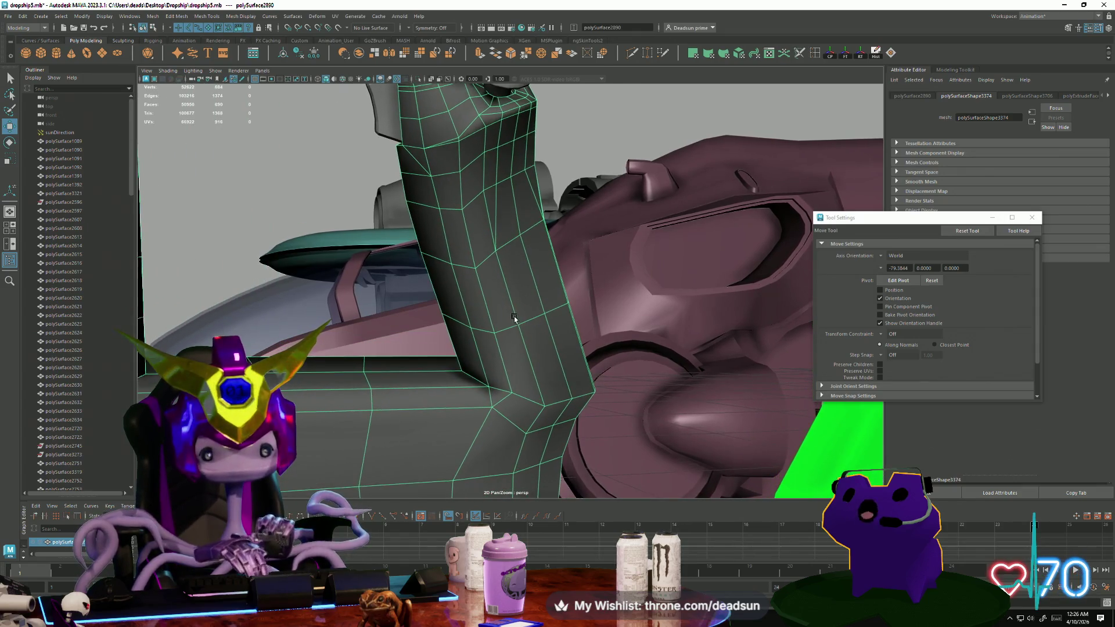
{"action": "left_click_drag", "start_coordinate": [501, 212], "coordinate": [475, 245], "text": "alt"}
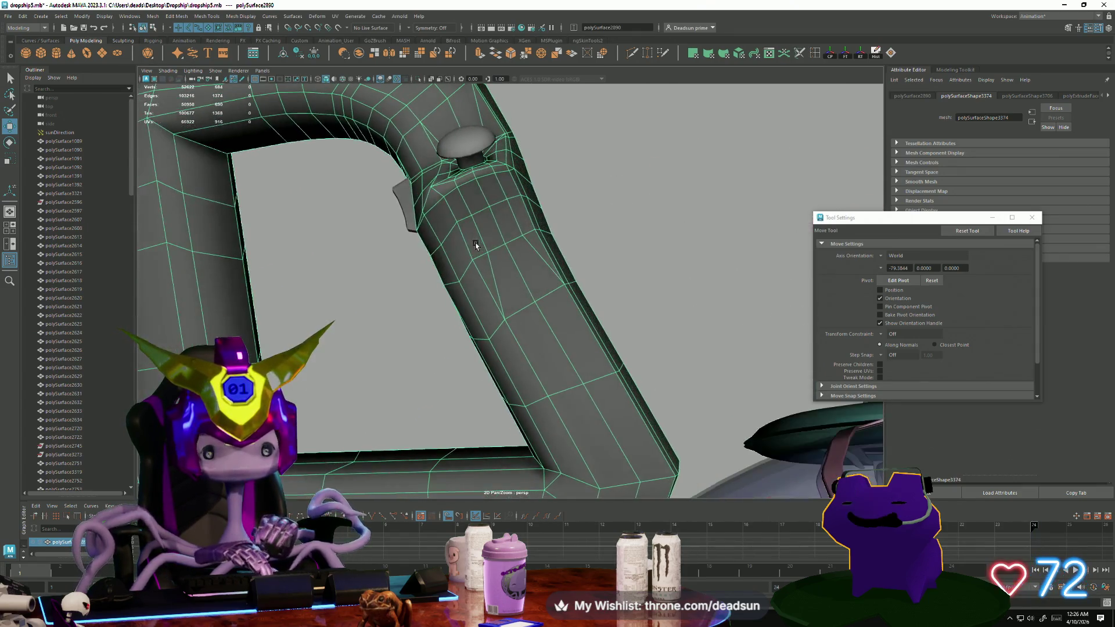
{"action": "right_click_drag", "start_coordinate": [493, 201], "coordinate": [458, 188], "text": "shift"}
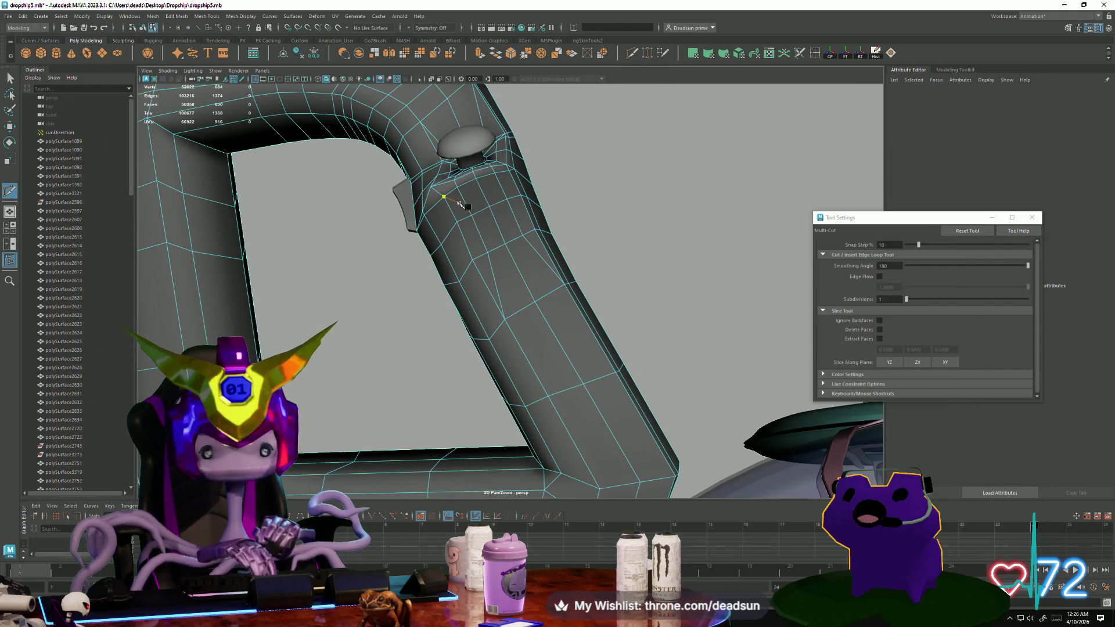
{"action": "left_click", "coordinate": [457, 221]}
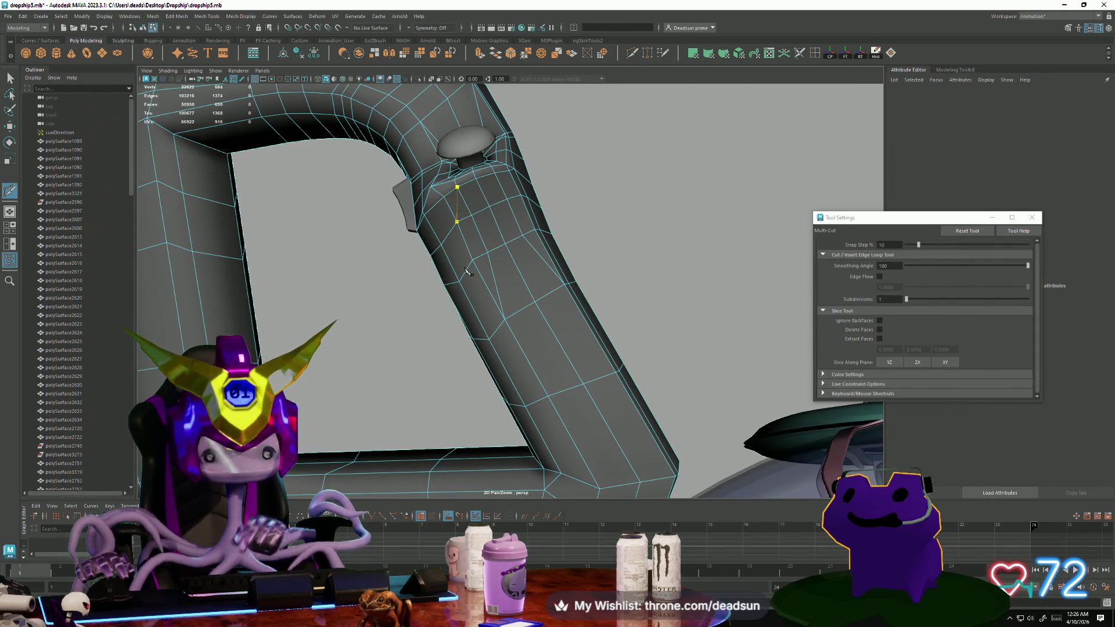
{"action": "right_click", "coordinate": [501, 218]}
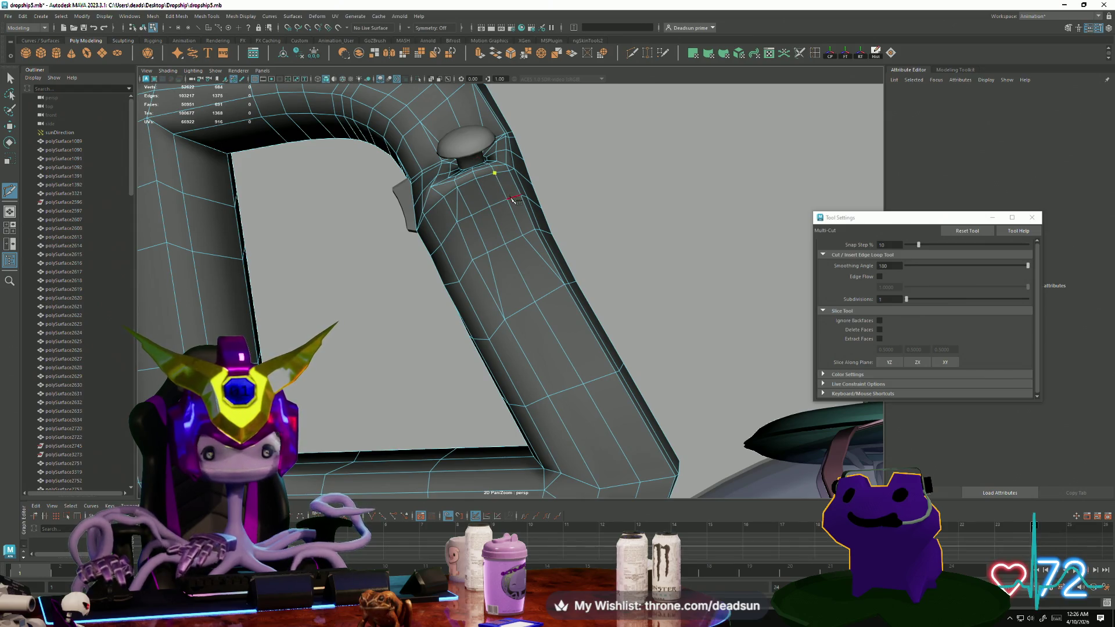
Delete the stray edges, the unwanted edge loop and the leftover vertices on the pillar.
{"action": "left_click", "coordinate": [10, 77]}
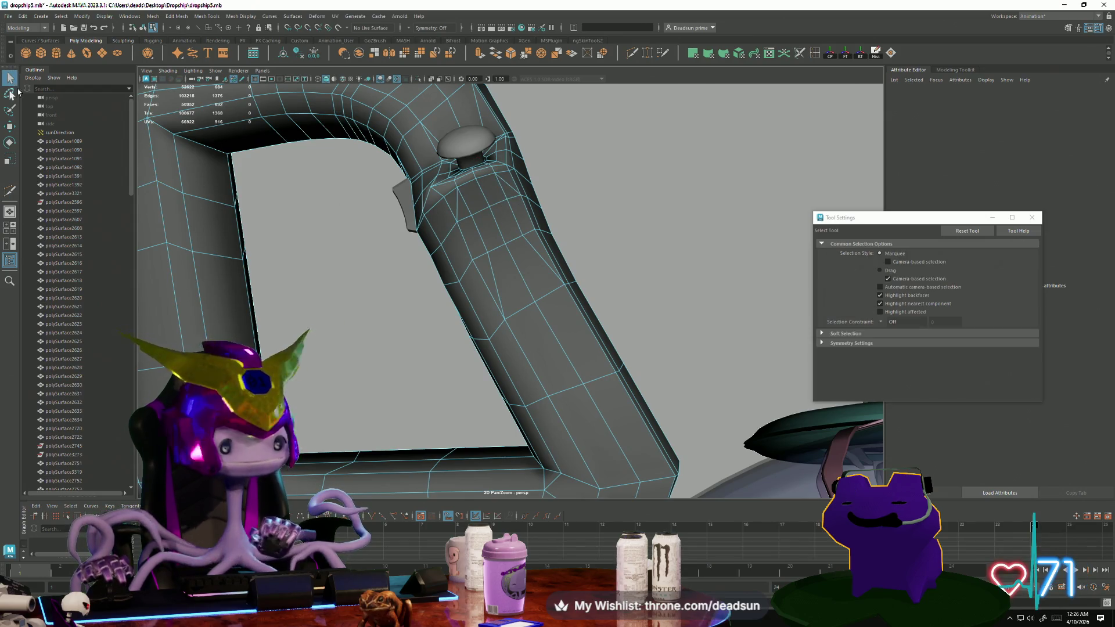
{"action": "right_click_drag", "start_coordinate": [405, 253], "coordinate": [445, 249], "text": "shift"}
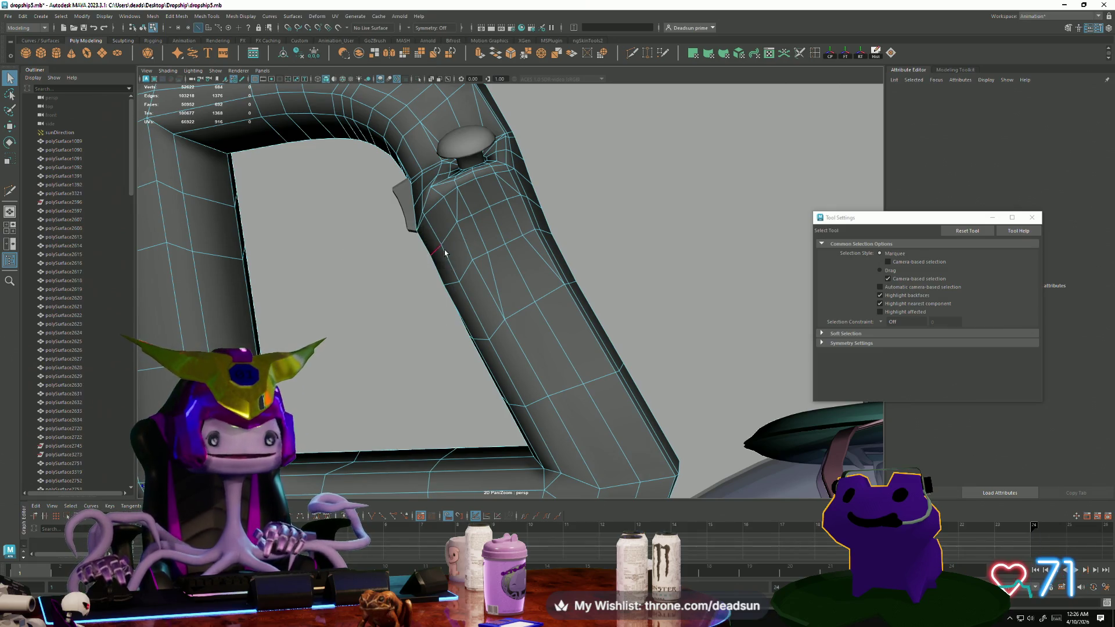
{"action": "key", "text": "Delete"}
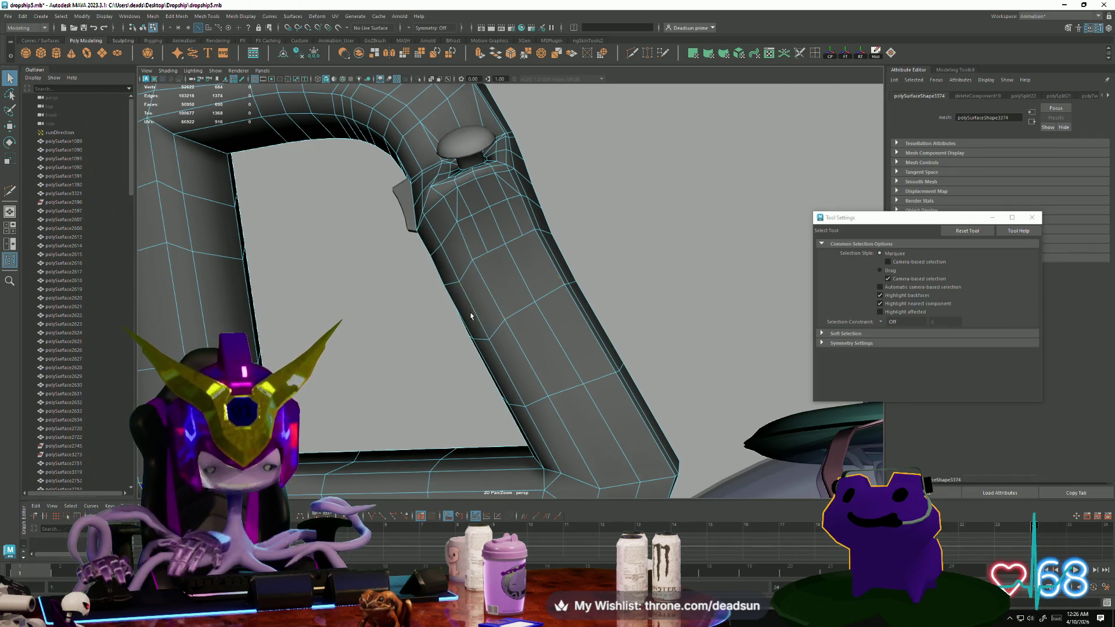
{"action": "mouse_move", "coordinate": [498, 273]}
{"action": "right_mouse_down"}
{"action": "mouse_move", "coordinate": [434, 266]}
{"action": "mouse_move", "coordinate": [482, 272]}
{"action": "mouse_move", "coordinate": [482, 238]}
{"action": "right_mouse_up"}
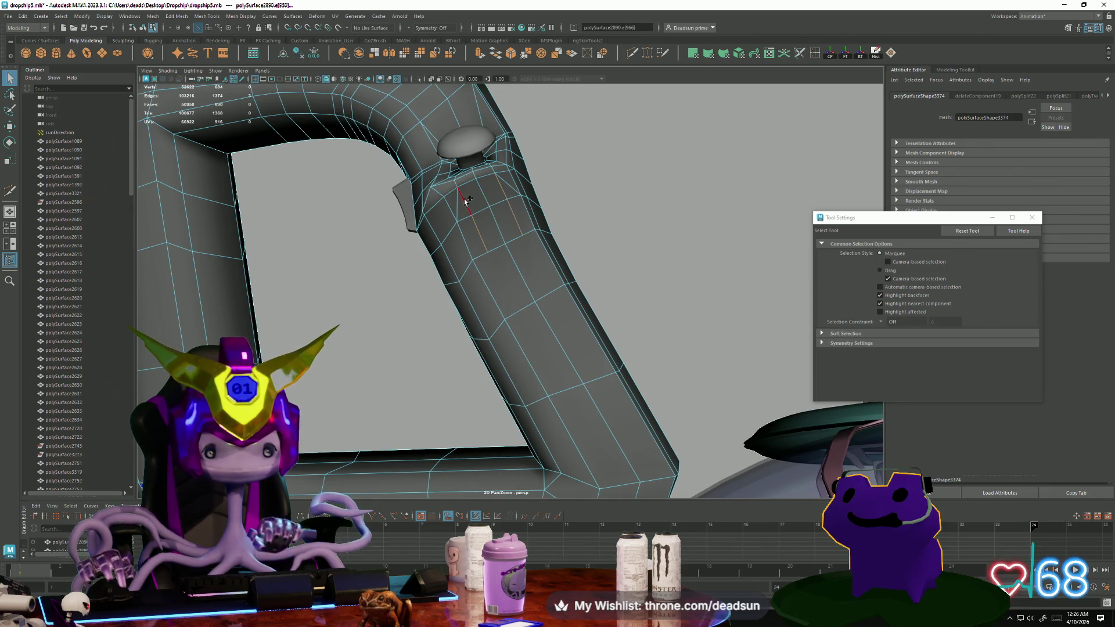
{"action": "key", "text": "Delete"}
{"action": "left_click_drag", "start_coordinate": [460, 240], "coordinate": [565, 320], "text": "alt"}
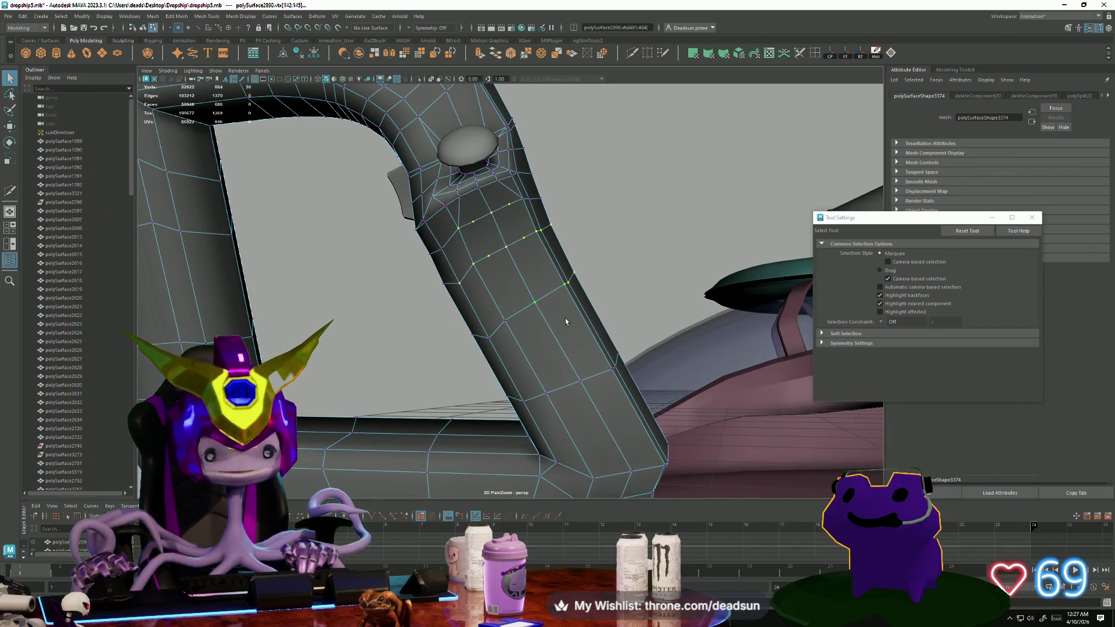
{"action": "key", "text": "Delete"}
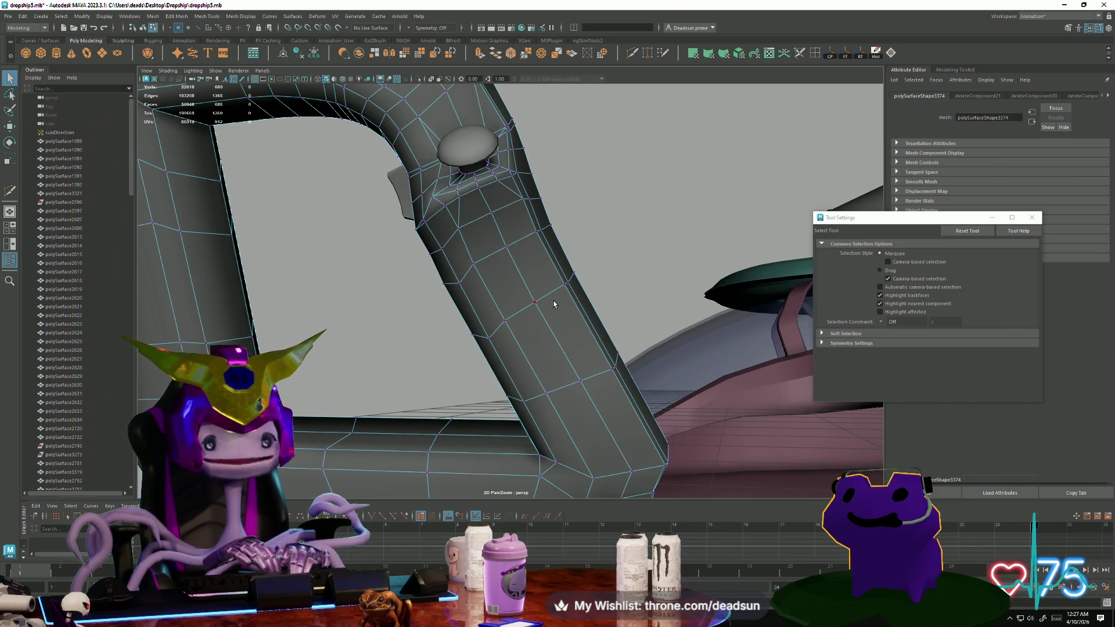
{"action": "left_click", "coordinate": [474, 266]}
Move two pairs of pillar-edge vertices slightly down the pillar.
{"action": "left_click", "coordinate": [505, 320], "text": "shift"}
{"action": "key", "text": "w"}
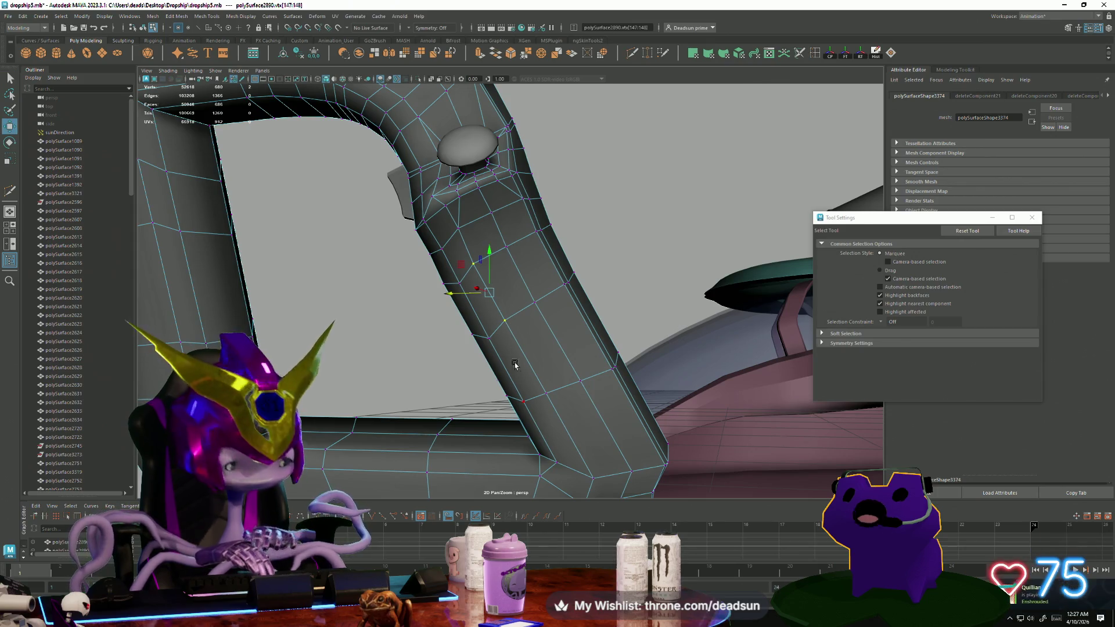
{"action": "left_click_drag", "start_coordinate": [493, 298], "coordinate": [500, 309]}
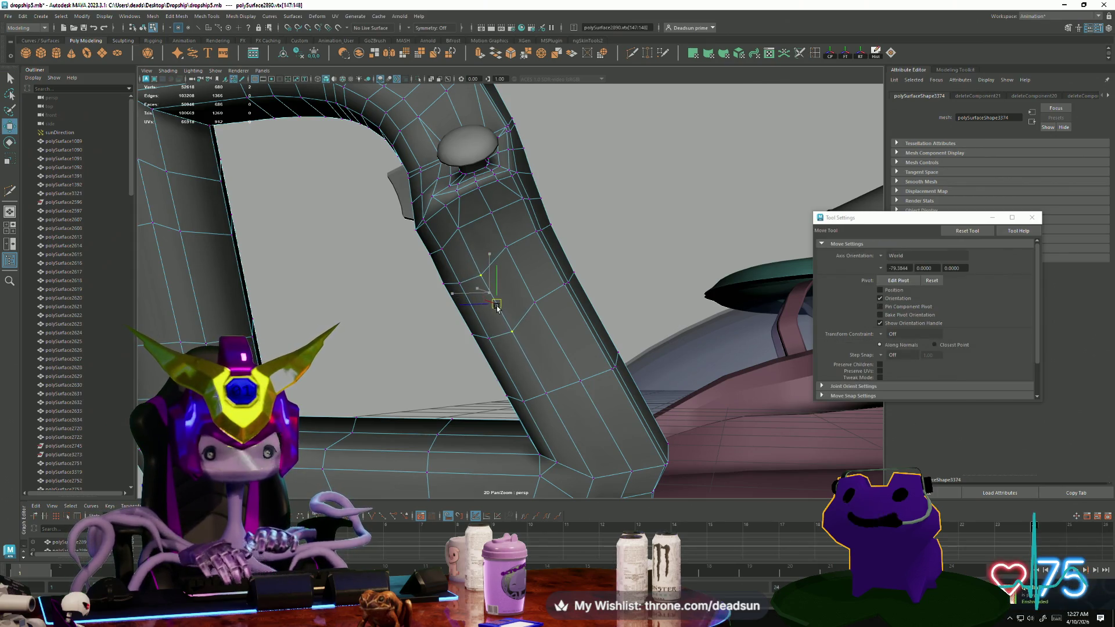
{"action": "left_click", "coordinate": [506, 247]}
{"action": "left_click", "coordinate": [535, 302], "text": "shift"}
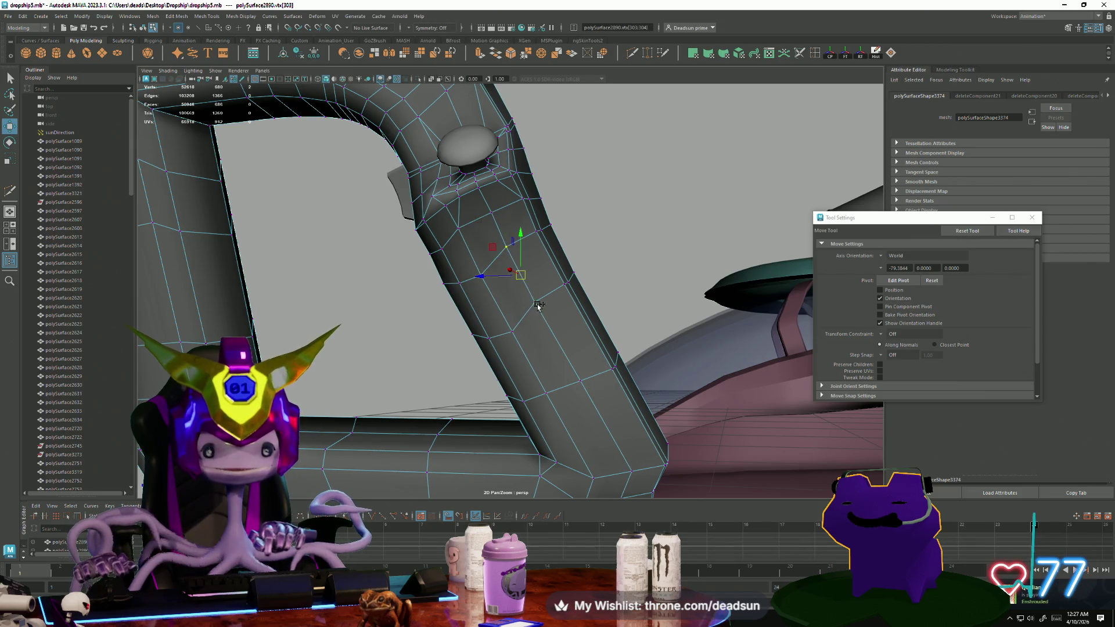
{"action": "left_click_drag", "start_coordinate": [519, 277], "coordinate": [527, 288]}
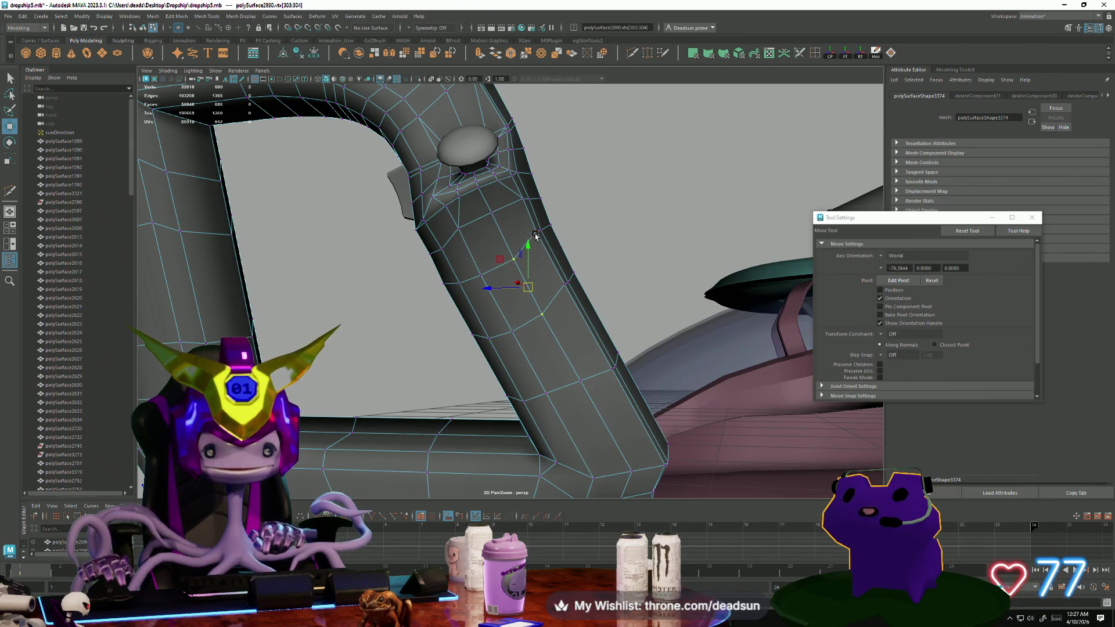
{"action": "mouse_move", "coordinate": [485, 353]}
{"action": "left_mouse_down", "text": "alt"}
{"action": "mouse_move", "coordinate": [581, 356]}
{"action": "mouse_move", "coordinate": [522, 330]}
{"action": "mouse_move", "coordinate": [468, 327]}
{"action": "left_mouse_up", "text": "alt"}
Pull a vertex near the knob sideways, then undo that move to restore the straight edge.
{"action": "left_click", "coordinate": [503, 277]}
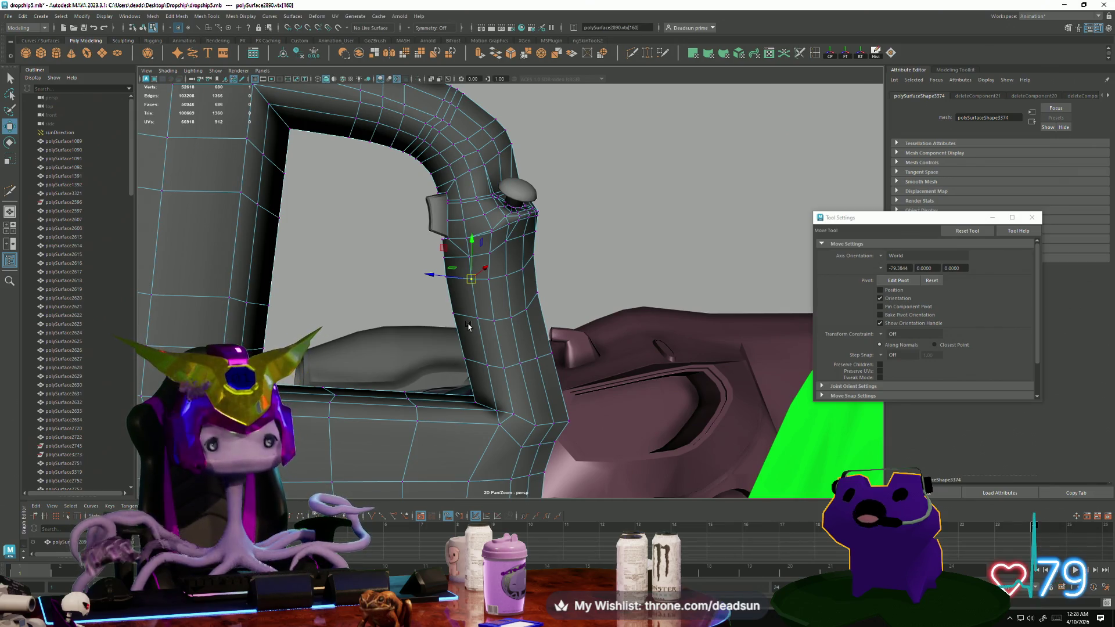
{"action": "left_click_drag", "start_coordinate": [399, 264], "coordinate": [450, 283]}
{"action": "mouse_move", "coordinate": [384, 294]}
{"action": "left_mouse_down", "text": "alt"}
{"action": "mouse_move", "coordinate": [400, 279]}
{"action": "mouse_move", "coordinate": [423, 319]}
{"action": "mouse_move", "coordinate": [413, 318]}
{"action": "left_mouse_up", "text": "alt"}
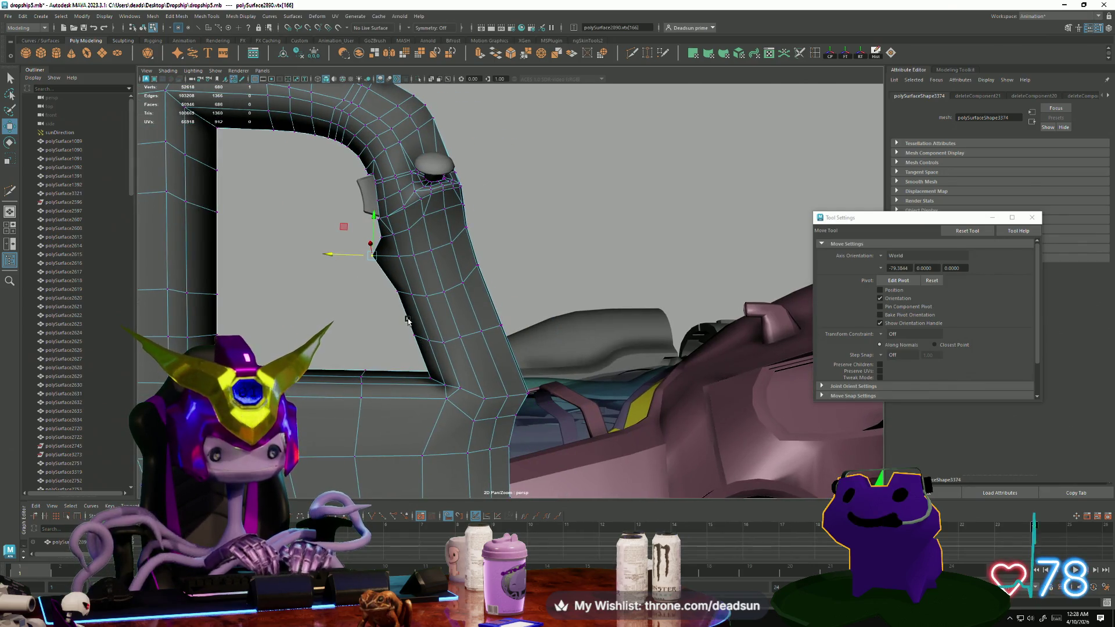
{"action": "key", "text": "ctrl+z"}
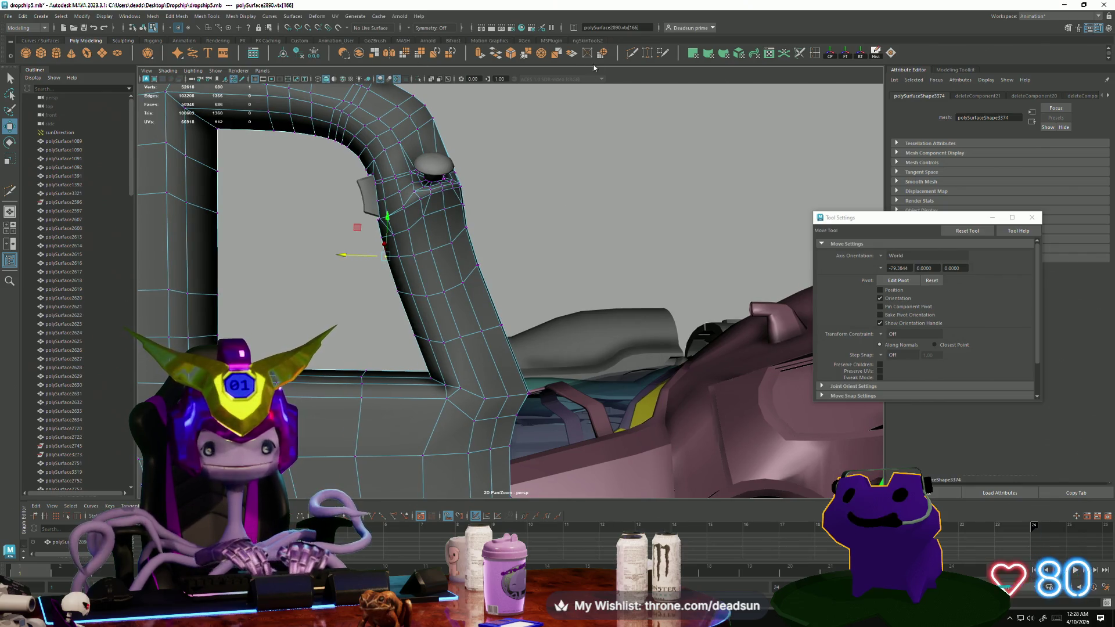
{"action": "left_click", "coordinate": [815, 54]}
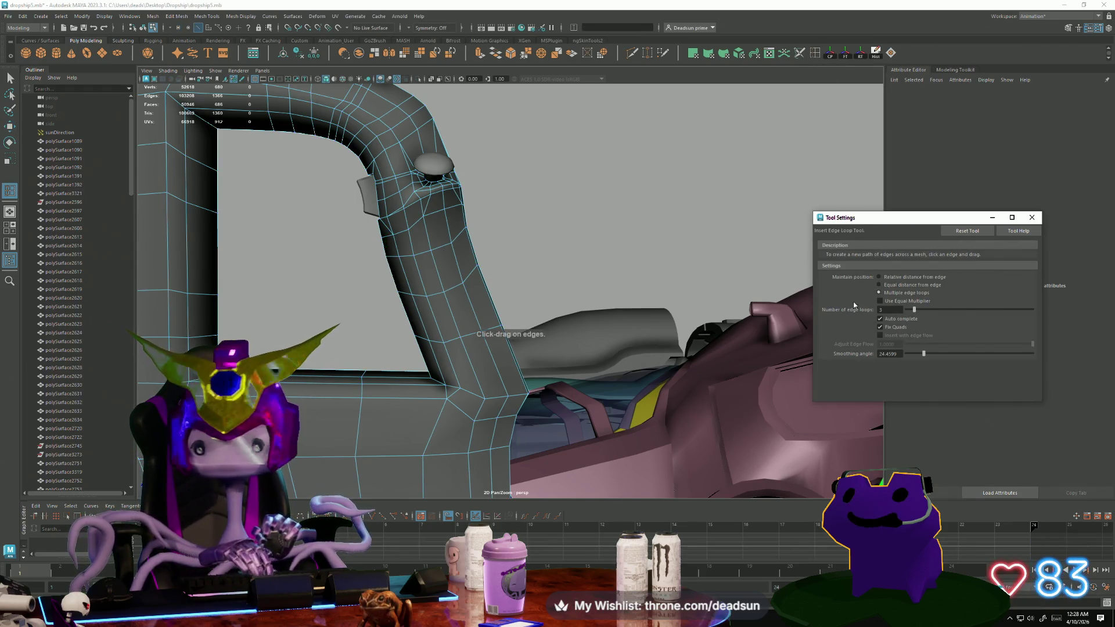
Set the Insert Edge Loop tool to multiple edge loops with Number 2.
{"action": "left_click", "coordinate": [879, 277]}
{"action": "left_click", "coordinate": [878, 293]}
{"action": "left_click_drag", "start_coordinate": [915, 310], "coordinate": [912, 310]}
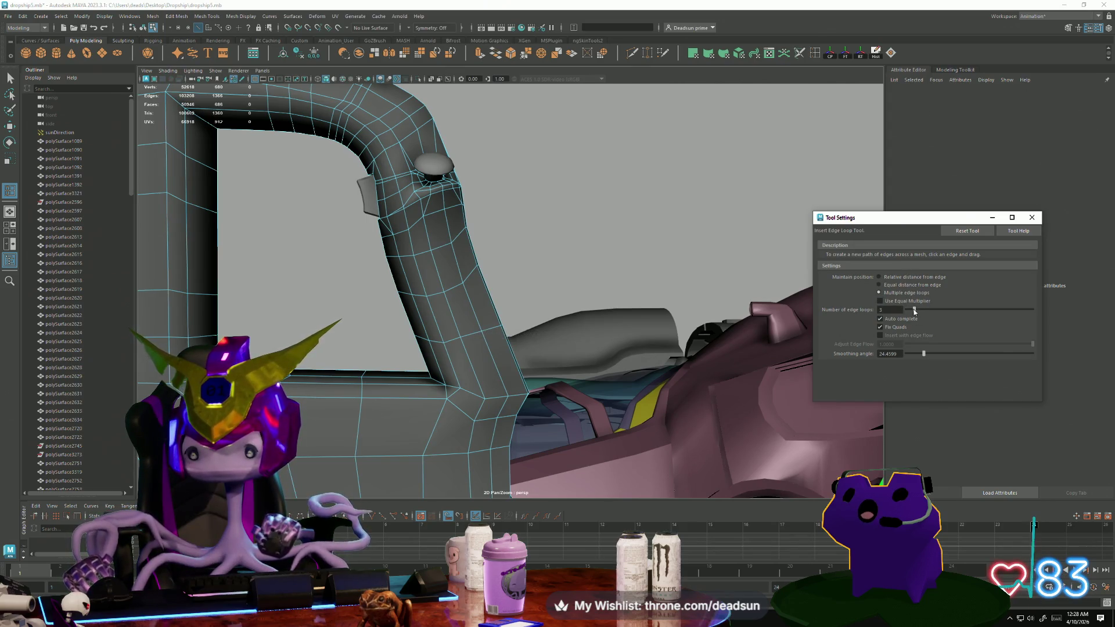
Insert pairs of edge loops across the lower pillar, then select its inner-edge vertices.
{"action": "left_click", "coordinate": [423, 282]}
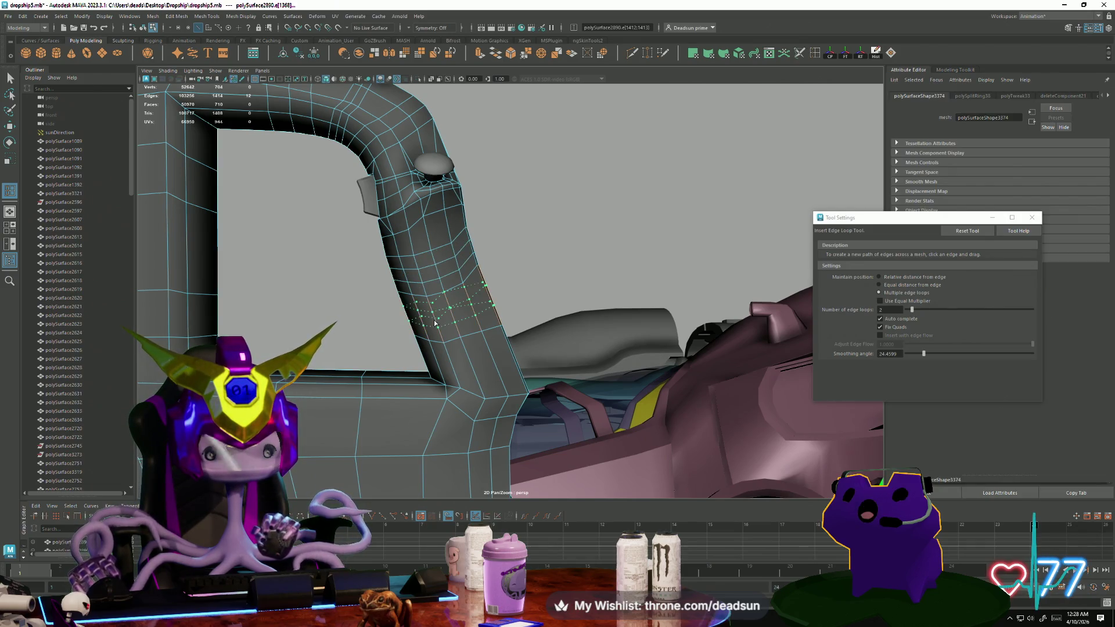
{"action": "left_click", "coordinate": [452, 362]}
{"action": "left_click", "coordinate": [452, 362]}
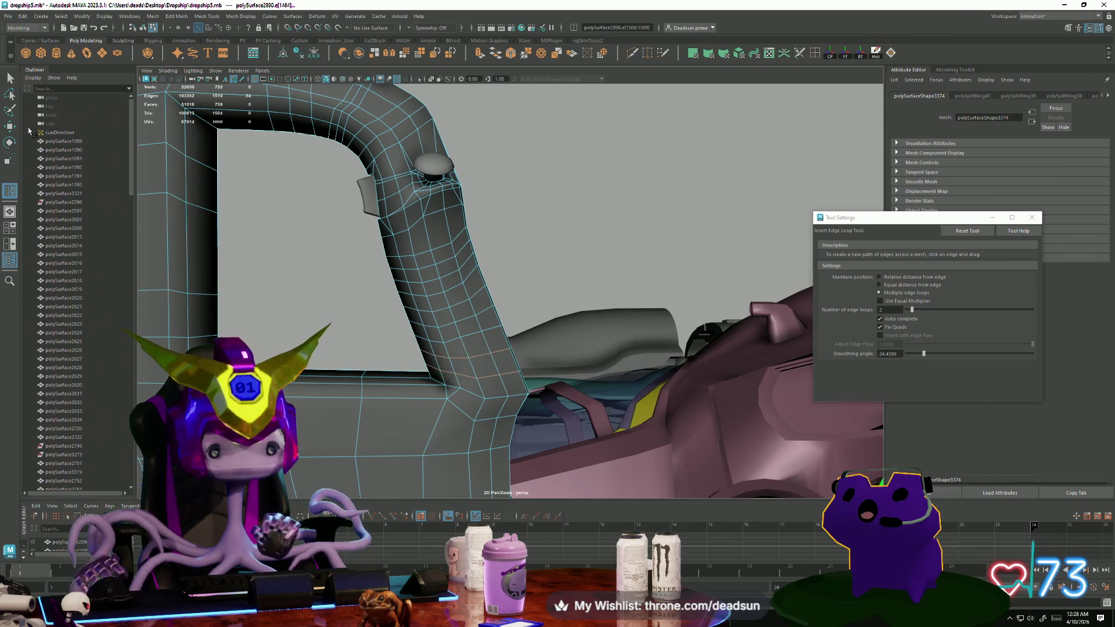
{"action": "key", "text": "q"}
{"action": "right_click_drag", "start_coordinate": [378, 243], "coordinate": [377, 229]}
{"action": "left_click_drag", "start_coordinate": [379, 258], "coordinate": [409, 274]}
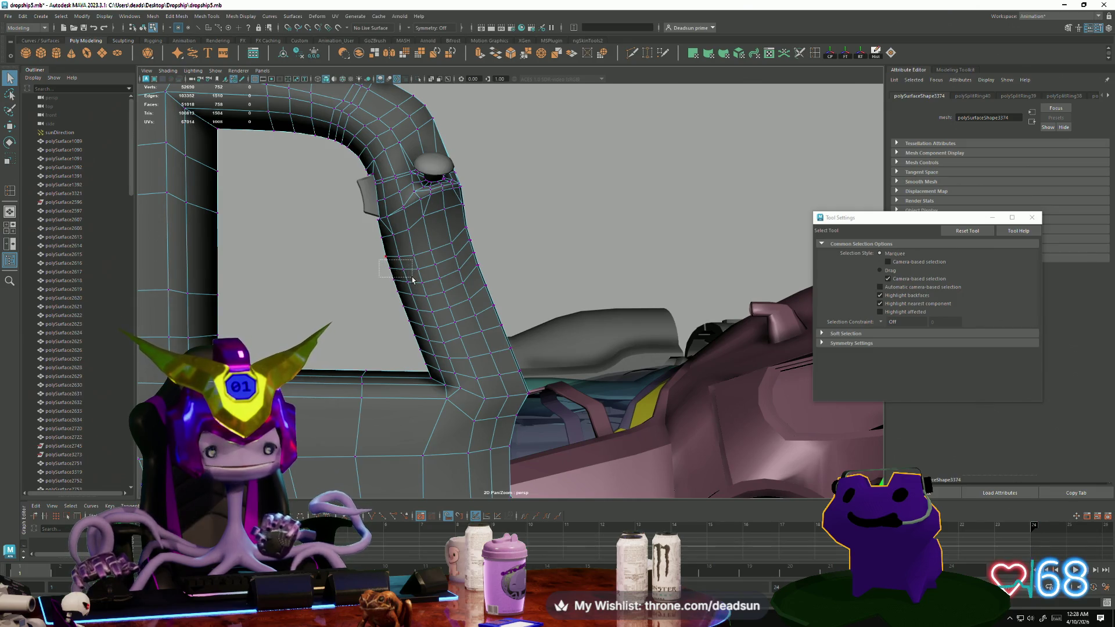
Move the inner-edge vertices outward and raise another vertex up the pillar to form the notch.
{"action": "mouse_move", "coordinate": [415, 317]}
{"action": "left_mouse_down", "text": "alt"}
{"action": "mouse_move", "coordinate": [410, 306]}
{"action": "mouse_move", "coordinate": [537, 379]}
{"action": "mouse_move", "coordinate": [571, 292]}
{"action": "mouse_move", "coordinate": [639, 311]}
{"action": "mouse_move", "coordinate": [511, 284]}
{"action": "left_mouse_up", "text": "alt"}
{"action": "key", "text": "w"}
{"action": "mouse_move", "coordinate": [376, 298]}
{"action": "left_mouse_down"}
{"action": "mouse_move", "coordinate": [332, 322]}
{"action": "mouse_move", "coordinate": [406, 334]}
{"action": "mouse_move", "coordinate": [325, 334]}
{"action": "mouse_move", "coordinate": [374, 333]}
{"action": "left_mouse_up"}
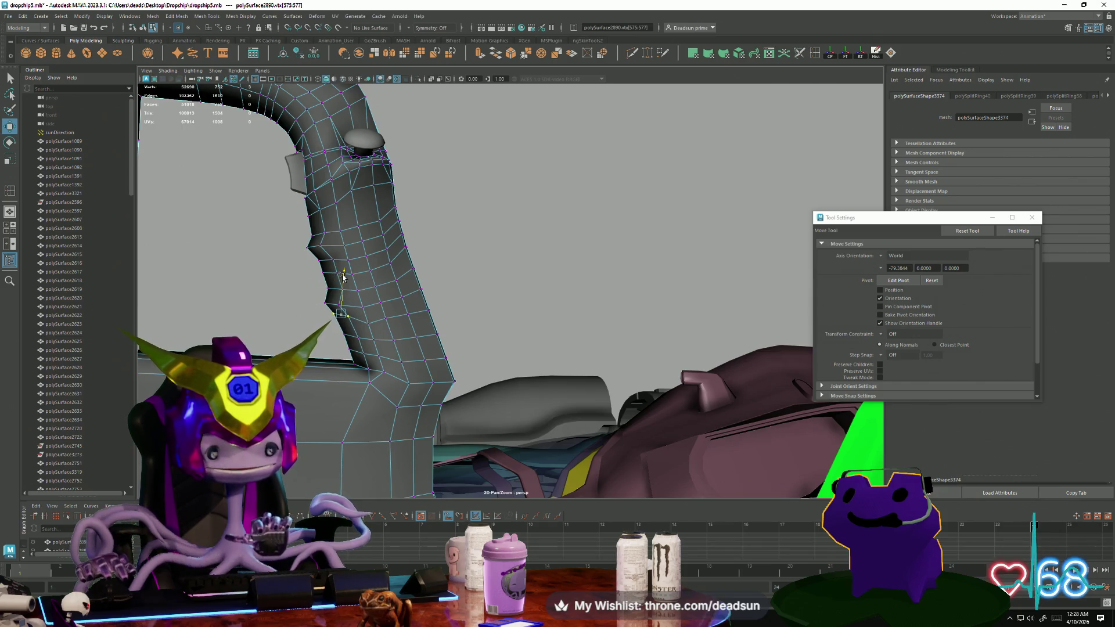
{"action": "mouse_move", "coordinate": [343, 276]}
{"action": "left_mouse_down", "text": "alt"}
{"action": "mouse_move", "coordinate": [259, 334]}
{"action": "mouse_move", "coordinate": [366, 369]}
{"action": "mouse_move", "coordinate": [305, 370]}
{"action": "mouse_move", "coordinate": [272, 353]}
{"action": "left_mouse_up", "text": "alt"}
{"action": "left_click", "coordinate": [258, 336]}
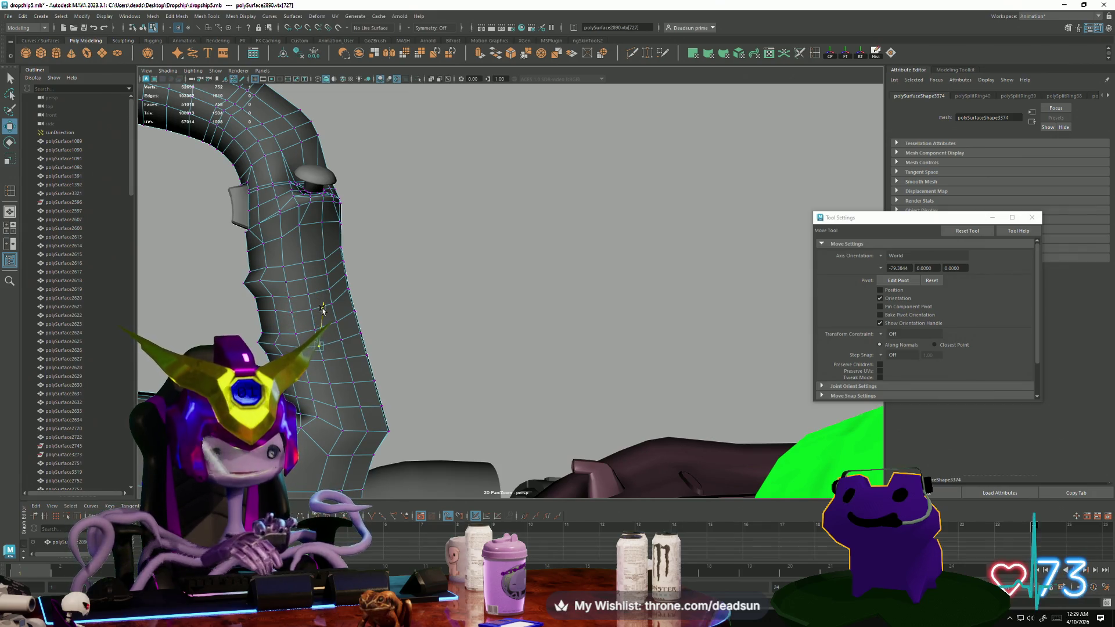
{"action": "left_click_drag", "start_coordinate": [295, 311], "coordinate": [319, 350], "text": "alt"}
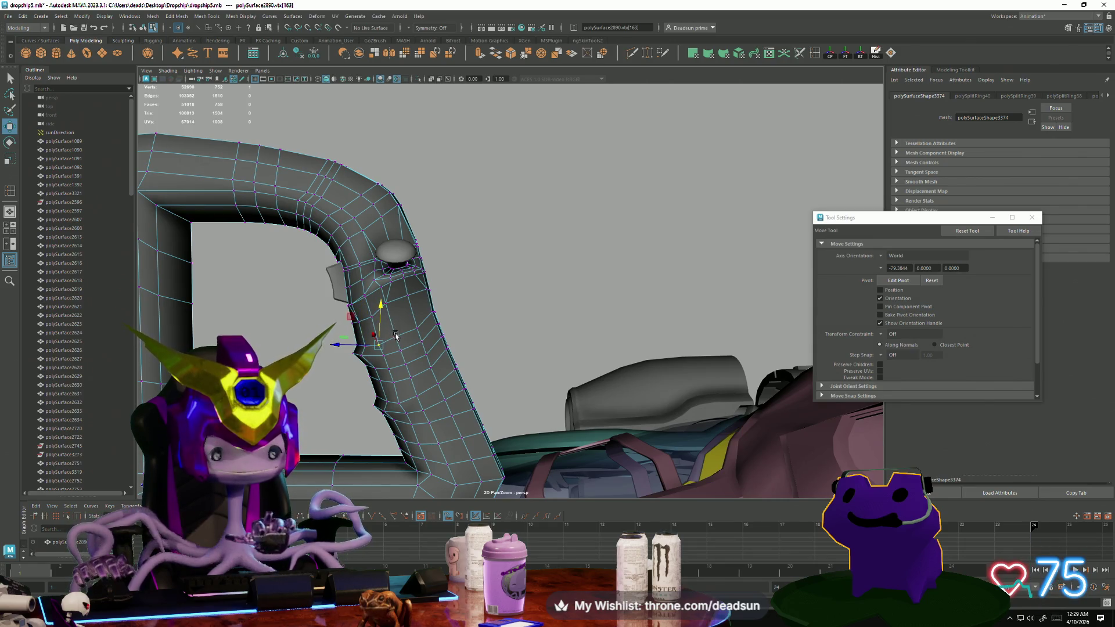
{"action": "left_click_drag", "start_coordinate": [397, 316], "coordinate": [398, 303]}
{"action": "mouse_move", "coordinate": [400, 307]}
{"action": "left_mouse_down", "text": "alt"}
{"action": "mouse_move", "coordinate": [464, 381]}
{"action": "mouse_move", "coordinate": [510, 378]}
{"action": "left_mouse_up", "text": "alt"}
{"action": "left_click", "coordinate": [505, 376]}
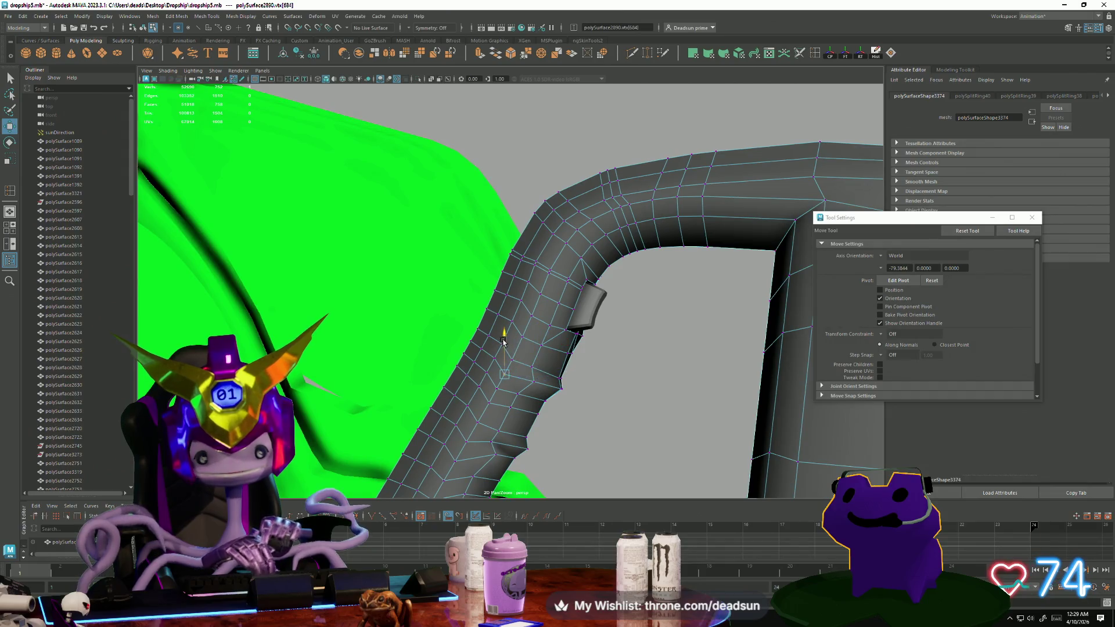
{"action": "left_click_drag", "start_coordinate": [515, 340], "coordinate": [486, 345], "text": "alt"}
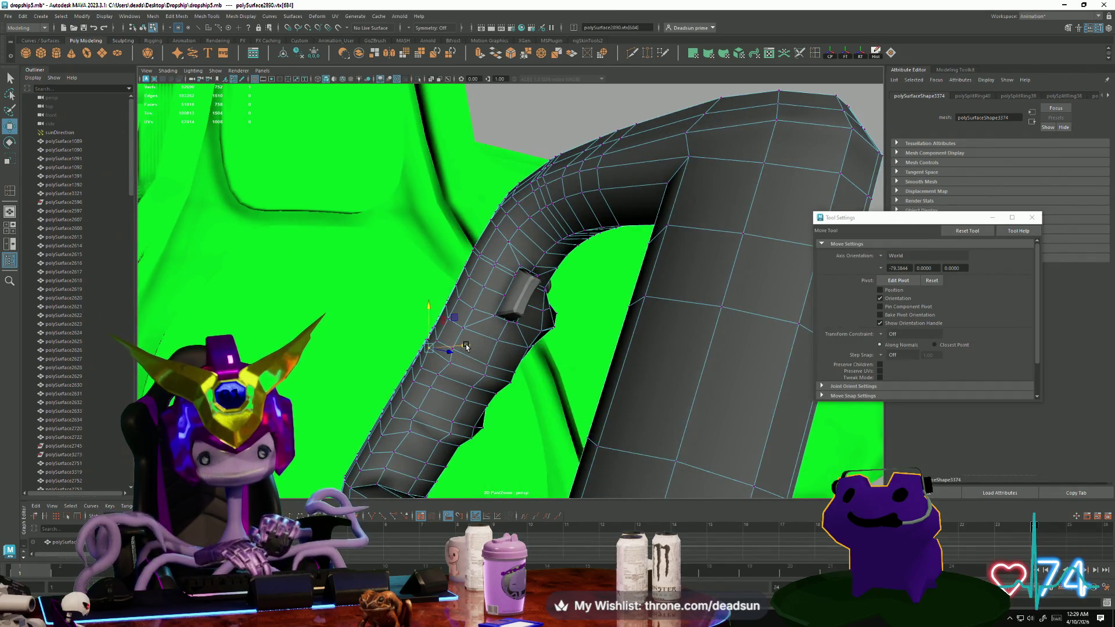
{"action": "left_click", "coordinate": [389, 420]}
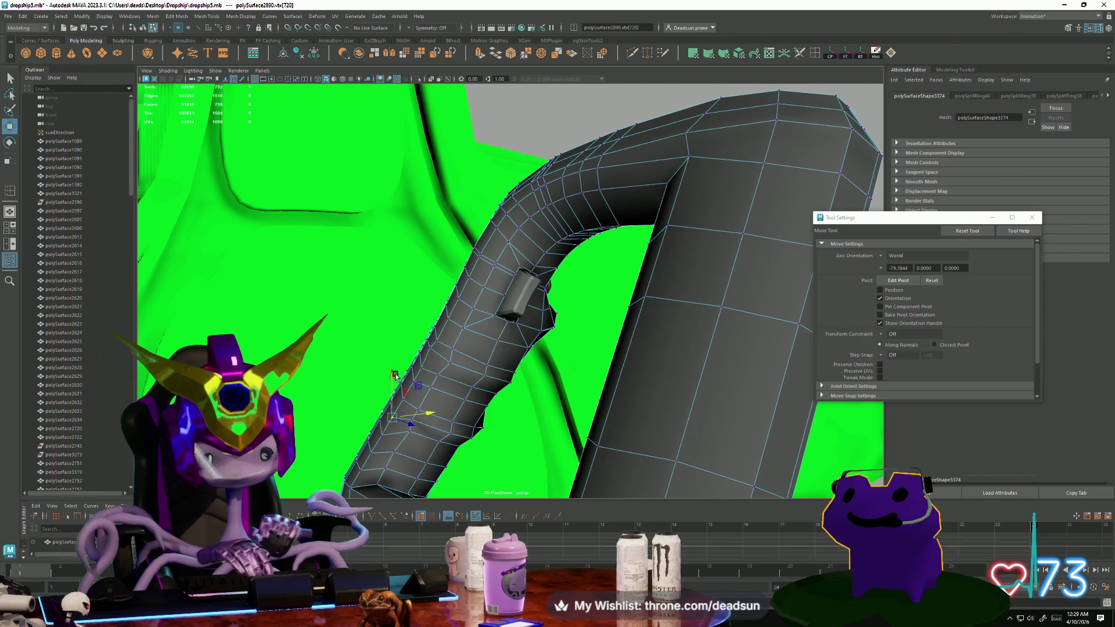
{"action": "left_click", "coordinate": [414, 415]}
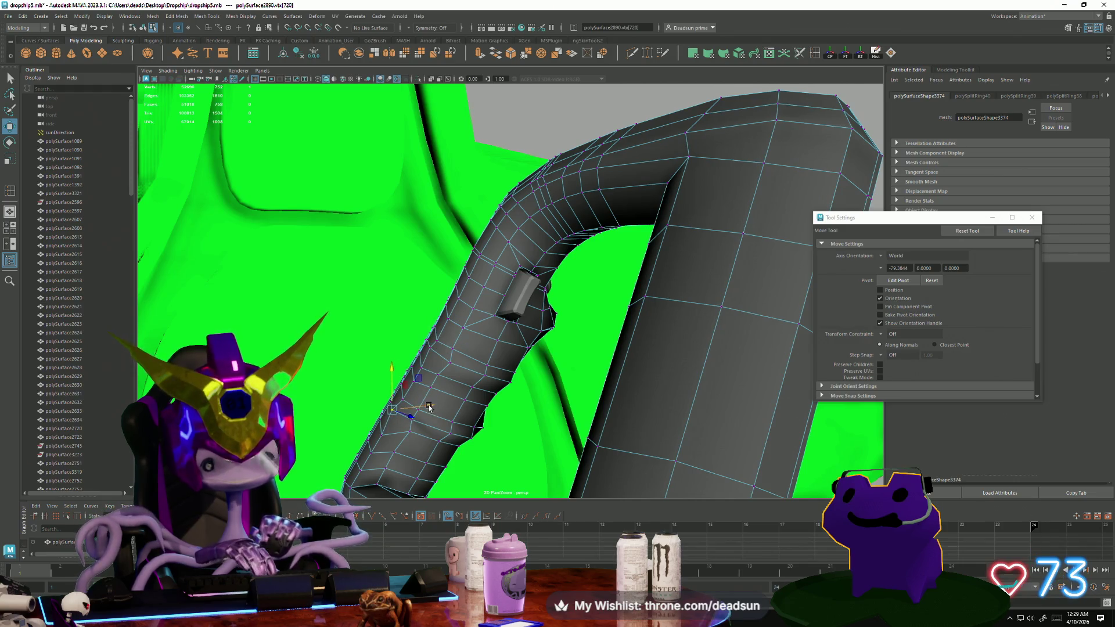
{"action": "mouse_move", "coordinate": [422, 416]}
{"action": "left_mouse_down", "text": "alt"}
{"action": "mouse_move", "coordinate": [423, 398]}
{"action": "mouse_move", "coordinate": [386, 377]}
{"action": "mouse_move", "coordinate": [424, 408]}
{"action": "mouse_move", "coordinate": [399, 363]}
{"action": "mouse_move", "coordinate": [431, 401]}
{"action": "mouse_move", "coordinate": [436, 374]}
{"action": "mouse_move", "coordinate": [410, 423]}
{"action": "mouse_move", "coordinate": [383, 430]}
{"action": "mouse_move", "coordinate": [353, 467]}
{"action": "mouse_move", "coordinate": [412, 447]}
{"action": "mouse_move", "coordinate": [407, 432]}
{"action": "mouse_move", "coordinate": [386, 455]}
{"action": "mouse_move", "coordinate": [556, 456]}
{"action": "mouse_move", "coordinate": [605, 443]}
{"action": "left_mouse_up", "text": "alt"}
{"action": "left_click", "coordinate": [410, 422]}
{"action": "left_click", "coordinate": [354, 467]}
{"action": "left_click", "coordinate": [611, 445]}
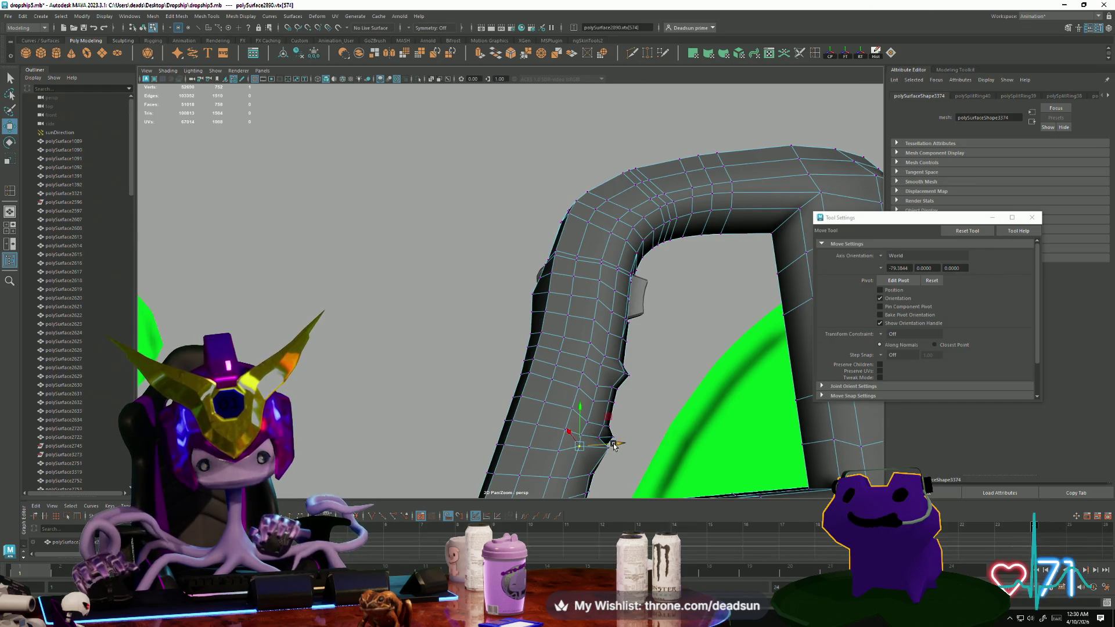
{"action": "left_click", "coordinate": [607, 448]}
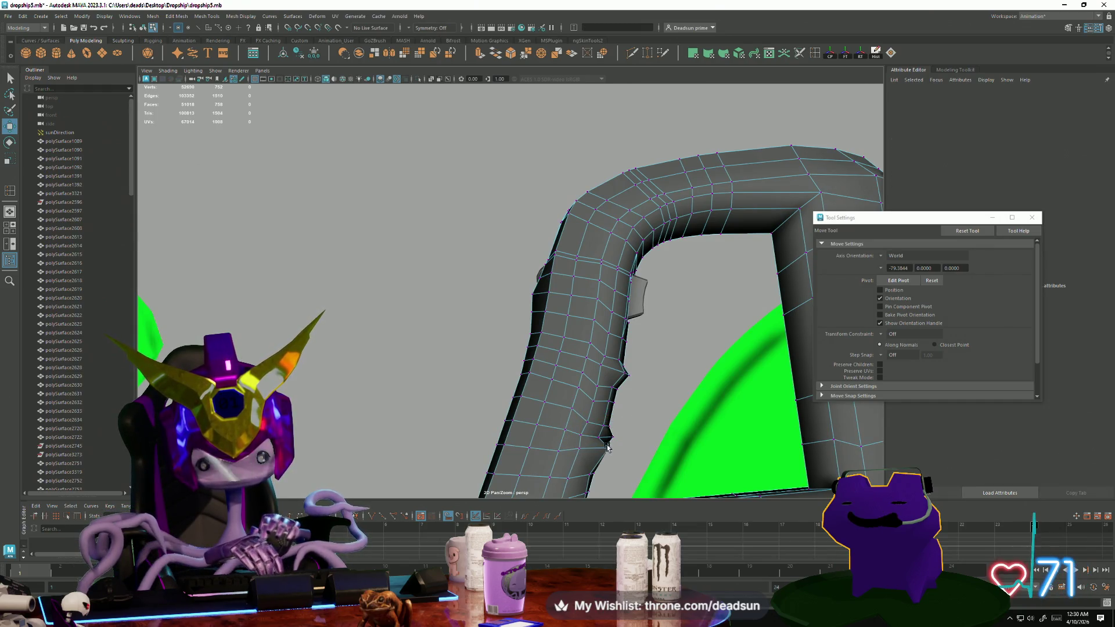
{"action": "mouse_move", "coordinate": [624, 472]}
{"action": "left_mouse_down", "text": "alt"}
{"action": "mouse_move", "coordinate": [575, 416]}
{"action": "mouse_move", "coordinate": [553, 321]}
{"action": "mouse_move", "coordinate": [528, 291]}
{"action": "mouse_move", "coordinate": [492, 298]}
{"action": "left_mouse_up", "text": "alt"}
{"action": "scroll", "coordinate": [575, 416], "scroll_direction": "up", "scroll_amount": 10}
{"action": "left_click", "coordinate": [491, 298]}
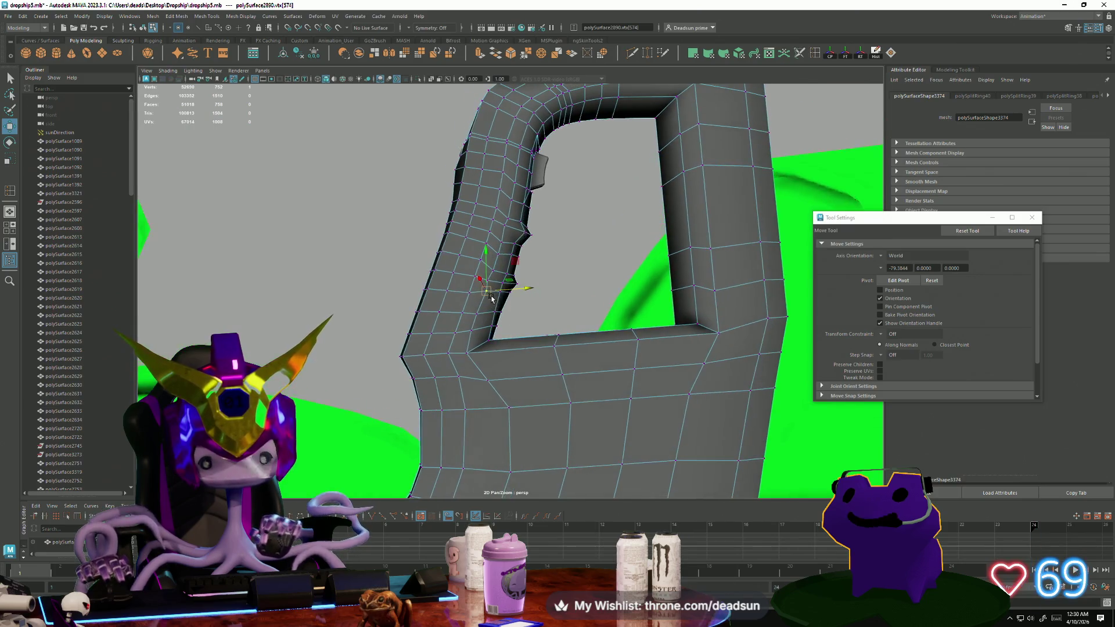
Lower two vertices on the pillar's inner face slightly along Y.
{"action": "left_click", "coordinate": [492, 268]}
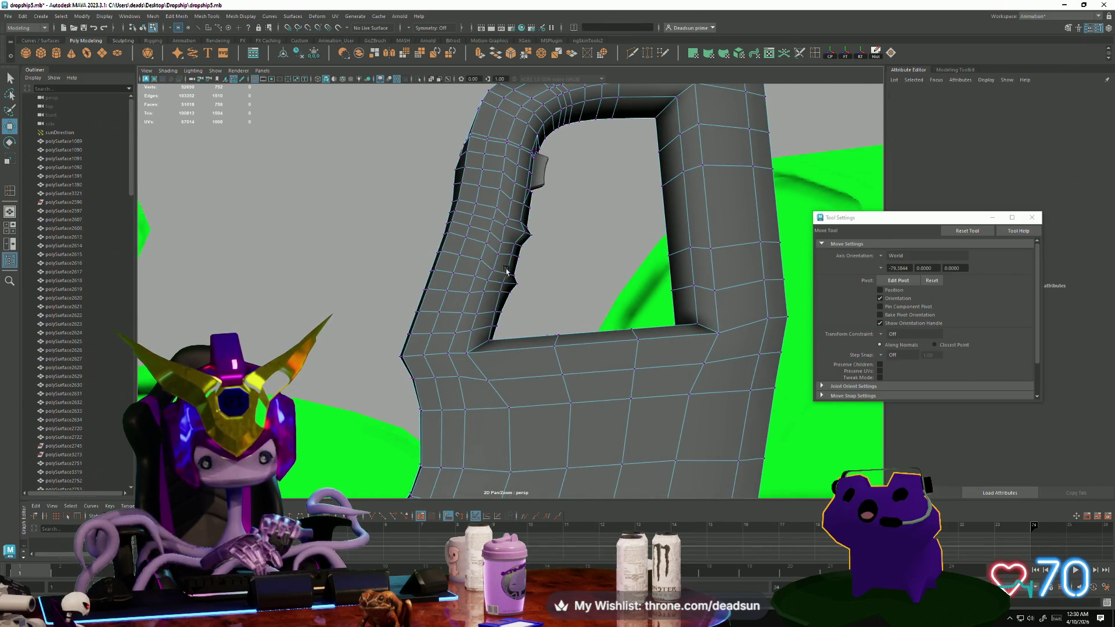
{"action": "mouse_move", "coordinate": [495, 234]}
{"action": "left_mouse_down"}
{"action": "mouse_move", "coordinate": [519, 276]}
{"action": "mouse_move", "coordinate": [493, 285]}
{"action": "mouse_move", "coordinate": [430, 273]}
{"action": "mouse_move", "coordinate": [526, 316]}
{"action": "mouse_move", "coordinate": [549, 291]}
{"action": "left_mouse_up"}
{"action": "left_click", "coordinate": [502, 295]}
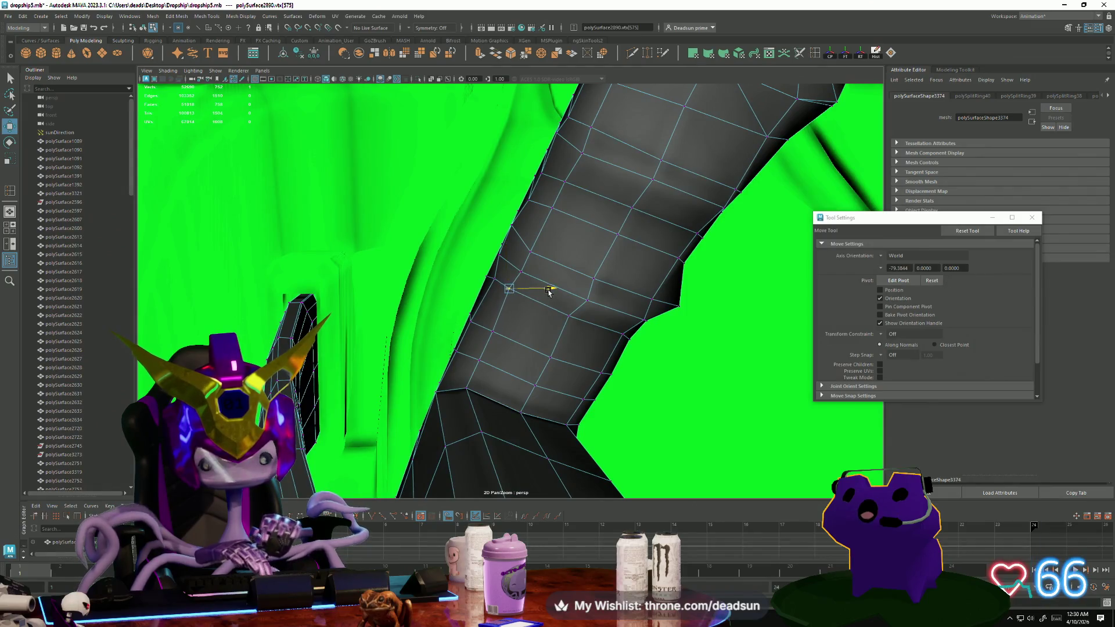
{"action": "left_click_drag", "start_coordinate": [515, 247], "coordinate": [514, 249]}
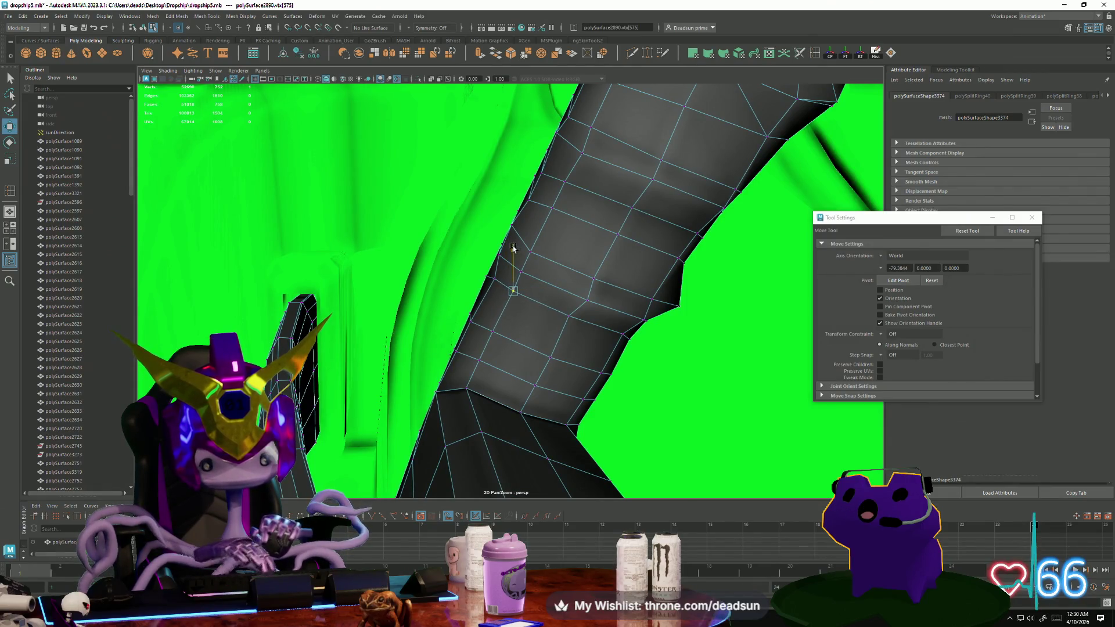
{"action": "left_click_drag", "start_coordinate": [527, 282], "coordinate": [610, 296], "text": "alt"}
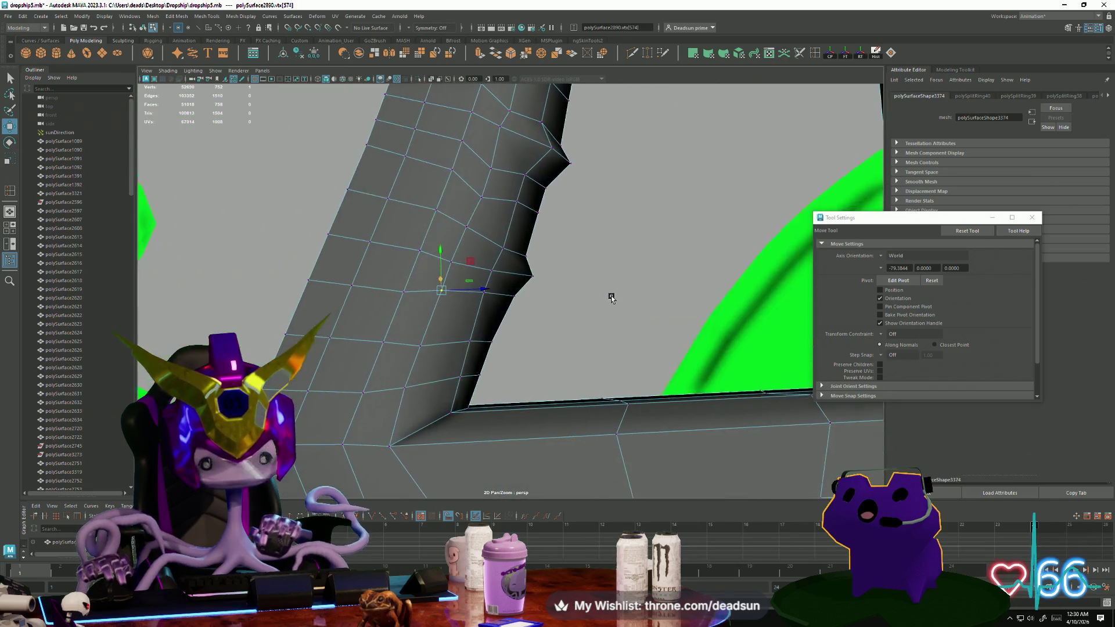
{"action": "left_click", "coordinate": [484, 198]}
{"action": "mouse_move", "coordinate": [484, 199]}
{"action": "left_mouse_down", "text": "alt"}
{"action": "mouse_move", "coordinate": [530, 239]}
{"action": "mouse_move", "coordinate": [572, 313]}
{"action": "mouse_move", "coordinate": [562, 294]}
{"action": "left_mouse_up", "text": "alt"}
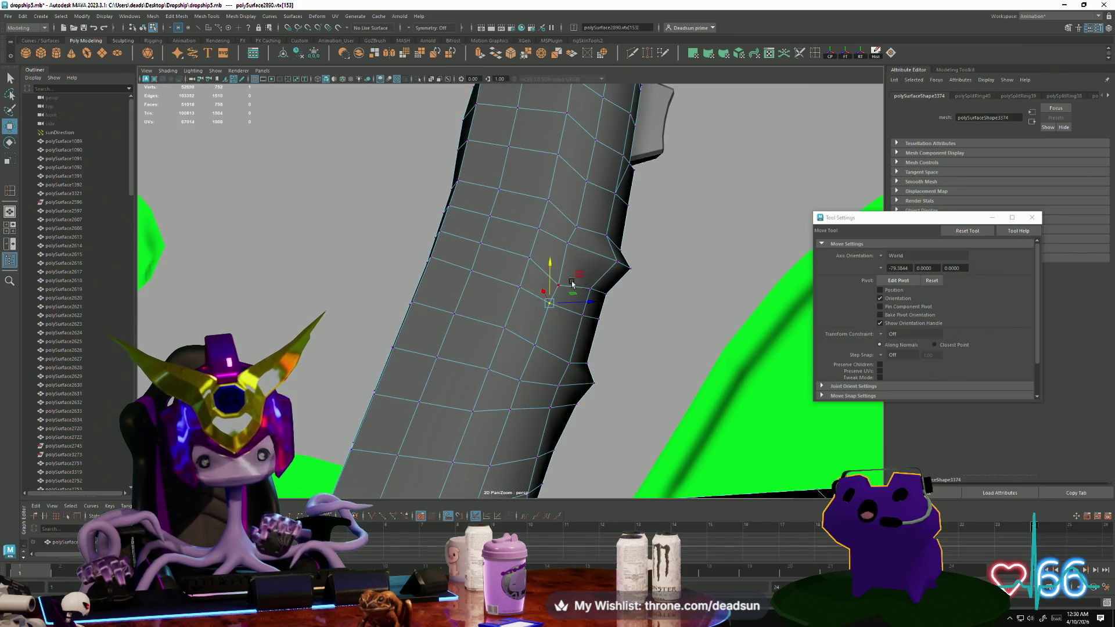
{"action": "left_click", "coordinate": [568, 274]}
Select the corner vertices around the notch, checking them from several angles.
{"action": "left_click", "coordinate": [565, 282]}
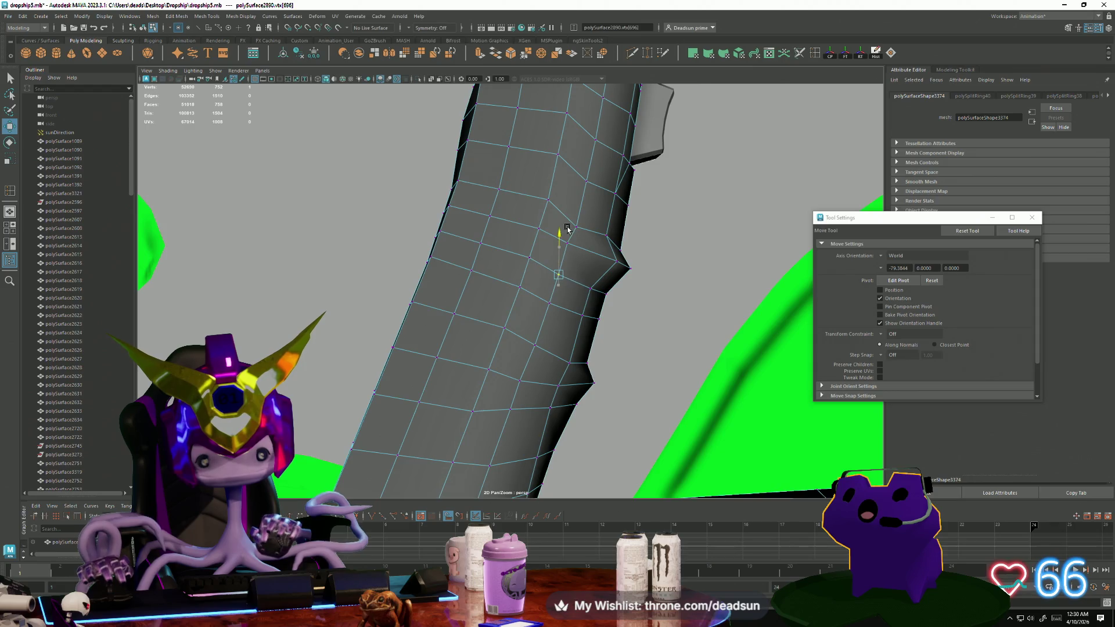
{"action": "left_click", "coordinate": [622, 227]}
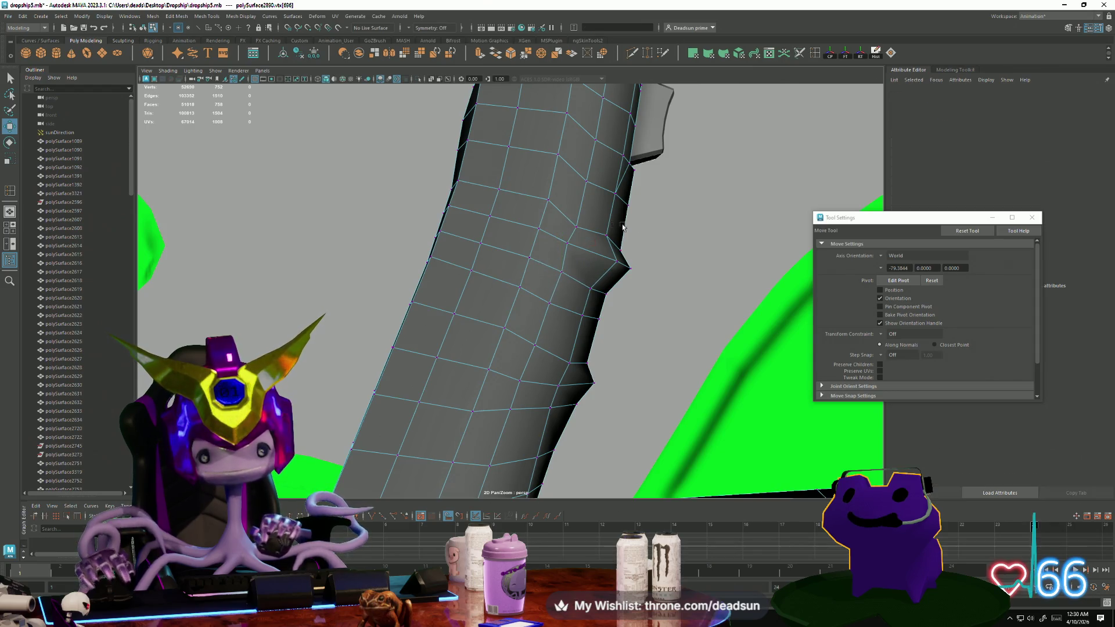
{"action": "left_click", "coordinate": [578, 228]}
{"action": "mouse_move", "coordinate": [616, 234]}
{"action": "left_mouse_down", "text": "alt"}
{"action": "mouse_move", "coordinate": [575, 262]}
{"action": "mouse_move", "coordinate": [602, 287]}
{"action": "mouse_move", "coordinate": [581, 327]}
{"action": "left_mouse_up", "text": "alt"}
{"action": "left_click", "coordinate": [568, 343]}
{"action": "right_click_drag", "start_coordinate": [567, 342], "coordinate": [649, 405], "text": "alt"}
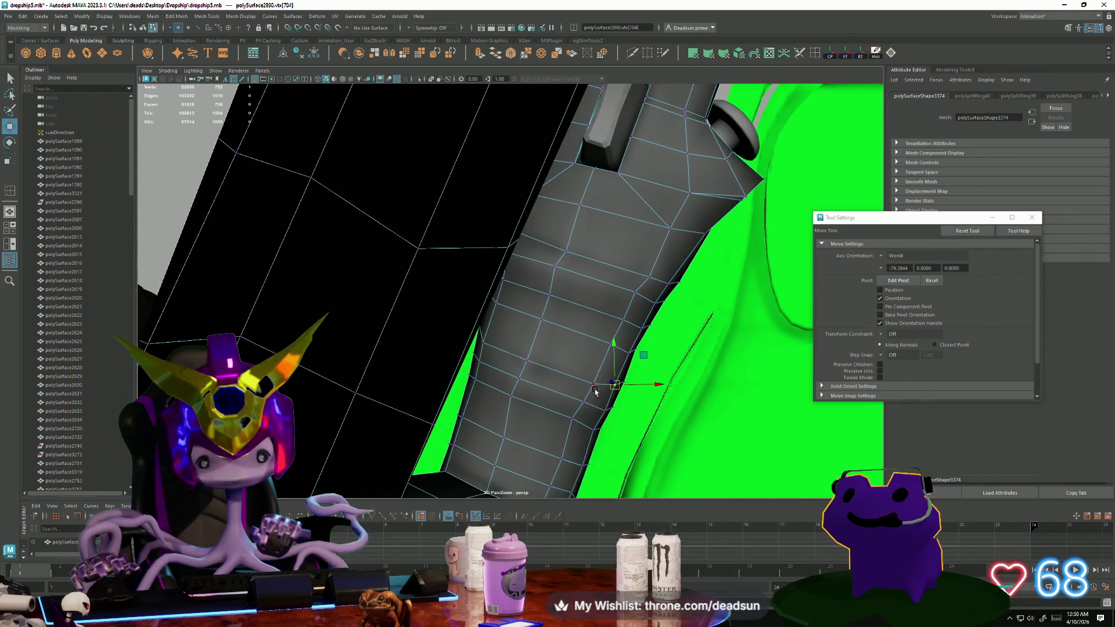
{"action": "right_click_drag", "start_coordinate": [593, 377], "coordinate": [590, 397], "text": "alt"}
{"action": "mouse_move", "coordinate": [590, 396]}
{"action": "left_mouse_down", "text": "alt"}
{"action": "mouse_move", "coordinate": [518, 273]}
{"action": "mouse_move", "coordinate": [555, 297]}
{"action": "mouse_move", "coordinate": [488, 341]}
{"action": "mouse_move", "coordinate": [500, 378]}
{"action": "mouse_move", "coordinate": [536, 408]}
{"action": "left_mouse_up", "text": "alt"}
{"action": "left_click", "coordinate": [492, 333], "text": "shift"}
{"action": "left_click", "coordinate": [537, 405], "text": "shift"}
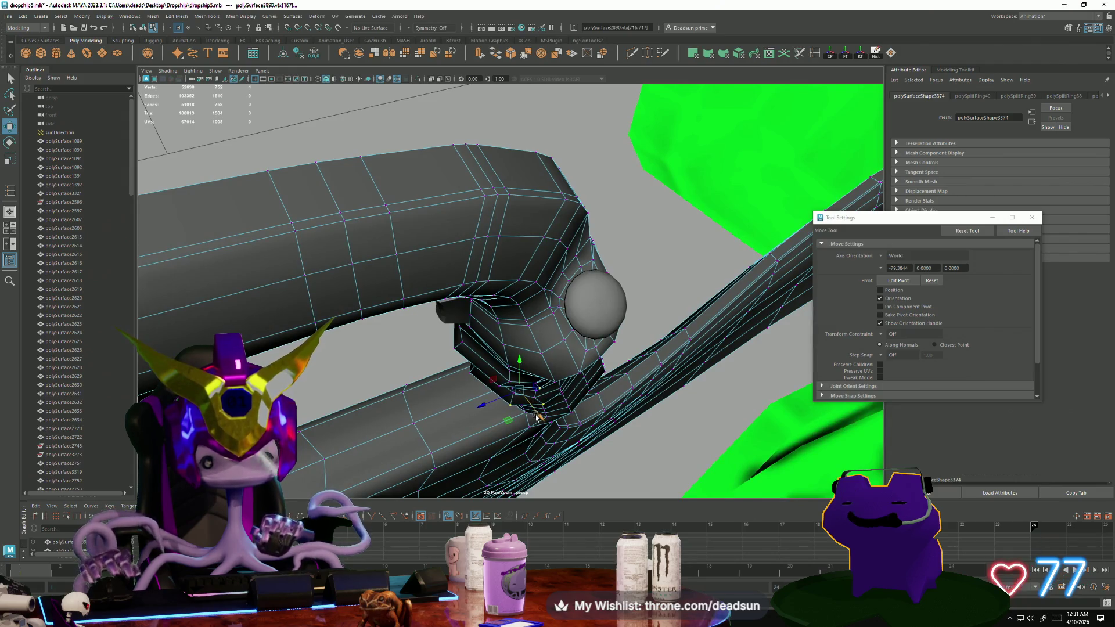
{"action": "left_click", "coordinate": [446, 349]}
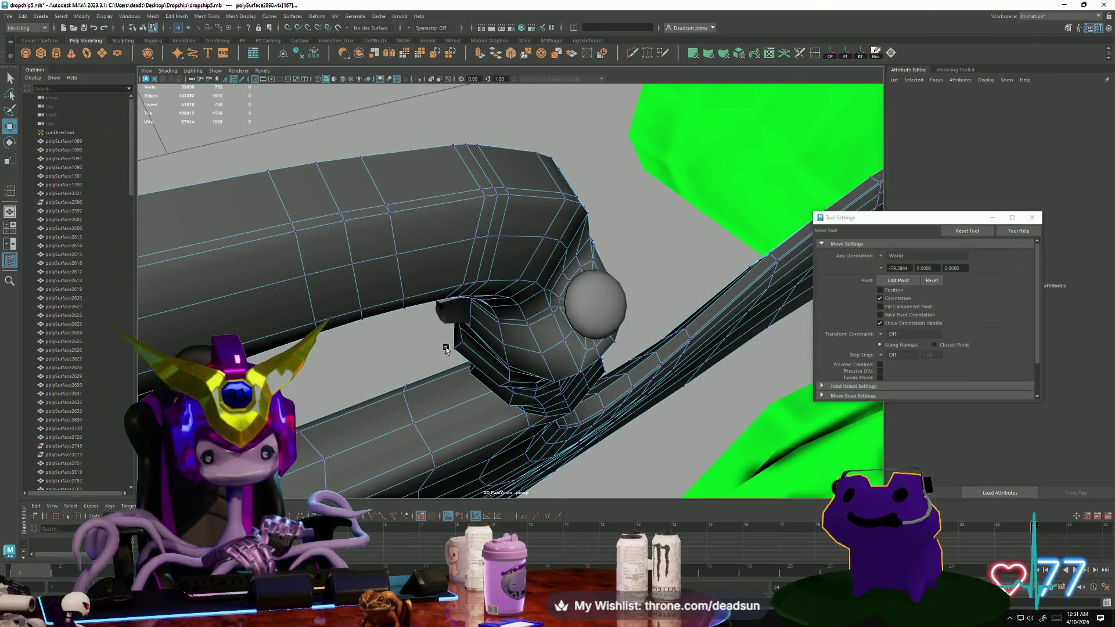
{"action": "mouse_move", "coordinate": [508, 385]}
{"action": "left_mouse_down", "text": "alt"}
{"action": "mouse_move", "coordinate": [485, 346]}
{"action": "mouse_move", "coordinate": [533, 412]}
{"action": "mouse_move", "coordinate": [504, 409]}
{"action": "left_mouse_up", "text": "alt"}
{"action": "left_click", "coordinate": [485, 346]}
{"action": "left_click", "coordinate": [482, 342]}
{"action": "mouse_move", "coordinate": [481, 343]}
{"action": "left_mouse_down", "text": "alt"}
{"action": "mouse_move", "coordinate": [524, 428]}
{"action": "mouse_move", "coordinate": [546, 417]}
{"action": "mouse_move", "coordinate": [523, 360]}
{"action": "left_mouse_up", "text": "alt"}
{"action": "left_click", "coordinate": [535, 408], "text": "shift"}
{"action": "scroll", "coordinate": [548, 415], "scroll_direction": "down", "scroll_amount": 5}
{"action": "right_click_drag", "start_coordinate": [523, 360], "coordinate": [572, 322]}
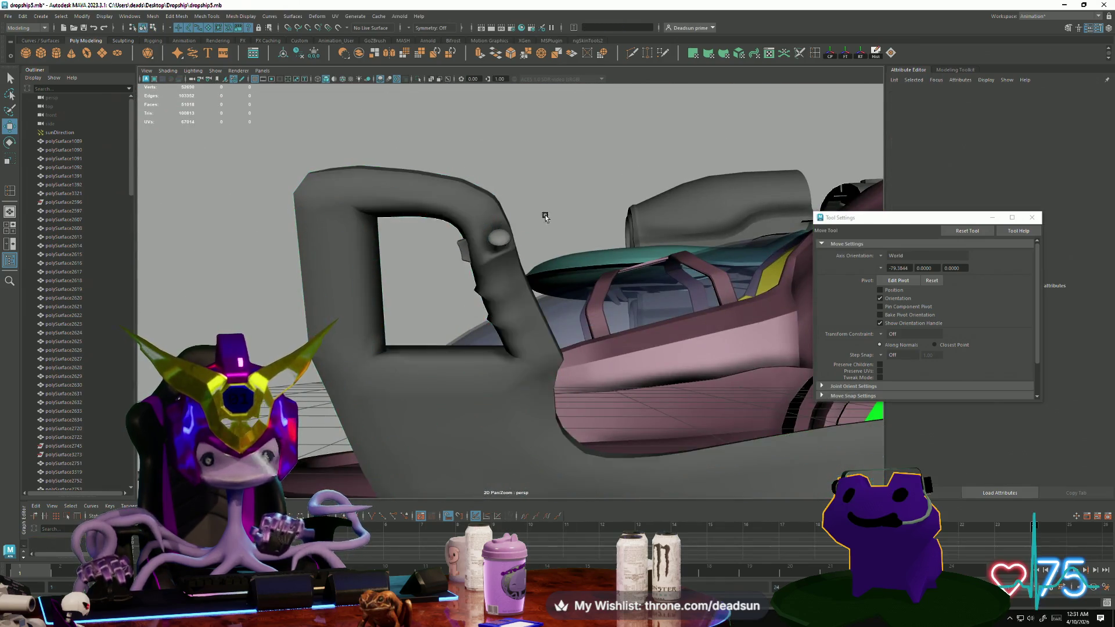
{"action": "mouse_move", "coordinate": [544, 216]}
{"action": "left_mouse_down", "text": "alt"}
{"action": "mouse_move", "coordinate": [436, 330]}
{"action": "mouse_move", "coordinate": [430, 316]}
{"action": "mouse_move", "coordinate": [481, 345]}
{"action": "mouse_move", "coordinate": [473, 331]}
{"action": "mouse_move", "coordinate": [434, 336]}
{"action": "left_mouse_up", "text": "alt"}
{"action": "left_click", "coordinate": [508, 303]}
{"action": "scroll", "coordinate": [508, 304], "scroll_direction": "up", "scroll_amount": 5}
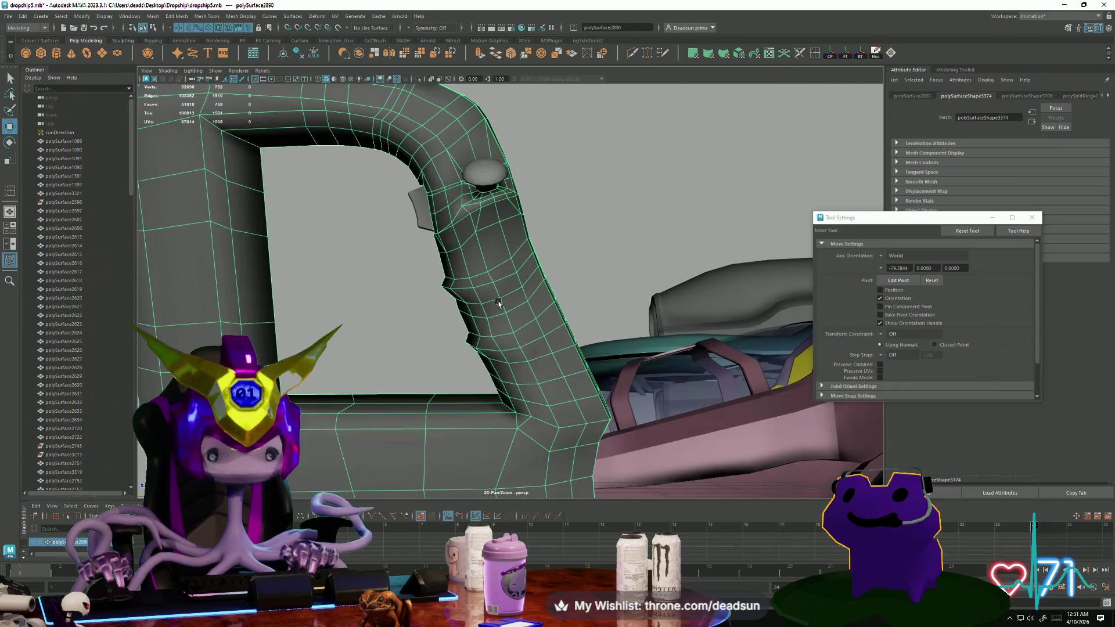
Select an edge loop along the pillar, then rotate and move the armrest's inner-bend vertices.
{"action": "right_click_drag", "start_coordinate": [488, 263], "coordinate": [487, 256]}
{"action": "double_click", "coordinate": [487, 257]}
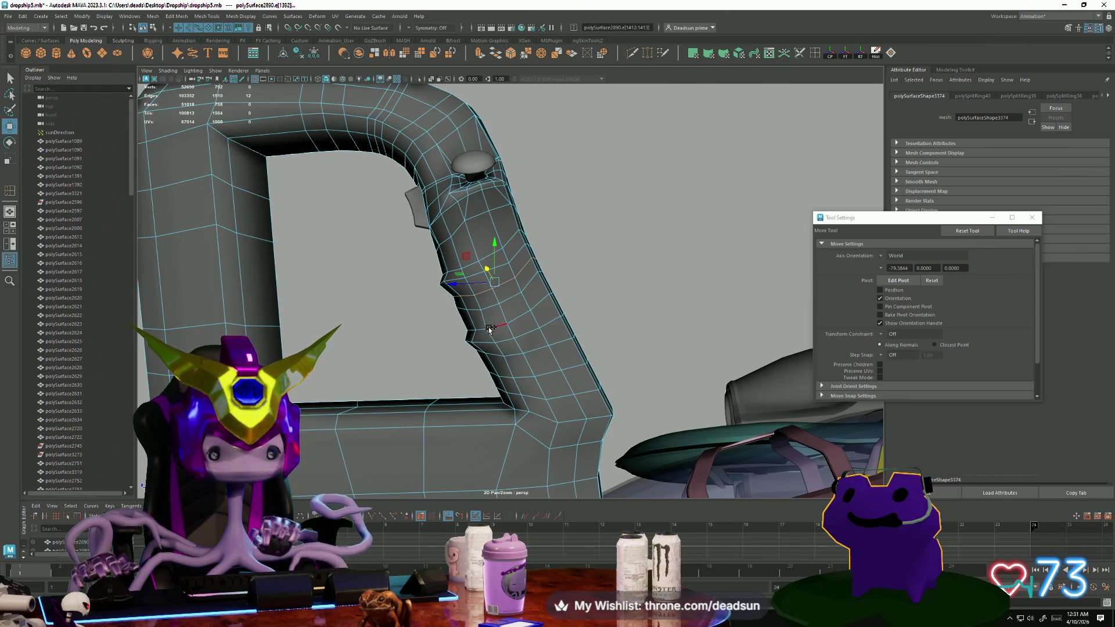
{"action": "left_click_drag", "start_coordinate": [505, 356], "coordinate": [508, 354], "text": "alt"}
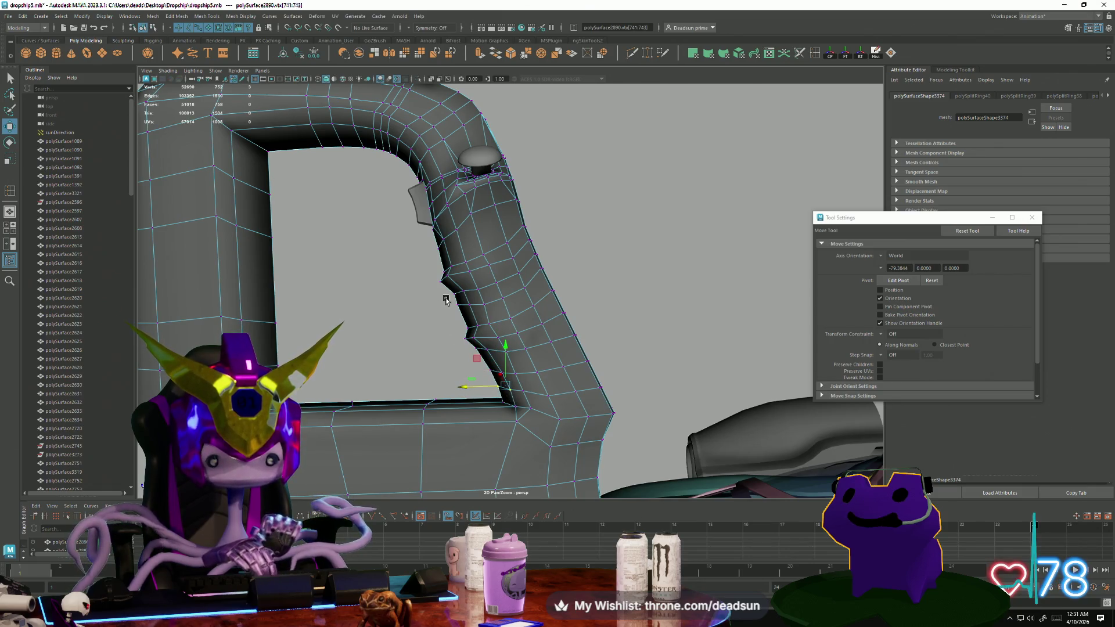
{"action": "left_click_drag", "start_coordinate": [488, 317], "coordinate": [488, 318]}
{"action": "key", "text": "e"}
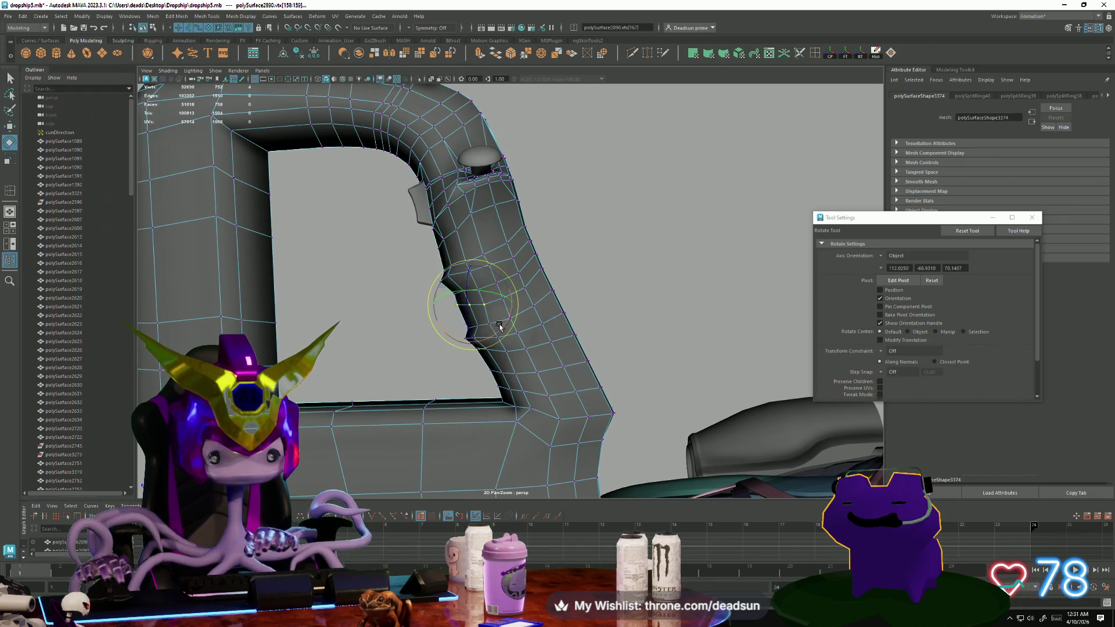
{"action": "key", "text": "w"}
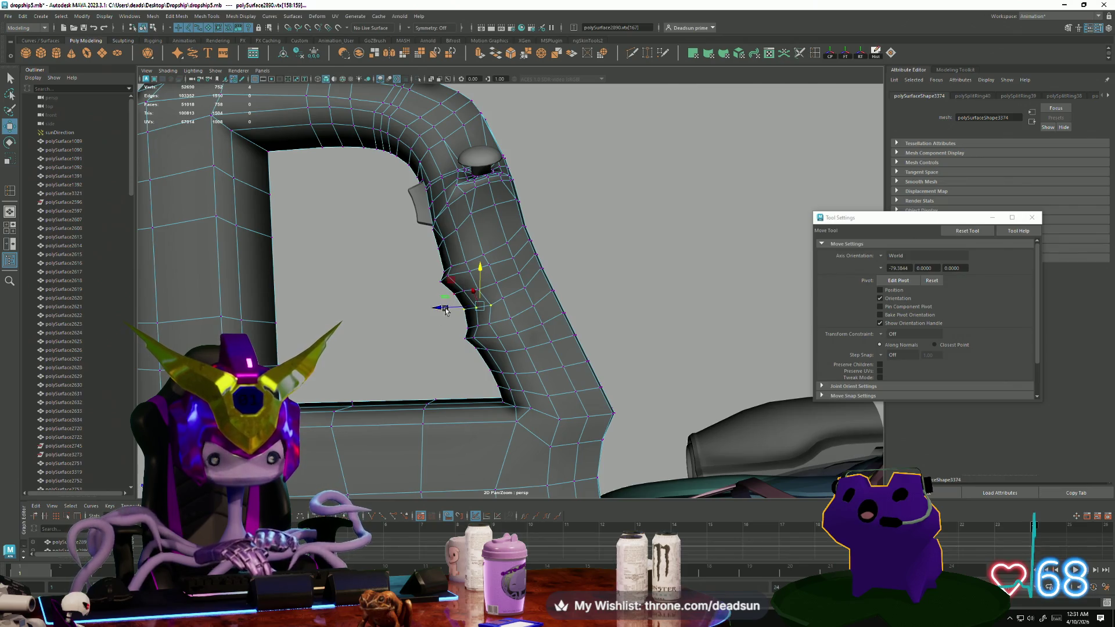
Select three vertices on the inner bend, then return to object mode and select the armrest.
{"action": "left_click", "coordinate": [475, 317]}
{"action": "left_click", "coordinate": [492, 306]}
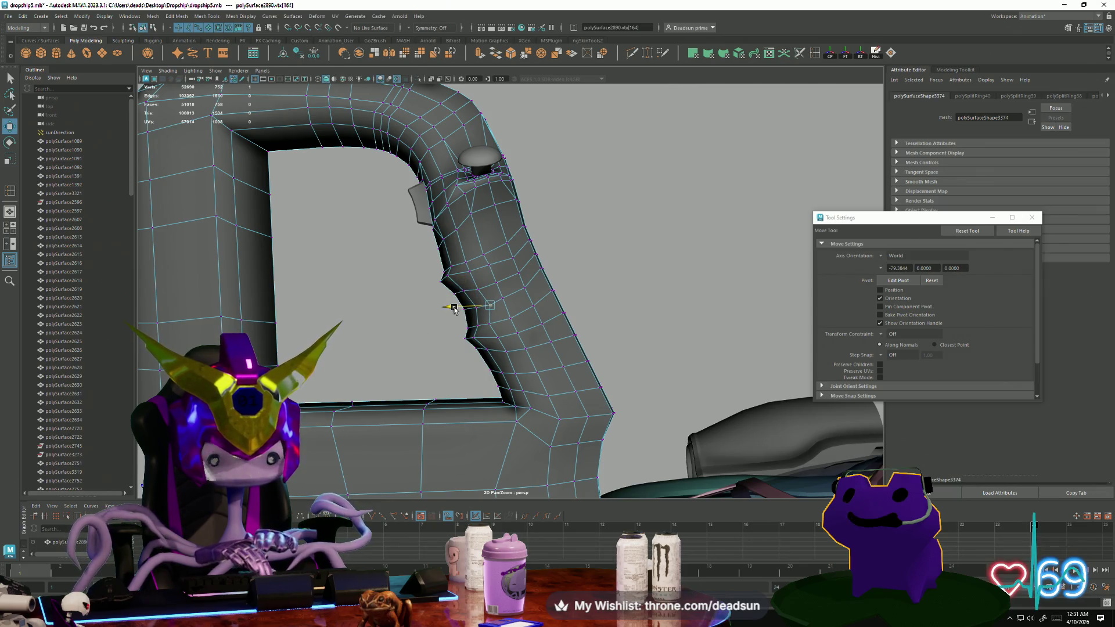
{"action": "middle_click_drag", "start_coordinate": [451, 306], "coordinate": [438, 354], "text": "alt"}
{"action": "mouse_move", "coordinate": [437, 351]}
{"action": "left_mouse_down"}
{"action": "mouse_move", "coordinate": [522, 378]}
{"action": "mouse_move", "coordinate": [557, 349]}
{"action": "mouse_move", "coordinate": [477, 314]}
{"action": "left_mouse_up"}
{"action": "scroll", "coordinate": [550, 385], "scroll_direction": "up", "scroll_amount": 5}
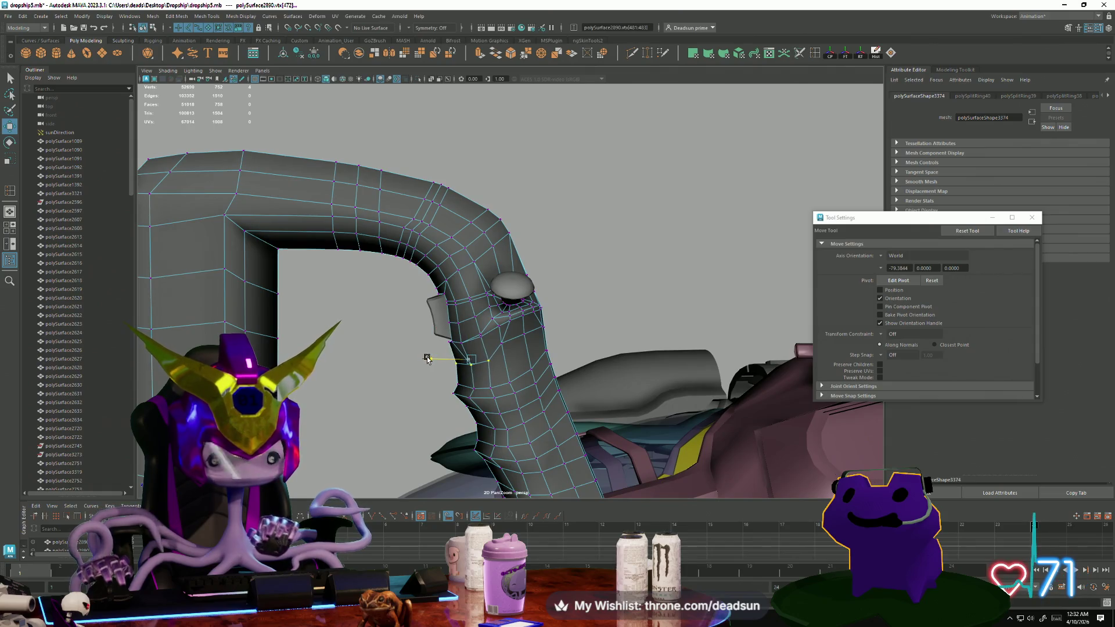
{"action": "mouse_move", "coordinate": [427, 358]}
{"action": "left_mouse_down", "text": "alt"}
{"action": "mouse_move", "coordinate": [465, 348]}
{"action": "mouse_move", "coordinate": [497, 360]}
{"action": "left_mouse_up", "text": "alt"}
{"action": "right_click_drag", "start_coordinate": [498, 360], "coordinate": [546, 302]}
{"action": "mouse_move", "coordinate": [546, 302]}
{"action": "left_mouse_down", "text": "alt"}
{"action": "mouse_move", "coordinate": [381, 338]}
{"action": "mouse_move", "coordinate": [428, 377]}
{"action": "mouse_move", "coordinate": [593, 405]}
{"action": "mouse_move", "coordinate": [760, 405]}
{"action": "mouse_move", "coordinate": [784, 387]}
{"action": "mouse_move", "coordinate": [693, 413]}
{"action": "mouse_move", "coordinate": [819, 384]}
{"action": "mouse_move", "coordinate": [568, 372]}
{"action": "mouse_move", "coordinate": [498, 351]}
{"action": "mouse_move", "coordinate": [540, 382]}
{"action": "mouse_move", "coordinate": [507, 363]}
{"action": "mouse_move", "coordinate": [528, 360]}
{"action": "mouse_move", "coordinate": [567, 423]}
{"action": "mouse_move", "coordinate": [594, 413]}
{"action": "mouse_move", "coordinate": [441, 424]}
{"action": "mouse_move", "coordinate": [401, 443]}
{"action": "mouse_move", "coordinate": [377, 419]}
{"action": "mouse_move", "coordinate": [430, 407]}
{"action": "mouse_move", "coordinate": [126, 428]}
{"action": "mouse_move", "coordinate": [354, 424]}
{"action": "mouse_move", "coordinate": [422, 454]}
{"action": "mouse_move", "coordinate": [372, 427]}
{"action": "mouse_move", "coordinate": [326, 428]}
{"action": "mouse_move", "coordinate": [386, 306]}
{"action": "mouse_move", "coordinate": [515, 212]}
{"action": "mouse_move", "coordinate": [287, 388]}
{"action": "mouse_move", "coordinate": [622, 422]}
{"action": "mouse_move", "coordinate": [512, 385]}
{"action": "mouse_move", "coordinate": [371, 400]}
{"action": "mouse_move", "coordinate": [350, 416]}
{"action": "mouse_move", "coordinate": [323, 410]}
{"action": "mouse_move", "coordinate": [580, 403]}
{"action": "mouse_move", "coordinate": [531, 410]}
{"action": "mouse_move", "coordinate": [552, 412]}
{"action": "mouse_move", "coordinate": [525, 384]}
{"action": "left_mouse_up", "text": "alt"}
{"action": "left_click", "coordinate": [498, 350]}
{"action": "left_click", "coordinate": [550, 358]}
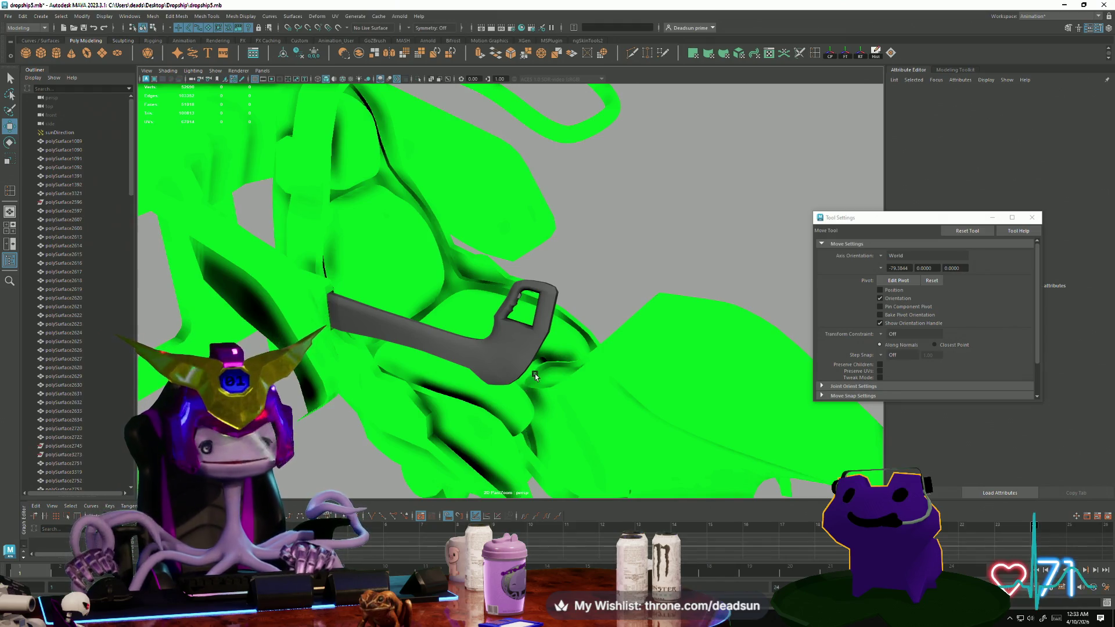
{"action": "mouse_move", "coordinate": [535, 374]}
{"action": "left_mouse_down", "text": "alt"}
{"action": "mouse_move", "coordinate": [593, 441]}
{"action": "mouse_move", "coordinate": [640, 437]}
{"action": "mouse_move", "coordinate": [580, 446]}
{"action": "mouse_move", "coordinate": [495, 410]}
{"action": "mouse_move", "coordinate": [598, 428]}
{"action": "mouse_move", "coordinate": [610, 390]}
{"action": "left_mouse_up", "text": "alt"}
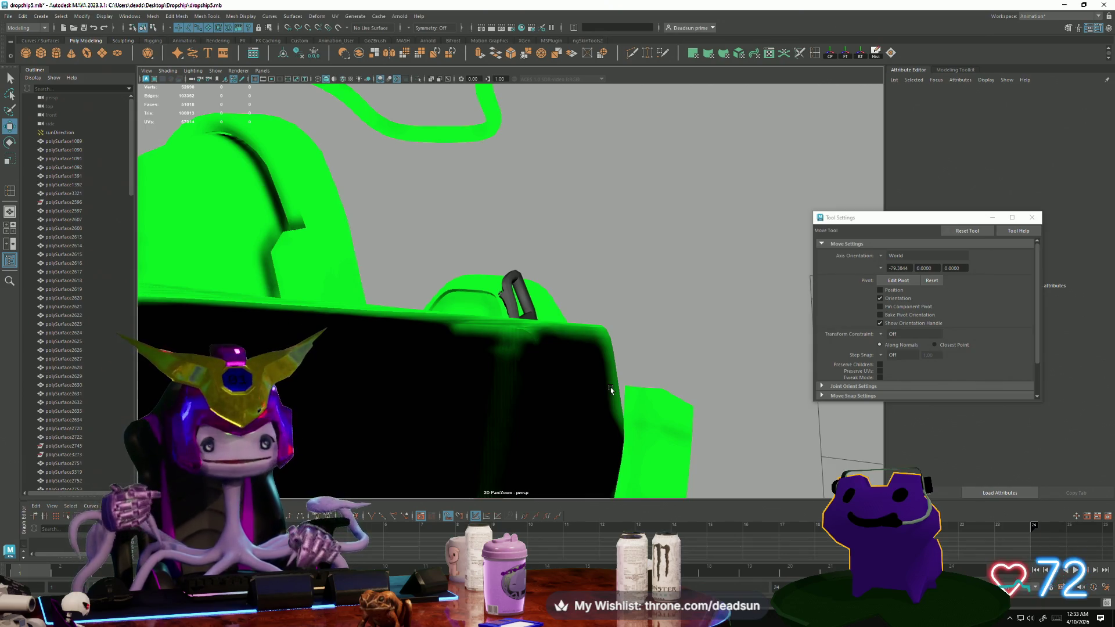
{"action": "mouse_move", "coordinate": [581, 361]}
{"action": "left_mouse_down", "text": "alt"}
{"action": "mouse_move", "coordinate": [516, 384]}
{"action": "mouse_move", "coordinate": [551, 406]}
{"action": "mouse_move", "coordinate": [531, 422]}
{"action": "mouse_move", "coordinate": [696, 401]}
{"action": "mouse_move", "coordinate": [531, 410]}
{"action": "mouse_move", "coordinate": [551, 356]}
{"action": "left_mouse_up", "text": "alt"}
{"action": "left_click", "coordinate": [531, 411]}
{"action": "scroll", "coordinate": [551, 356], "scroll_direction": "up", "scroll_amount": 10}
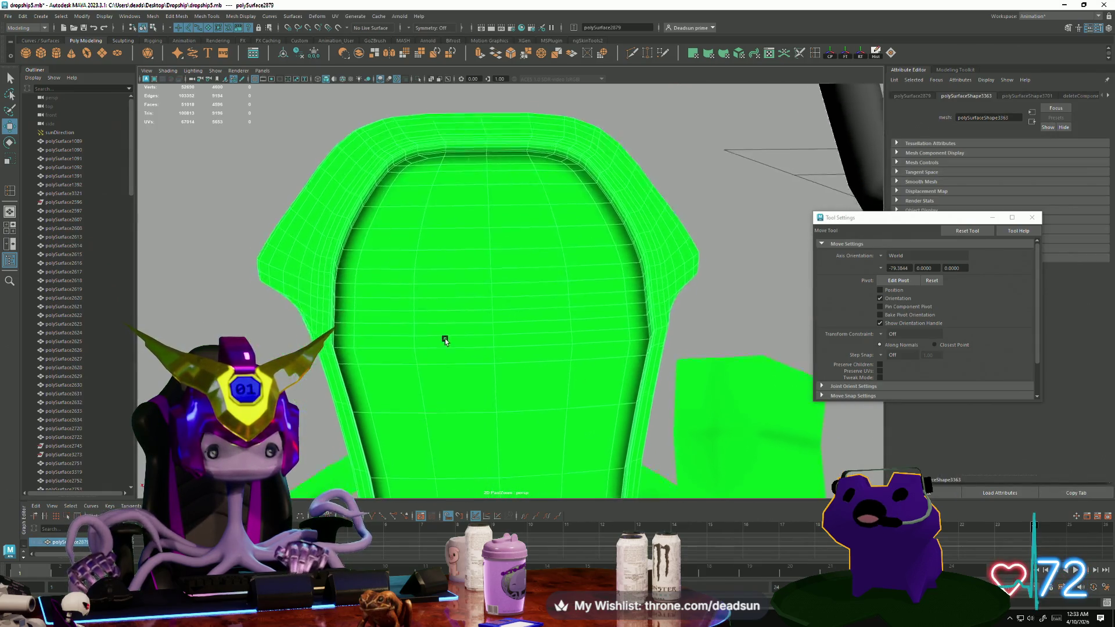
{"action": "right_click_drag", "start_coordinate": [357, 328], "coordinate": [356, 309]}
{"action": "left_click", "coordinate": [355, 292]}
{"action": "double_click", "coordinate": [360, 330]}
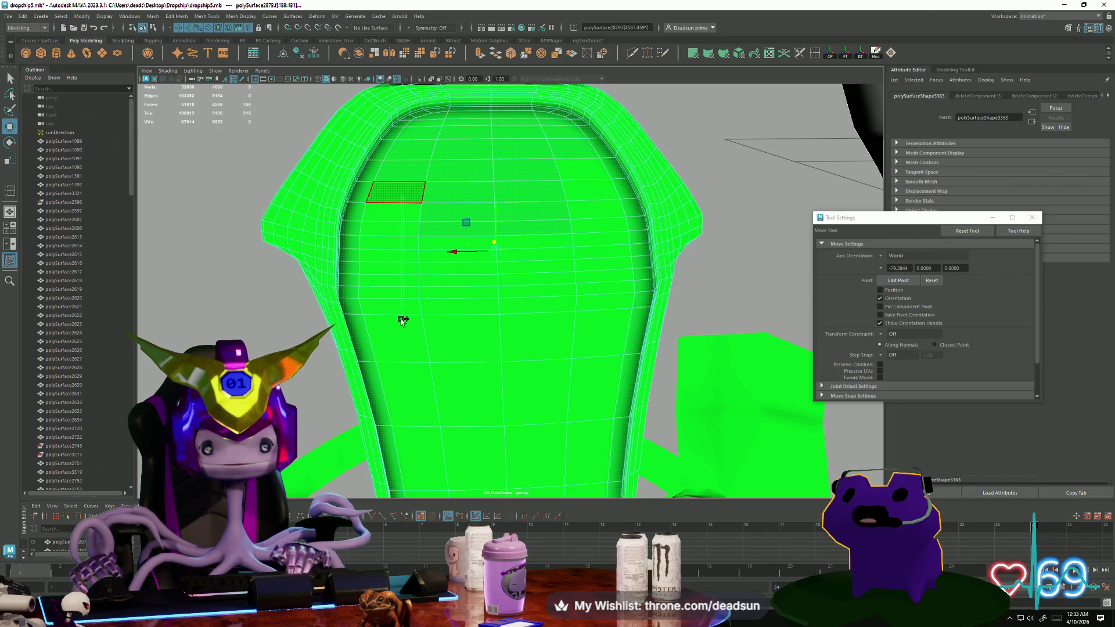
{"action": "double_click", "coordinate": [581, 169], "text": "shift"}
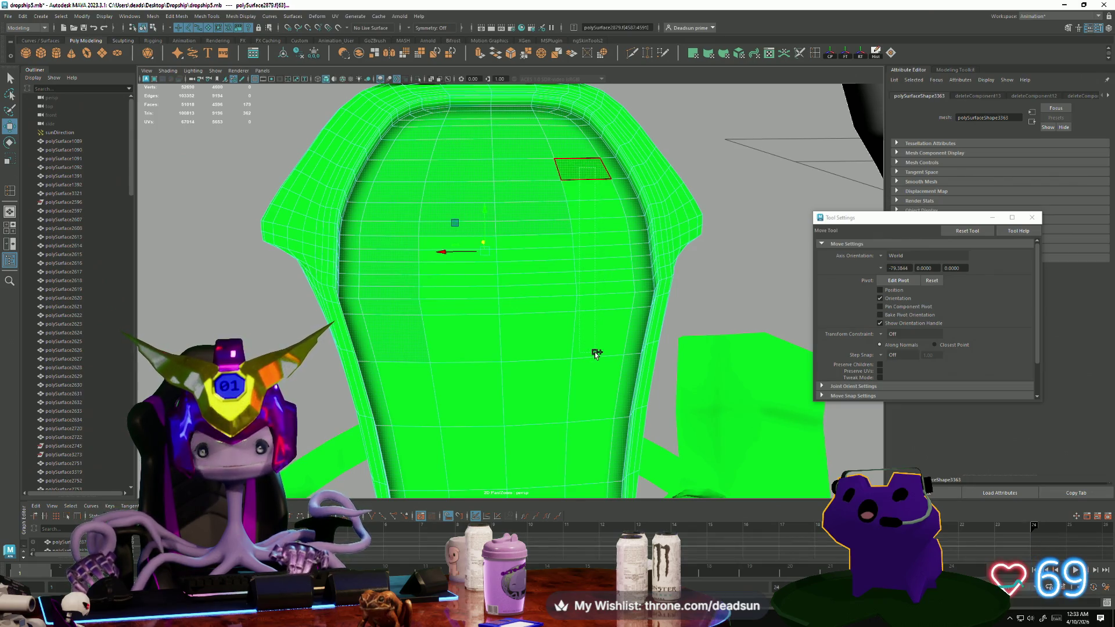
{"action": "key", "text": "f"}
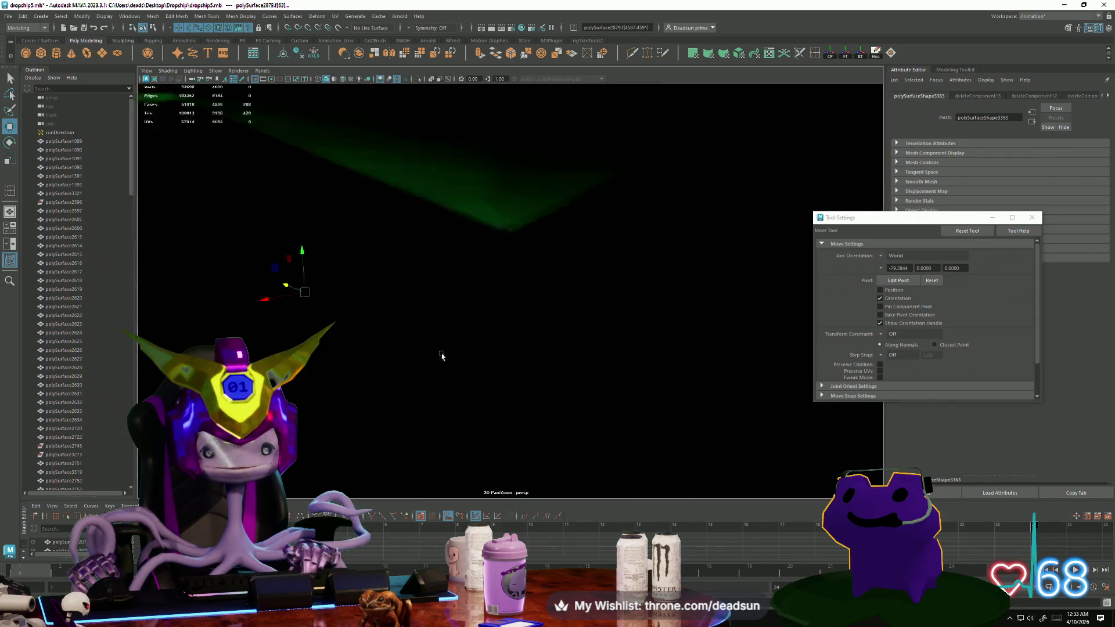
{"action": "scroll", "coordinate": [441, 356], "scroll_direction": "down", "scroll_amount": 5}
{"action": "left_click", "coordinate": [292, 323]}
{"action": "left_click", "coordinate": [292, 323]}
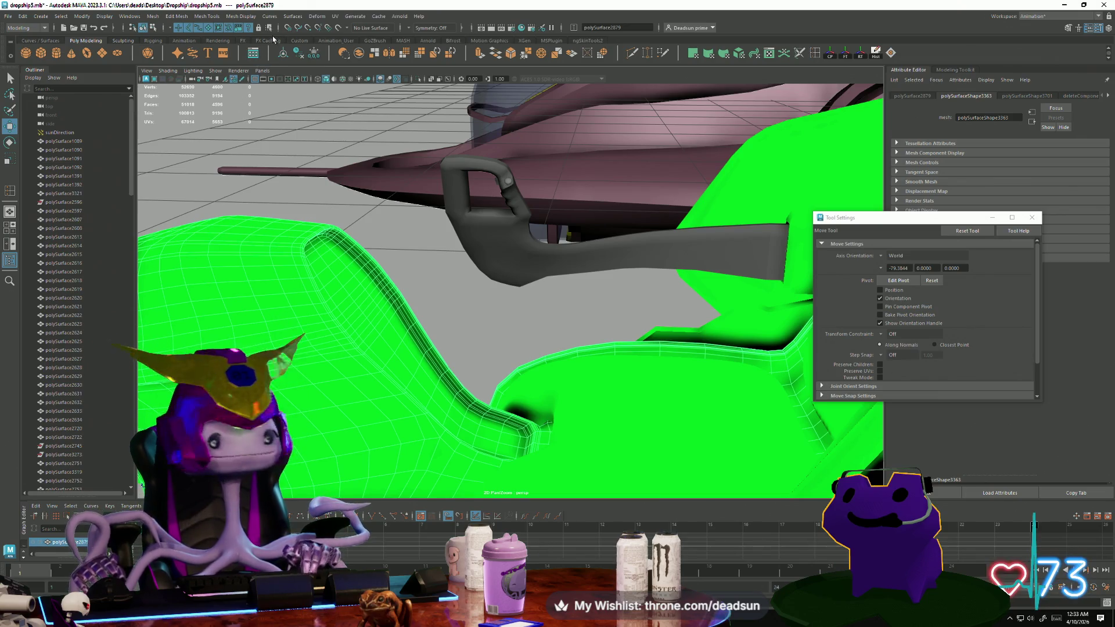
{"action": "left_click", "coordinate": [240, 16]}
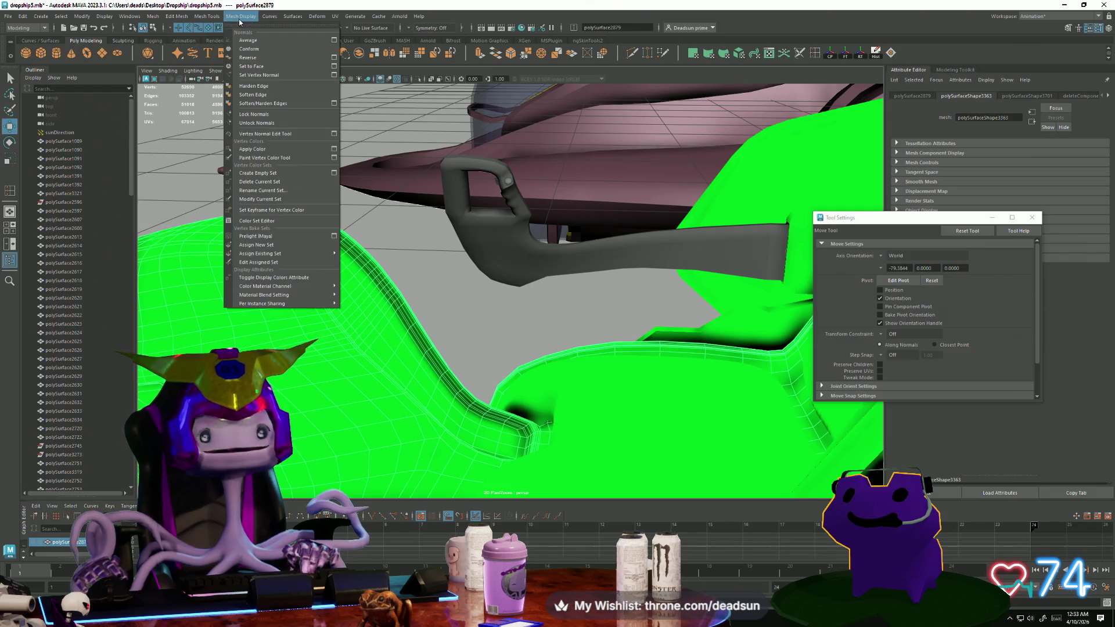
{"action": "mouse_move", "coordinate": [208, 17]}
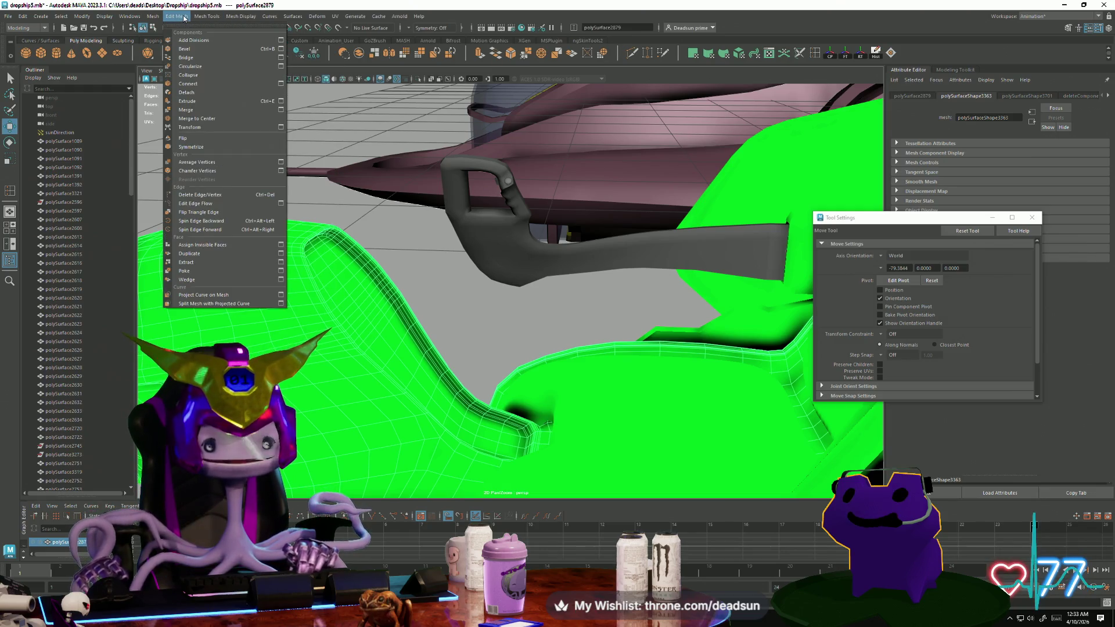
{"action": "left_click", "coordinate": [183, 18]}
{"action": "left_click", "coordinate": [184, 16]}
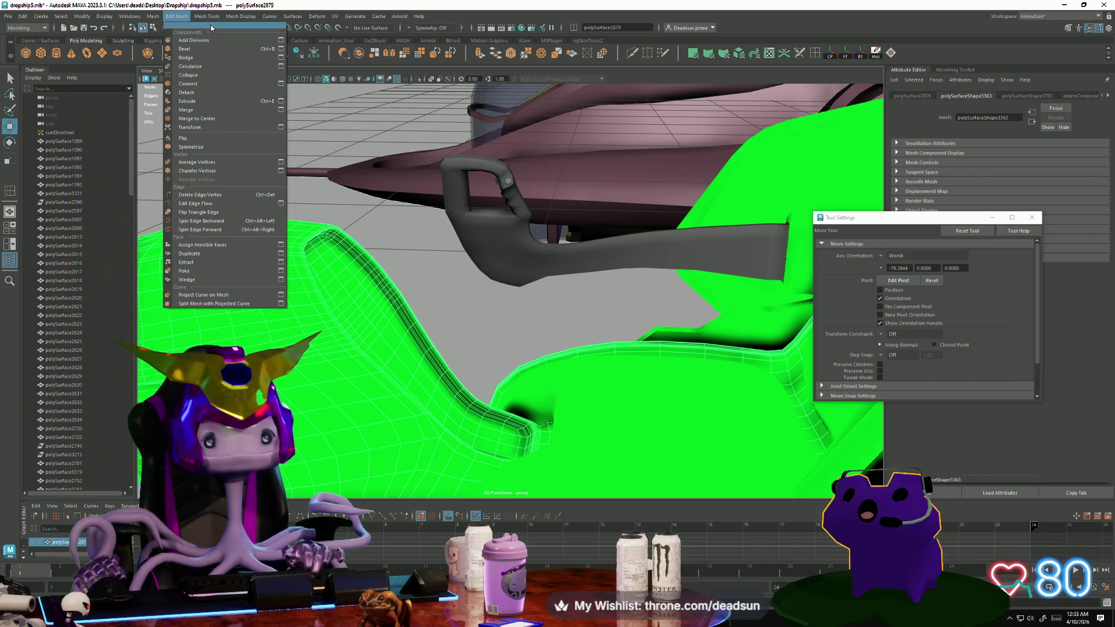
{"action": "mouse_move", "coordinate": [207, 17]}
{"action": "right_click_drag", "start_coordinate": [222, 277], "coordinate": [231, 304]}
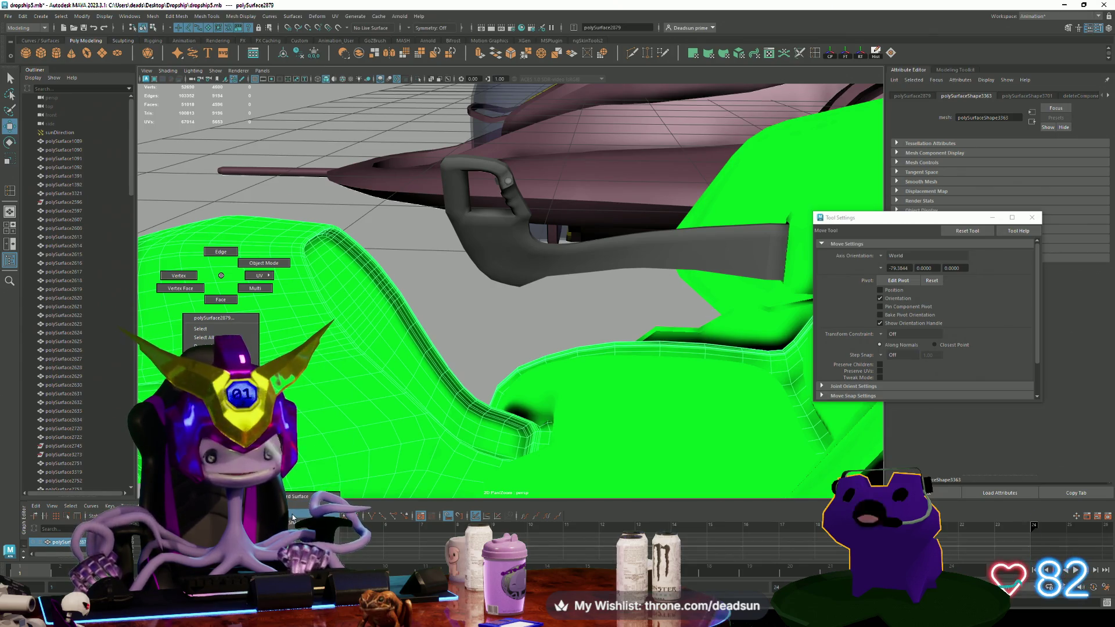
{"action": "mouse_move", "coordinate": [441, 372]}
{"action": "left_mouse_down", "text": "alt"}
{"action": "mouse_move", "coordinate": [542, 402]}
{"action": "mouse_move", "coordinate": [561, 340]}
{"action": "left_mouse_up", "text": "alt"}
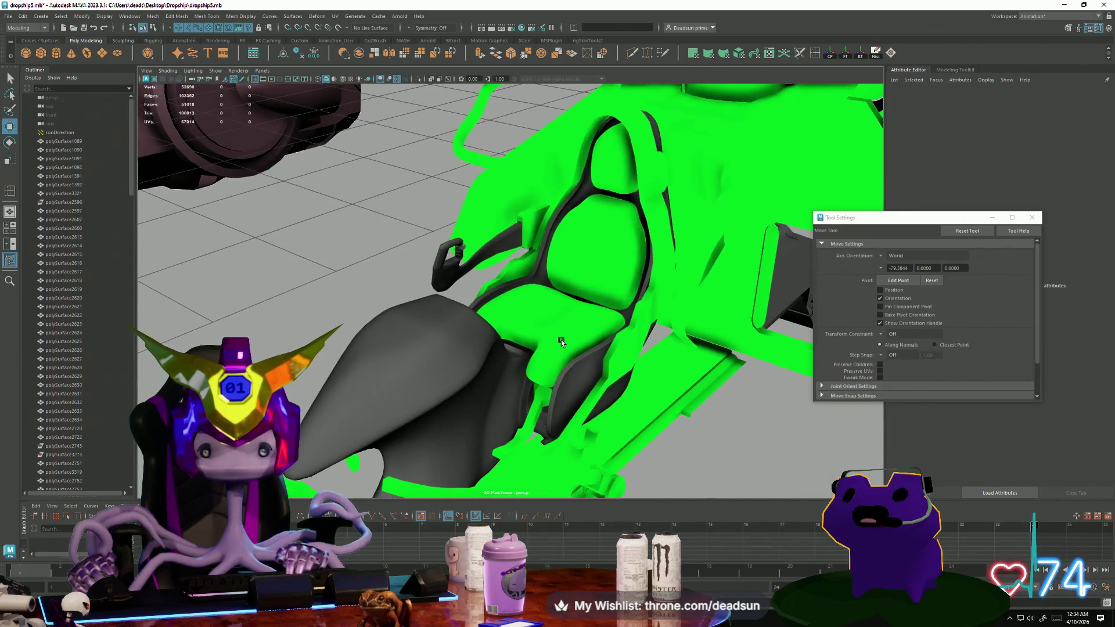
Assign a new Blinn material to the seat cushion, backrest and headrest.
{"action": "left_click", "coordinate": [561, 340]}
{"action": "left_click", "coordinate": [603, 243], "text": "shift"}
{"action": "left_click", "coordinate": [616, 192], "text": "shift"}
{"action": "right_click", "coordinate": [604, 261]}
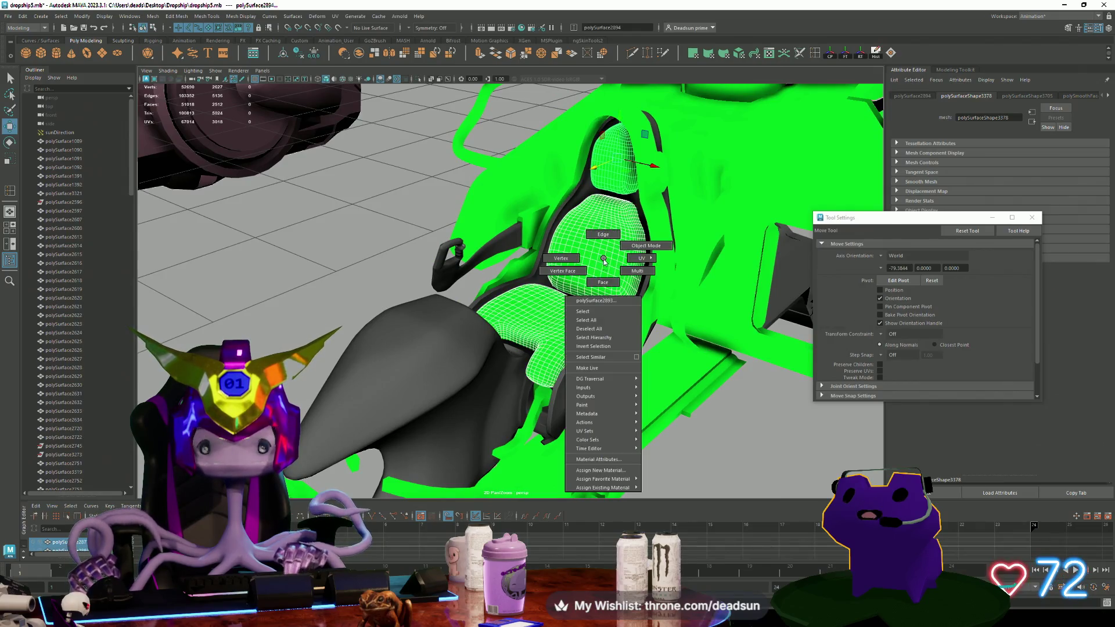
{"action": "mouse_move", "coordinate": [633, 479]}
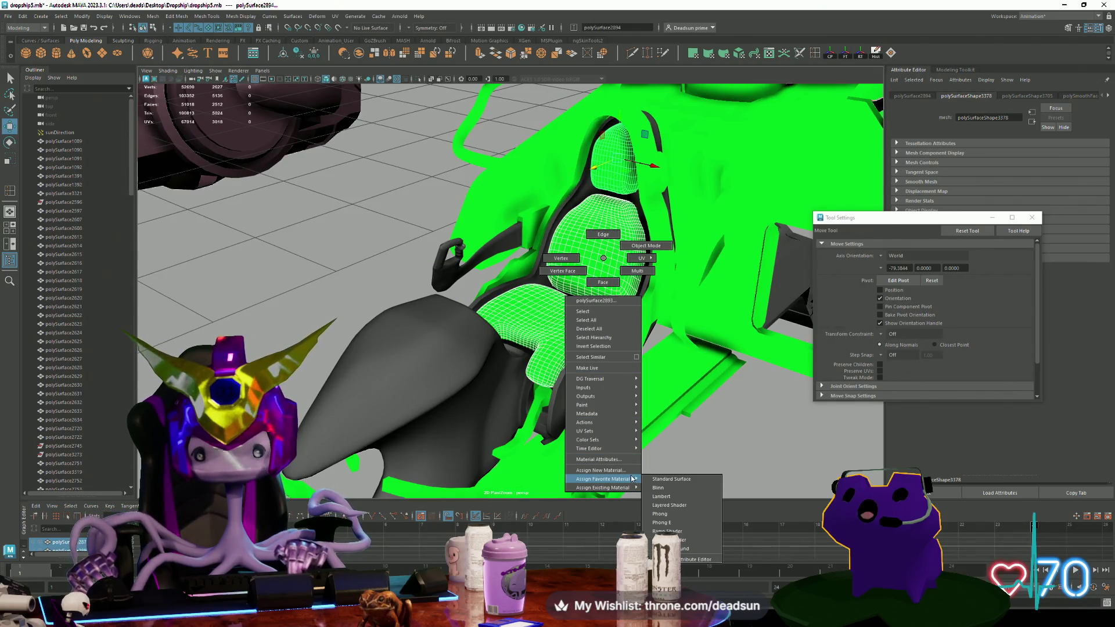
{"action": "left_click", "coordinate": [671, 489]}
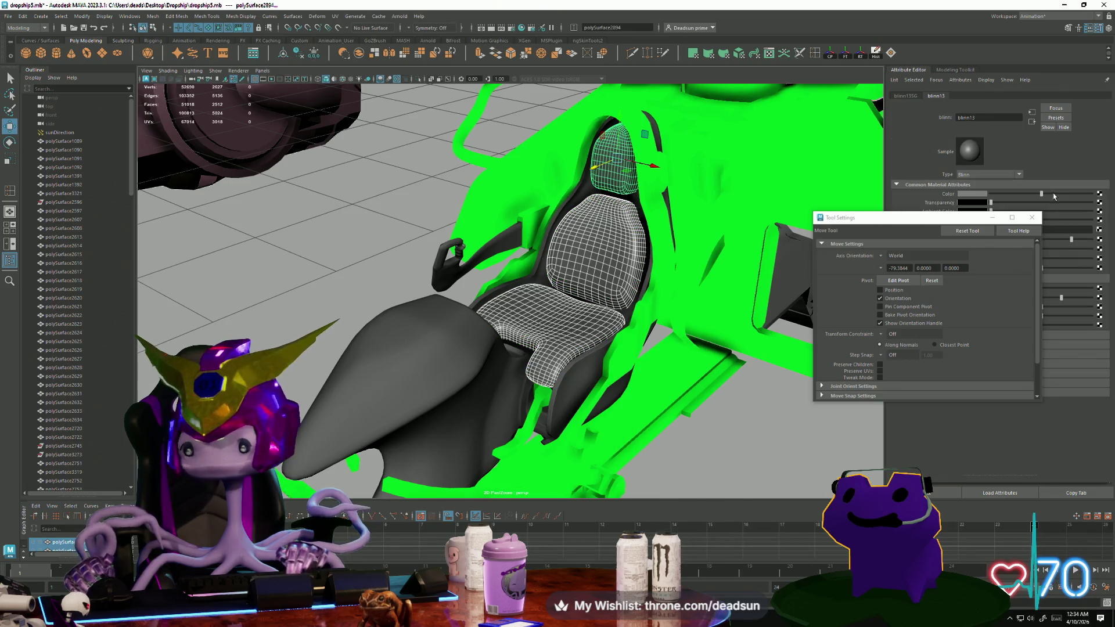
Set the Blinn material's Color to a dark red.
{"action": "left_click", "coordinate": [972, 195]}
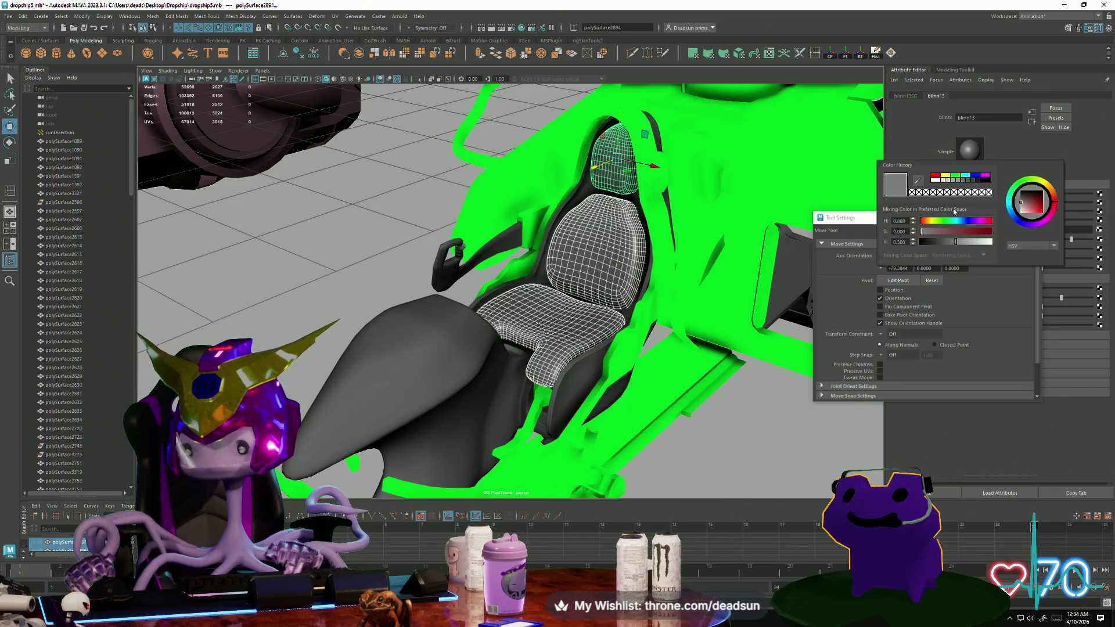
{"action": "left_click_drag", "start_coordinate": [967, 232], "coordinate": [957, 233]}
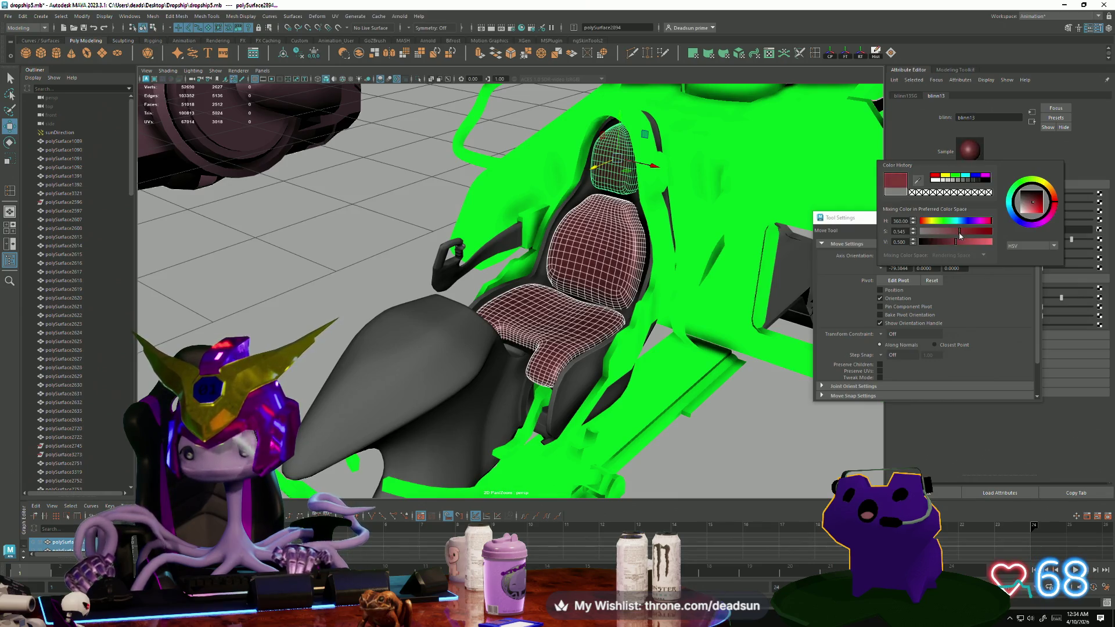
{"action": "left_click", "coordinate": [867, 220]}
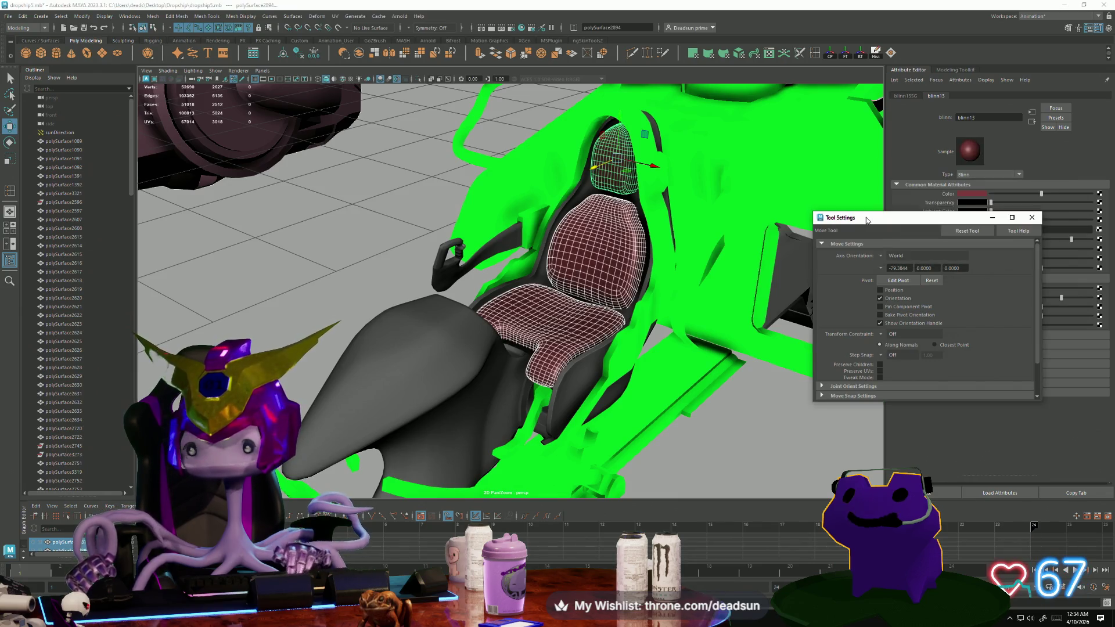
{"action": "left_click", "coordinate": [1030, 217]}
{"action": "left_click_drag", "start_coordinate": [1032, 195], "coordinate": [1014, 194]}
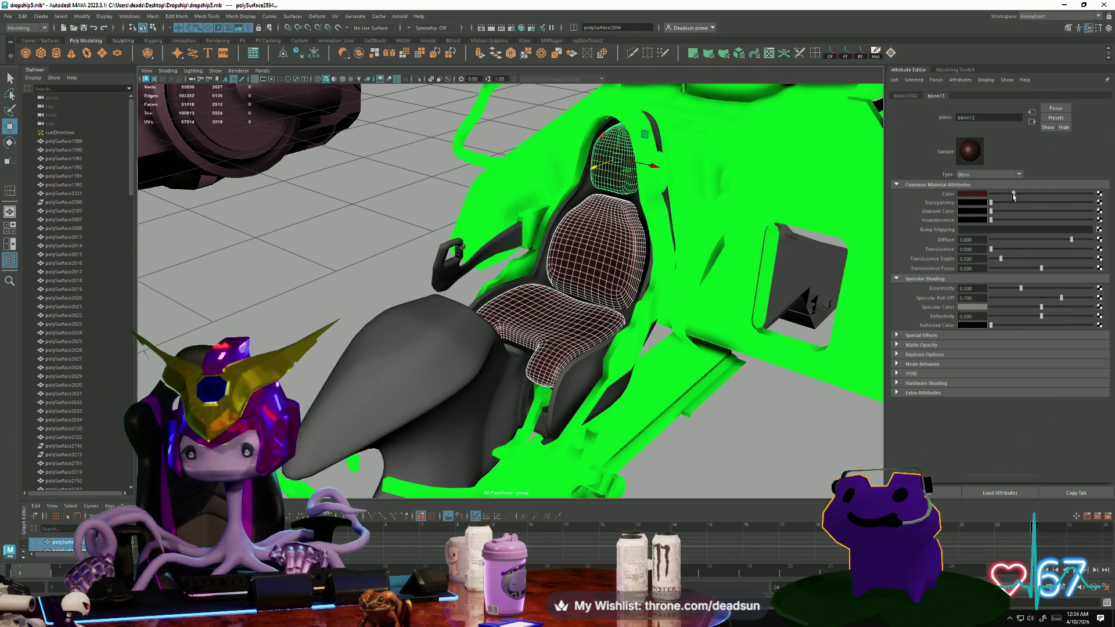
{"action": "left_click", "coordinate": [755, 410]}
{"action": "mouse_move", "coordinate": [755, 410]}
{"action": "left_mouse_down", "text": "alt"}
{"action": "mouse_move", "coordinate": [627, 392]}
{"action": "mouse_move", "coordinate": [559, 403]}
{"action": "mouse_move", "coordinate": [559, 436]}
{"action": "mouse_move", "coordinate": [552, 349]}
{"action": "left_mouse_up", "text": "alt"}
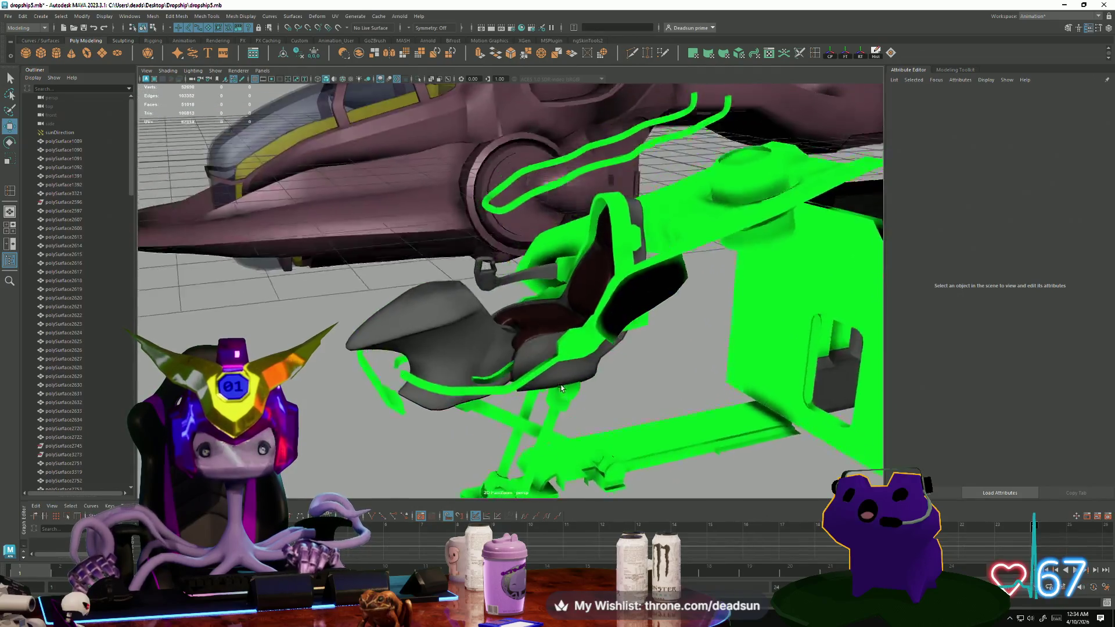
Select a rim edge loop and the upper seat-back vertices, then return to object mode.
{"action": "scroll", "coordinate": [546, 292], "scroll_direction": "up", "scroll_amount": 5}
{"action": "mouse_move", "coordinate": [546, 293]}
{"action": "left_mouse_down", "text": "alt"}
{"action": "mouse_move", "coordinate": [428, 298]}
{"action": "mouse_move", "coordinate": [468, 316]}
{"action": "mouse_move", "coordinate": [434, 294]}
{"action": "left_mouse_up", "text": "alt"}
{"action": "left_click", "coordinate": [385, 331]}
{"action": "mouse_move", "coordinate": [385, 331]}
{"action": "left_mouse_down", "text": "alt"}
{"action": "mouse_move", "coordinate": [471, 325]}
{"action": "mouse_move", "coordinate": [397, 383]}
{"action": "mouse_move", "coordinate": [490, 373]}
{"action": "mouse_move", "coordinate": [455, 391]}
{"action": "mouse_move", "coordinate": [436, 379]}
{"action": "left_mouse_up", "text": "alt"}
{"action": "scroll", "coordinate": [470, 325], "scroll_direction": "up", "scroll_amount": 5}
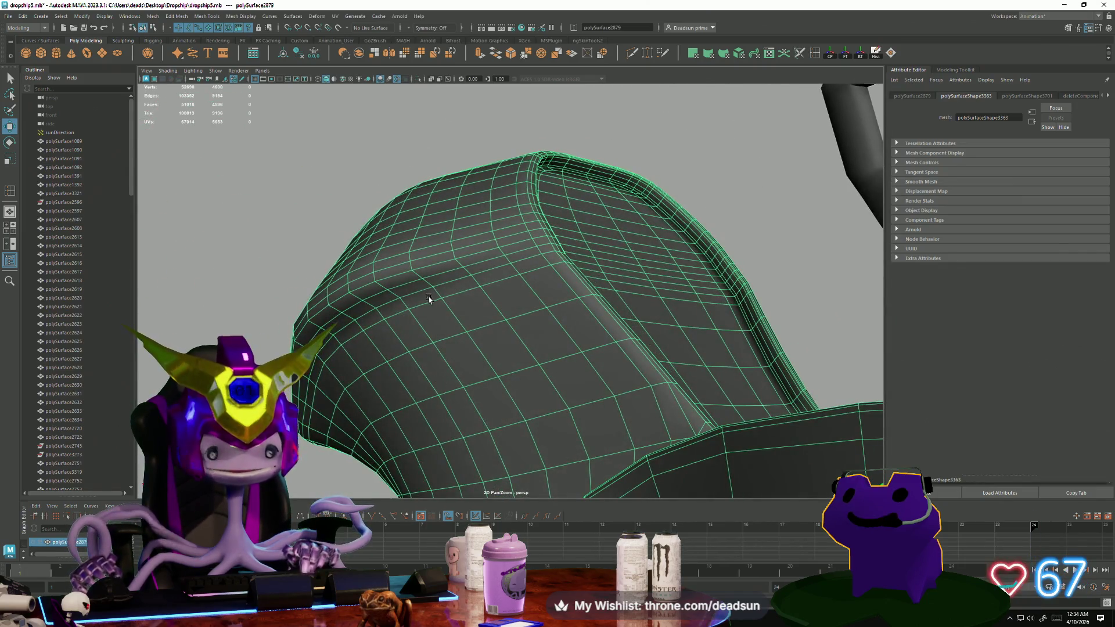
{"action": "right_click_drag", "start_coordinate": [428, 299], "coordinate": [440, 281]}
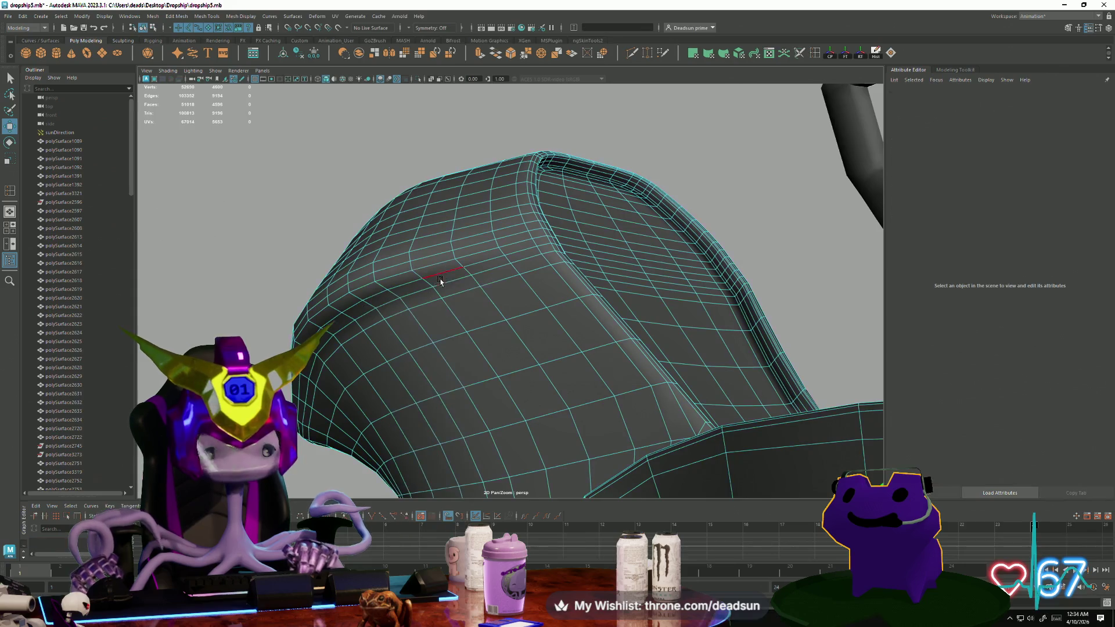
{"action": "double_click", "coordinate": [410, 286]}
{"action": "left_click_drag", "start_coordinate": [411, 286], "coordinate": [451, 303], "text": "alt"}
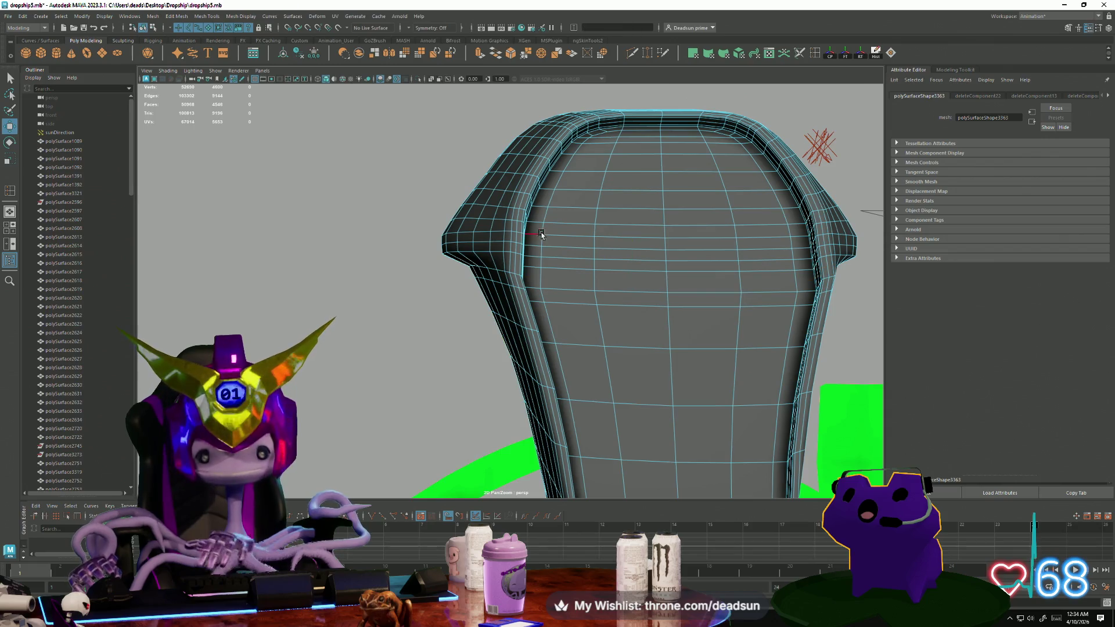
{"action": "key", "text": "F9"}
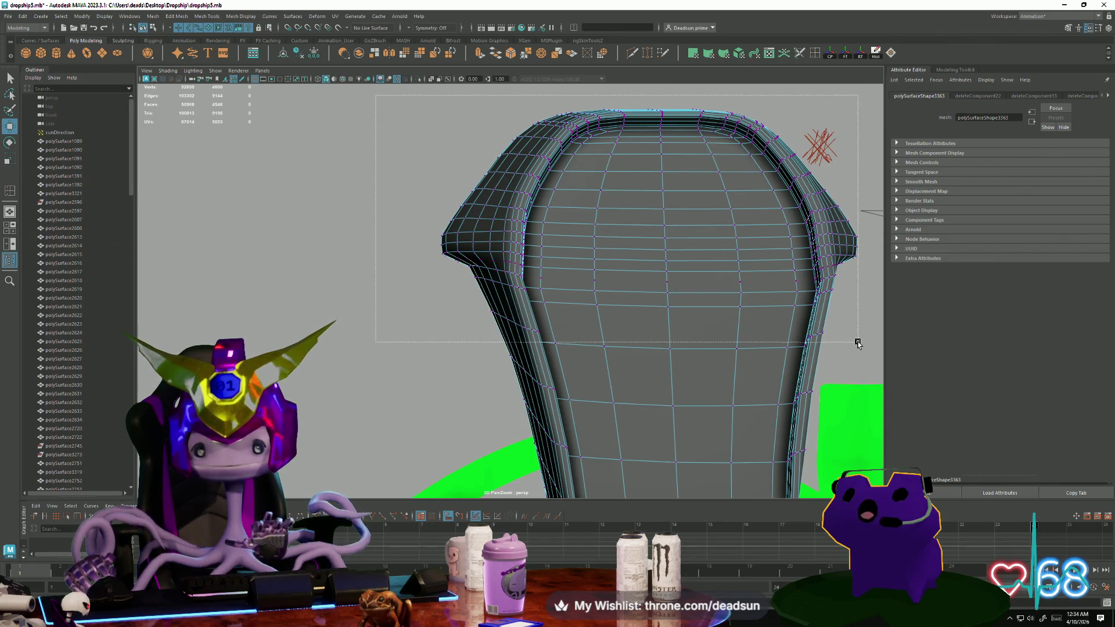
{"action": "left_click_drag", "start_coordinate": [858, 343], "coordinate": [857, 343]}
{"action": "mouse_move", "coordinate": [569, 167]}
{"action": "left_mouse_down", "text": "alt"}
{"action": "mouse_move", "coordinate": [583, 186]}
{"action": "mouse_move", "coordinate": [548, 316]}
{"action": "mouse_move", "coordinate": [606, 316]}
{"action": "mouse_move", "coordinate": [487, 319]}
{"action": "mouse_move", "coordinate": [553, 294]}
{"action": "mouse_move", "coordinate": [563, 323]}
{"action": "mouse_move", "coordinate": [325, 356]}
{"action": "mouse_move", "coordinate": [480, 411]}
{"action": "mouse_move", "coordinate": [590, 418]}
{"action": "mouse_move", "coordinate": [496, 398]}
{"action": "mouse_move", "coordinate": [505, 391]}
{"action": "mouse_move", "coordinate": [468, 374]}
{"action": "left_mouse_up", "text": "alt"}
{"action": "right_click_drag", "start_coordinate": [437, 378], "coordinate": [456, 381]}
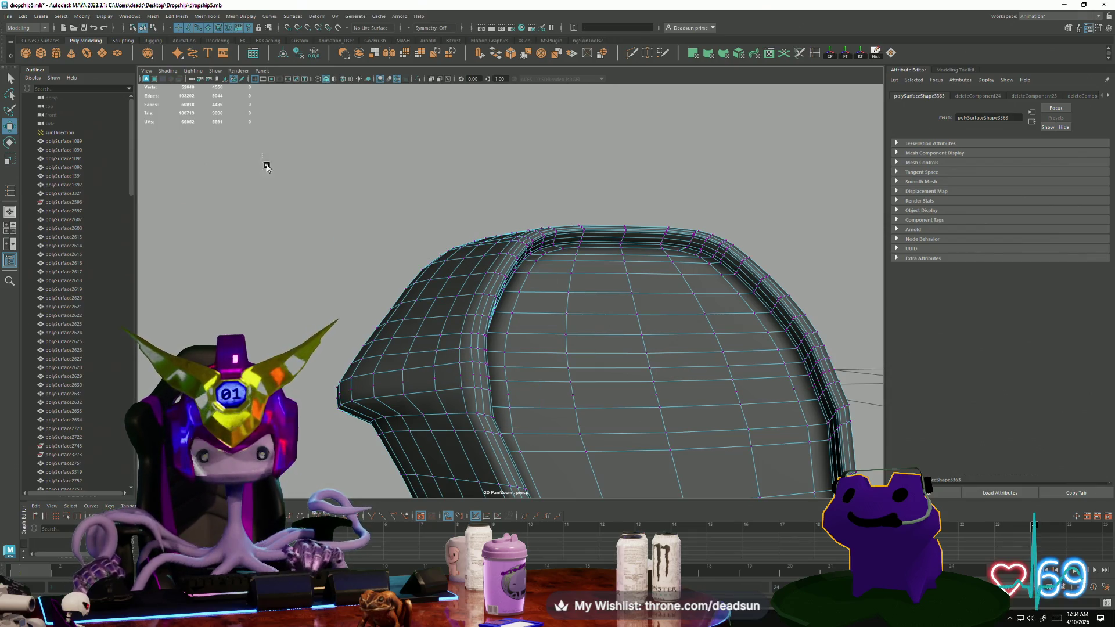
Delete two rim edge loops on the seat back along with their leftover vertices.
{"action": "mouse_move", "coordinate": [457, 418]}
{"action": "left_mouse_down", "text": "alt"}
{"action": "mouse_move", "coordinate": [400, 372]}
{"action": "mouse_move", "coordinate": [346, 420]}
{"action": "mouse_move", "coordinate": [324, 421]}
{"action": "mouse_move", "coordinate": [568, 463]}
{"action": "mouse_move", "coordinate": [521, 438]}
{"action": "mouse_move", "coordinate": [385, 290]}
{"action": "left_mouse_up", "text": "alt"}
{"action": "key", "text": "F10"}
{"action": "double_click", "coordinate": [405, 301], "text": "shift"}
{"action": "mouse_move", "coordinate": [395, 302]}
{"action": "left_mouse_down", "text": "alt"}
{"action": "mouse_move", "coordinate": [386, 344]}
{"action": "mouse_move", "coordinate": [480, 369]}
{"action": "mouse_move", "coordinate": [461, 401]}
{"action": "mouse_move", "coordinate": [383, 349]}
{"action": "left_mouse_up", "text": "alt"}
{"action": "mouse_move", "coordinate": [384, 349]}
{"action": "right_mouse_down", "text": "alt"}
{"action": "mouse_move", "coordinate": [423, 386]}
{"action": "mouse_move", "coordinate": [507, 428]}
{"action": "mouse_move", "coordinate": [411, 409]}
{"action": "right_mouse_up", "text": "alt"}
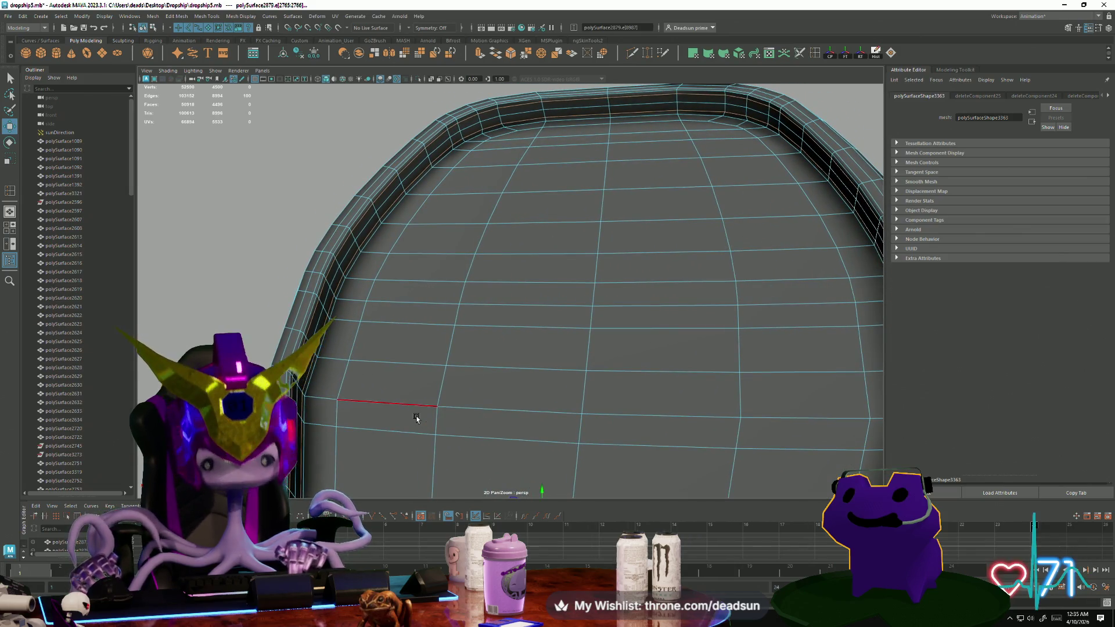
{"action": "key", "text": "Delete"}
{"action": "right_click_drag", "start_coordinate": [517, 382], "coordinate": [499, 354], "text": "alt"}
{"action": "mouse_move", "coordinate": [500, 354]}
{"action": "left_mouse_down", "text": "alt"}
{"action": "mouse_move", "coordinate": [520, 373]}
{"action": "mouse_move", "coordinate": [500, 304]}
{"action": "left_mouse_up", "text": "alt"}
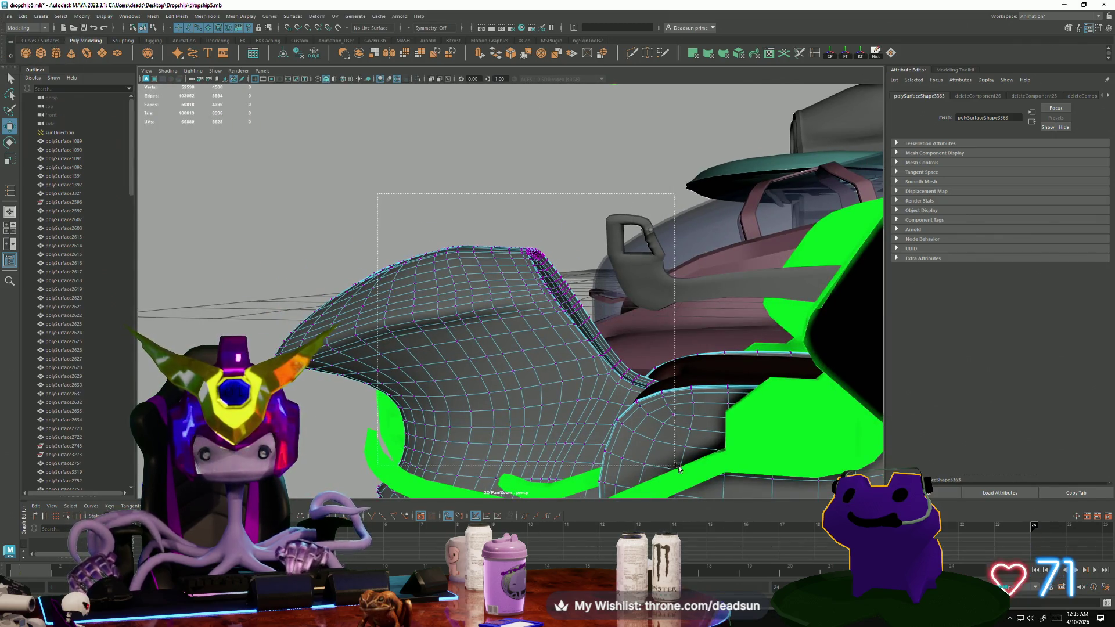
{"action": "key", "text": "Delete"}
{"action": "right_click_drag", "start_coordinate": [589, 370], "coordinate": [584, 325]}
{"action": "mouse_move", "coordinate": [584, 372]}
{"action": "left_mouse_down", "text": "alt"}
{"action": "mouse_move", "coordinate": [468, 267]}
{"action": "mouse_move", "coordinate": [605, 398]}
{"action": "mouse_move", "coordinate": [535, 337]}
{"action": "left_mouse_up", "text": "alt"}
Select two more edge loops around the seat back, then reselect the seat-back mesh in face mode.
{"action": "key", "text": "F10"}
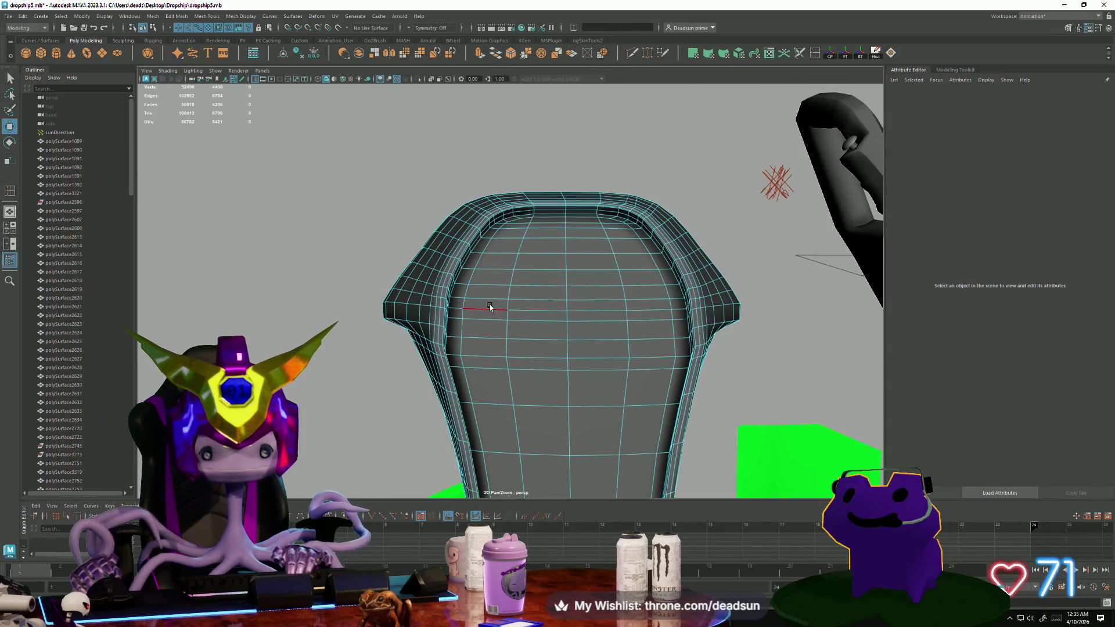
{"action": "double_click", "coordinate": [496, 297]}
{"action": "mouse_move", "coordinate": [496, 297]}
{"action": "left_mouse_down", "text": "alt"}
{"action": "mouse_move", "coordinate": [497, 348]}
{"action": "mouse_move", "coordinate": [593, 366]}
{"action": "mouse_move", "coordinate": [577, 351]}
{"action": "mouse_move", "coordinate": [483, 412]}
{"action": "mouse_move", "coordinate": [568, 386]}
{"action": "mouse_move", "coordinate": [548, 381]}
{"action": "mouse_move", "coordinate": [549, 390]}
{"action": "left_mouse_up", "text": "alt"}
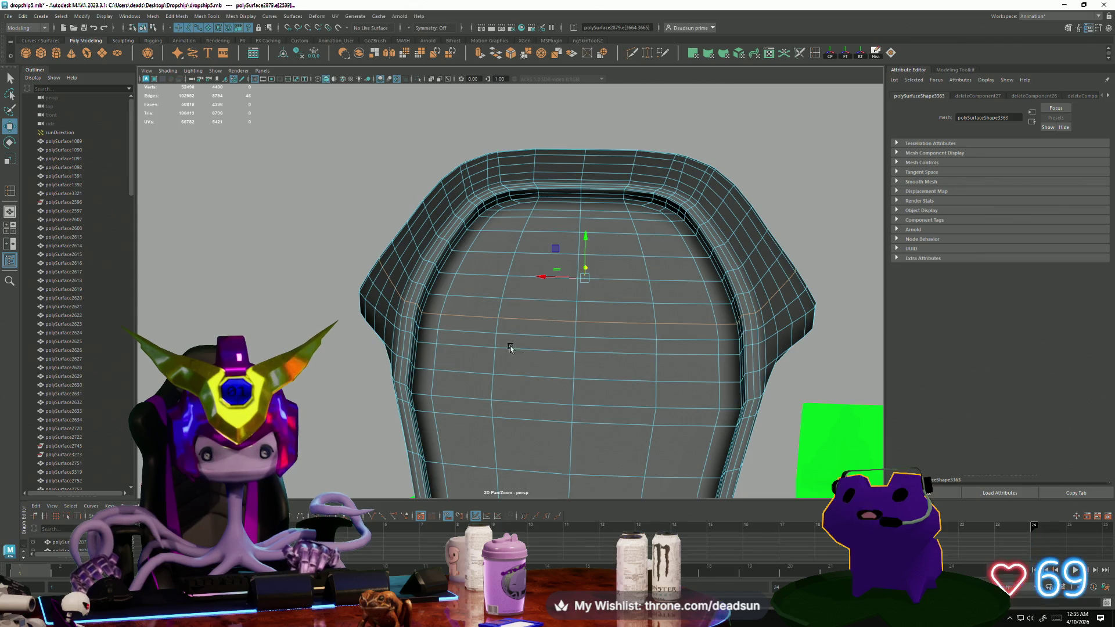
{"action": "double_click", "coordinate": [470, 334], "text": "shift"}
{"action": "mouse_move", "coordinate": [448, 385]}
{"action": "left_mouse_down", "text": "alt"}
{"action": "mouse_move", "coordinate": [406, 395]}
{"action": "mouse_move", "coordinate": [523, 390]}
{"action": "mouse_move", "coordinate": [384, 387]}
{"action": "mouse_move", "coordinate": [440, 373]}
{"action": "mouse_move", "coordinate": [418, 382]}
{"action": "mouse_move", "coordinate": [433, 392]}
{"action": "left_mouse_up", "text": "alt"}
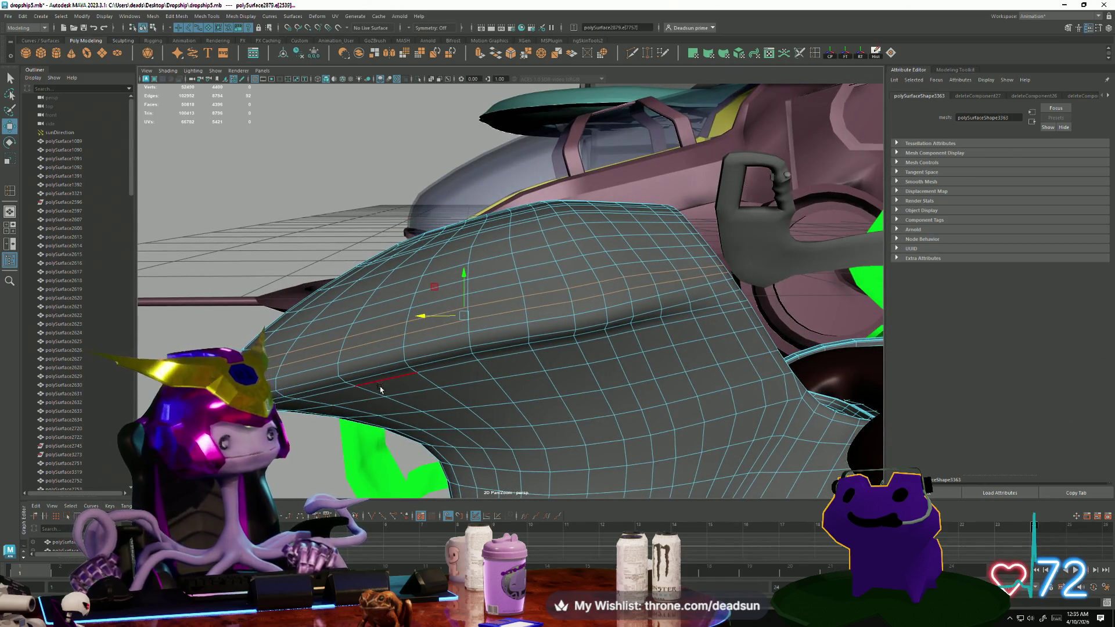
{"action": "right_click_drag", "start_coordinate": [417, 349], "coordinate": [381, 209]}
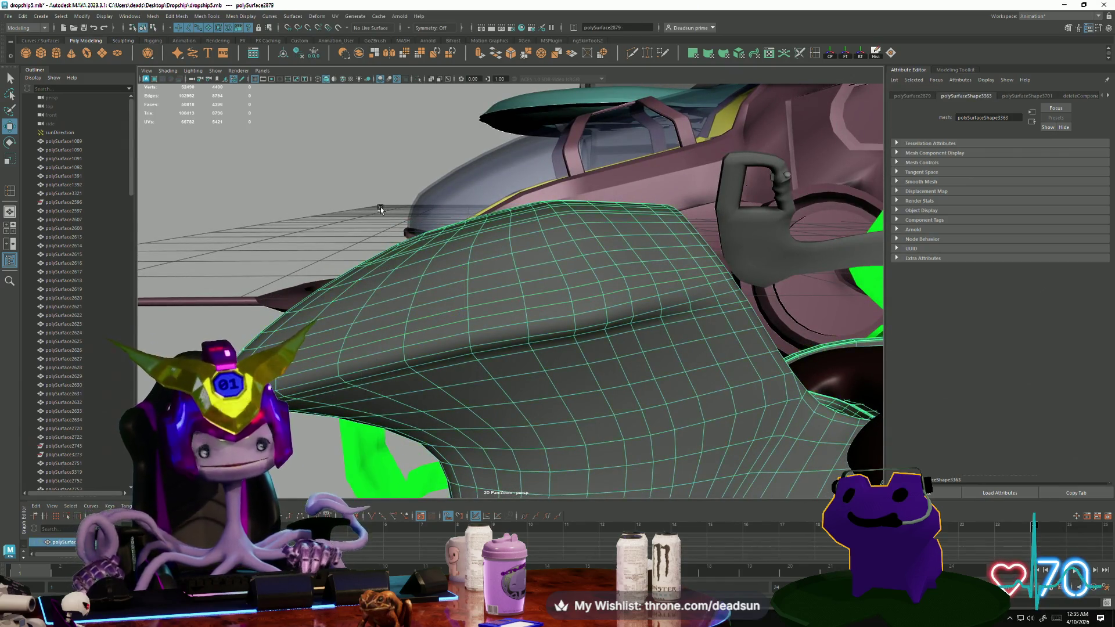
{"action": "left_click", "coordinate": [381, 209]}
{"action": "mouse_move", "coordinate": [653, 366]}
{"action": "left_mouse_down", "text": "alt"}
{"action": "mouse_move", "coordinate": [569, 388]}
{"action": "mouse_move", "coordinate": [428, 378]}
{"action": "mouse_move", "coordinate": [463, 386]}
{"action": "mouse_move", "coordinate": [451, 391]}
{"action": "mouse_move", "coordinate": [475, 418]}
{"action": "mouse_move", "coordinate": [366, 299]}
{"action": "left_mouse_up", "text": "alt"}
{"action": "left_click", "coordinate": [428, 378]}
{"action": "right_click_drag", "start_coordinate": [381, 256], "coordinate": [386, 253]}
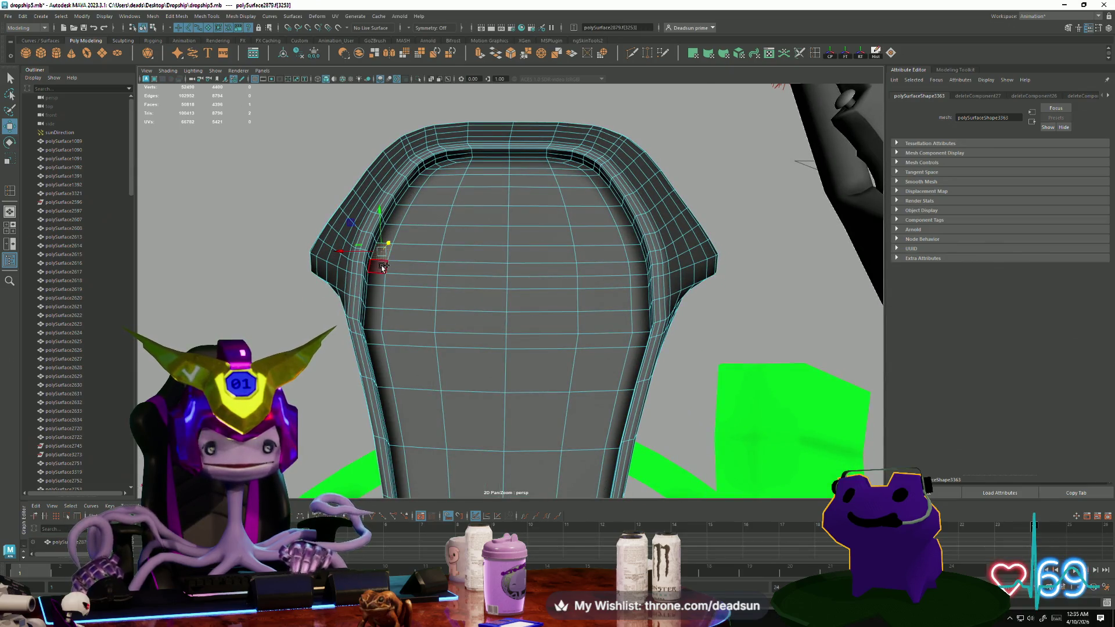
Marquee-select the inner cushion faces of the seat back, removing stray faces.
{"action": "left_click_drag", "start_coordinate": [382, 266], "coordinate": [383, 266]}
{"action": "left_click_drag", "start_coordinate": [386, 262], "coordinate": [432, 269]}
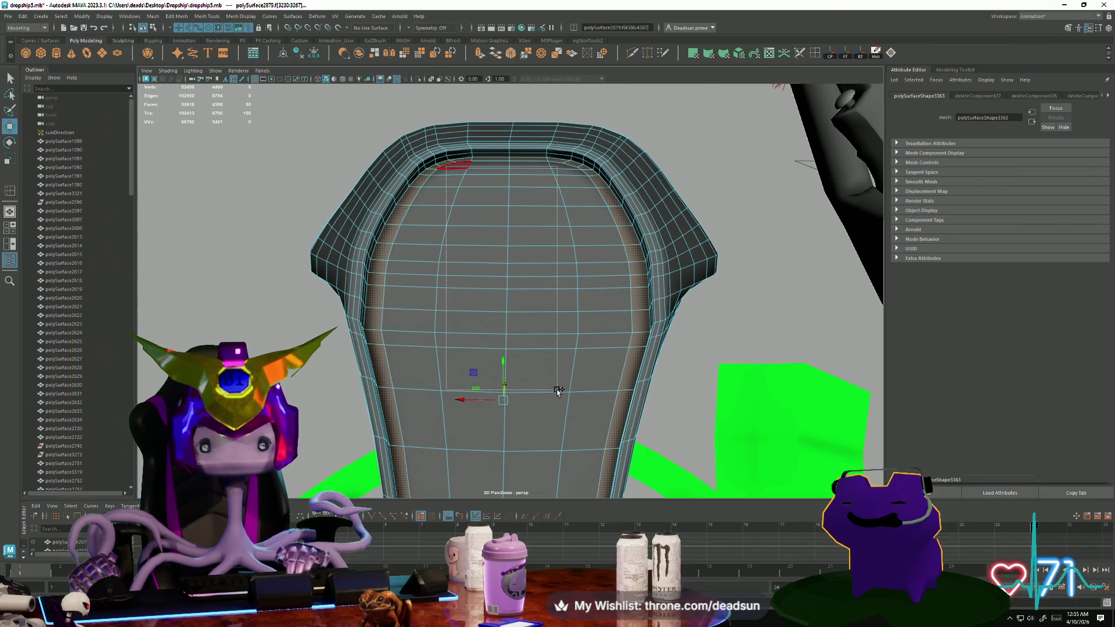
{"action": "left_click_drag", "start_coordinate": [562, 384], "coordinate": [562, 385]}
{"action": "left_click_drag", "start_coordinate": [386, 262], "coordinate": [432, 269]}
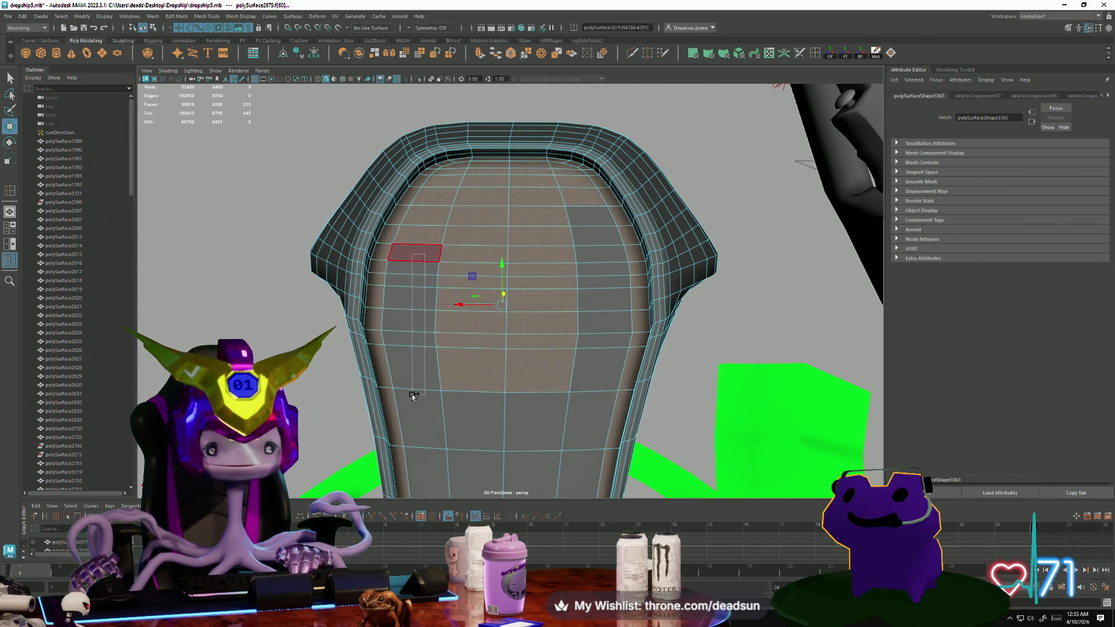
{"action": "left_click_drag", "start_coordinate": [413, 454], "coordinate": [423, 440], "text": "shift"}
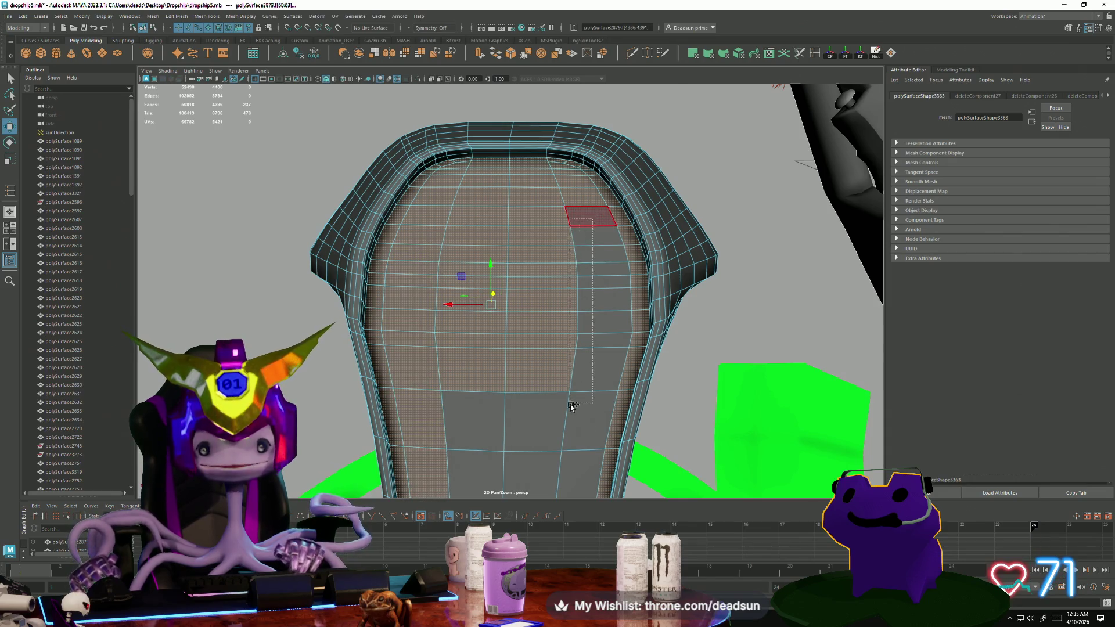
{"action": "left_click_drag", "start_coordinate": [586, 468], "coordinate": [587, 469], "text": "shift"}
{"action": "mouse_move", "coordinate": [517, 468]}
{"action": "middle_mouse_down", "text": "alt"}
{"action": "mouse_move", "coordinate": [529, 311]}
{"action": "mouse_move", "coordinate": [493, 418]}
{"action": "mouse_move", "coordinate": [488, 328]}
{"action": "middle_mouse_up", "text": "alt"}
{"action": "left_click_drag", "start_coordinate": [561, 409], "coordinate": [322, 332], "text": "shift"}
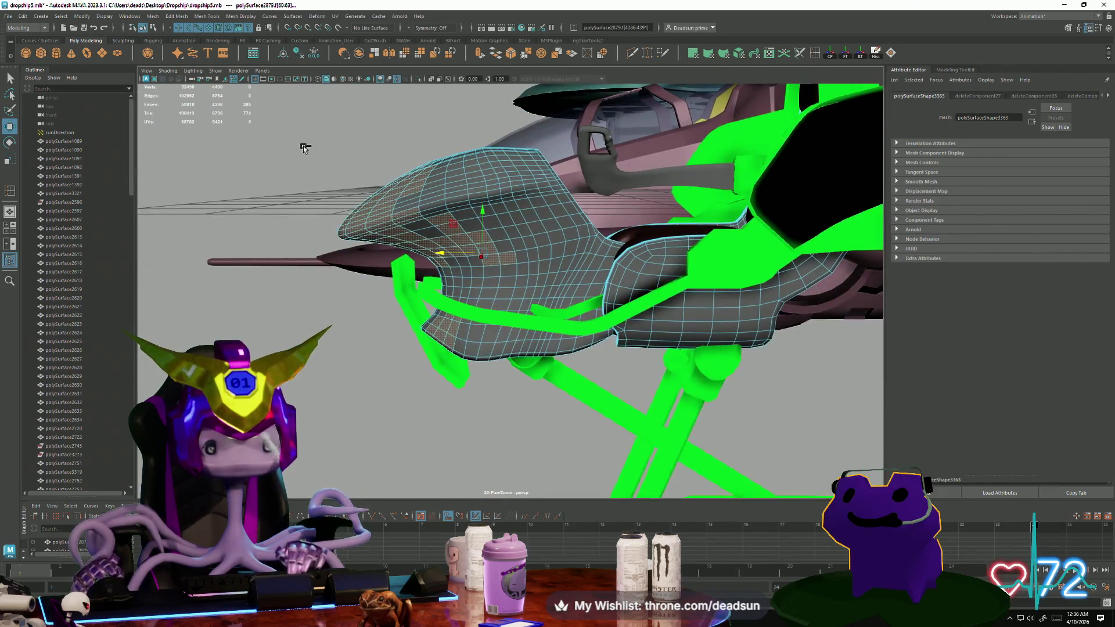
{"action": "left_click_drag", "start_coordinate": [467, 385], "coordinate": [418, 231], "text": "ctrl"}
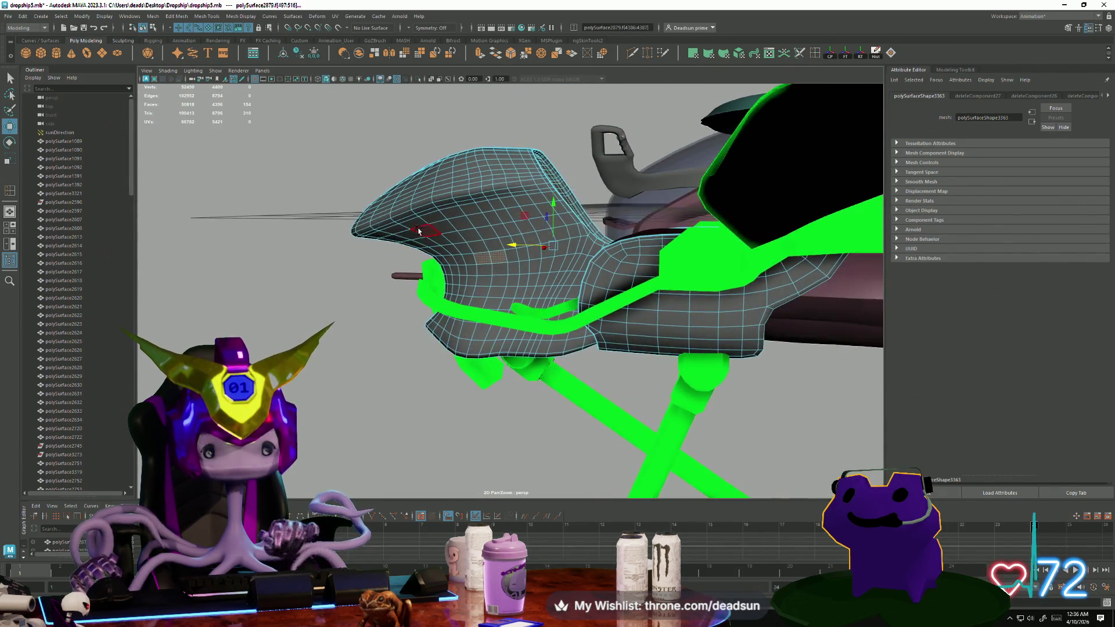
{"action": "left_click_drag", "start_coordinate": [535, 370], "coordinate": [536, 370], "text": "ctrl"}
{"action": "mouse_move", "coordinate": [535, 370]}
{"action": "left_mouse_down", "text": "alt"}
{"action": "mouse_move", "coordinate": [458, 430]}
{"action": "mouse_move", "coordinate": [558, 437]}
{"action": "mouse_move", "coordinate": [484, 268]}
{"action": "left_mouse_up", "text": "alt"}
Assign a new Blinn material (blinn14) to the faces and raise its colour saturation and brightness.
{"action": "mouse_move", "coordinate": [488, 241]}
{"action": "right_mouse_down"}
{"action": "mouse_move", "coordinate": [496, 464]}
{"action": "mouse_move", "coordinate": [540, 471]}
{"action": "right_mouse_up"}
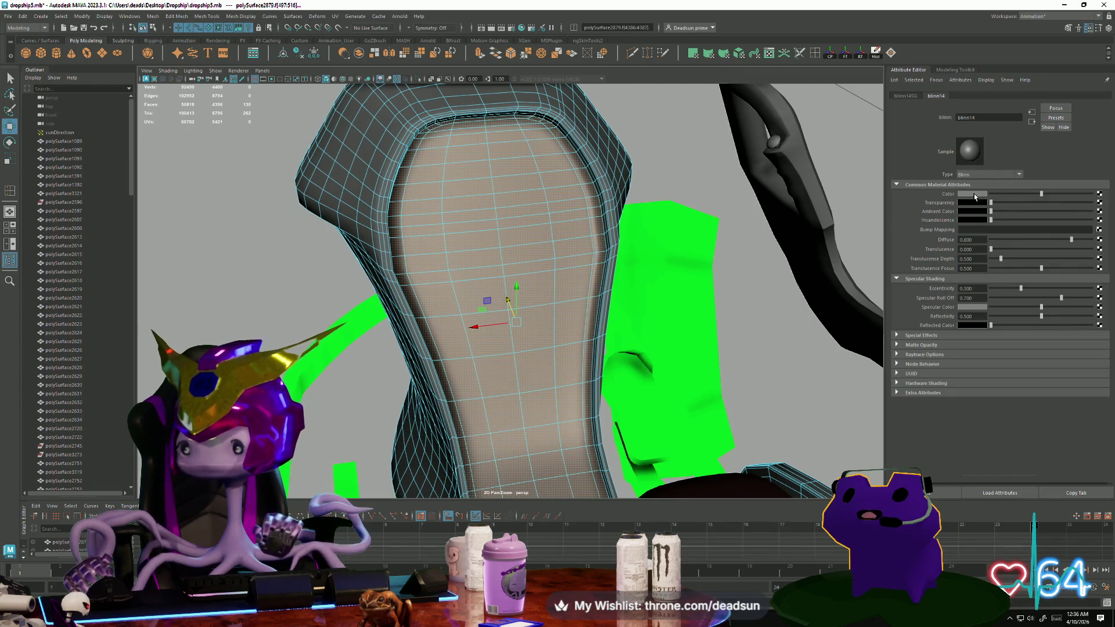
{"action": "left_click", "coordinate": [976, 195]}
{"action": "left_click", "coordinate": [962, 227]}
{"action": "left_click_drag", "start_coordinate": [972, 244], "coordinate": [992, 238]}
{"action": "left_click_drag", "start_coordinate": [511, 302], "coordinate": [540, 262], "text": "alt"}
{"action": "right_click_drag", "start_coordinate": [540, 262], "coordinate": [568, 269]}
{"action": "mouse_move", "coordinate": [568, 268]}
{"action": "left_mouse_down", "text": "alt"}
{"action": "mouse_move", "coordinate": [431, 312]}
{"action": "mouse_move", "coordinate": [403, 357]}
{"action": "mouse_move", "coordinate": [413, 311]}
{"action": "mouse_move", "coordinate": [499, 240]}
{"action": "left_mouse_up", "text": "alt"}
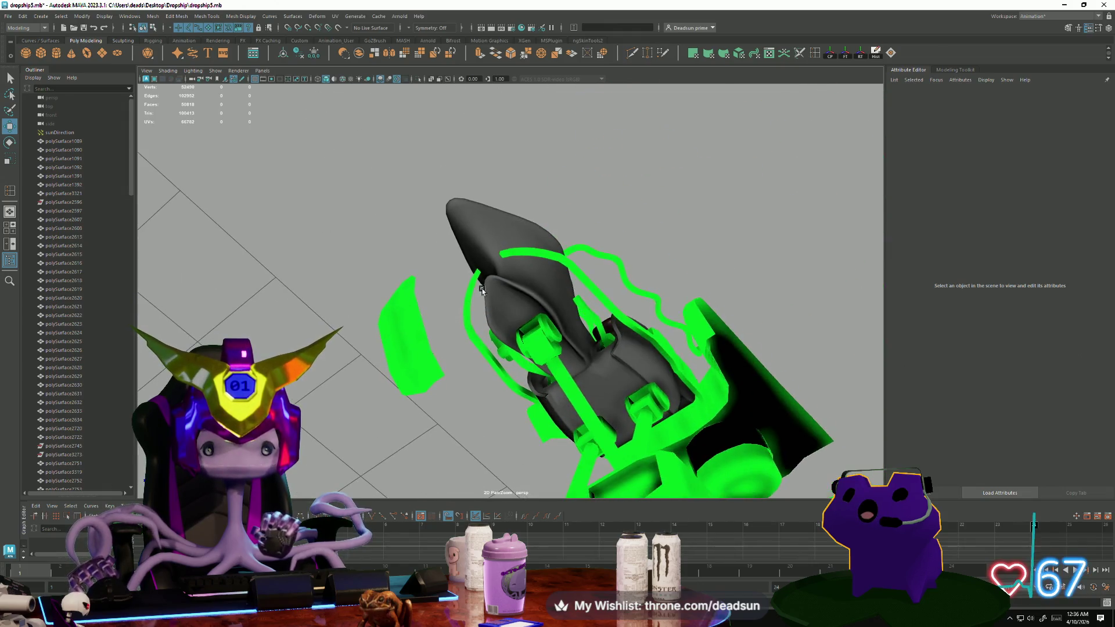
Select the edge loop under the seat and nudge it slightly downward.
{"action": "left_click", "coordinate": [498, 241]}
{"action": "right_click_drag", "start_coordinate": [499, 240], "coordinate": [740, 371], "text": "alt"}
{"action": "mouse_move", "coordinate": [740, 371]}
{"action": "left_mouse_down", "text": "alt"}
{"action": "mouse_move", "coordinate": [590, 343]}
{"action": "mouse_move", "coordinate": [483, 365]}
{"action": "mouse_move", "coordinate": [473, 343]}
{"action": "left_mouse_up", "text": "alt"}
{"action": "right_click", "coordinate": [474, 343]}
{"action": "left_click", "coordinate": [473, 319]}
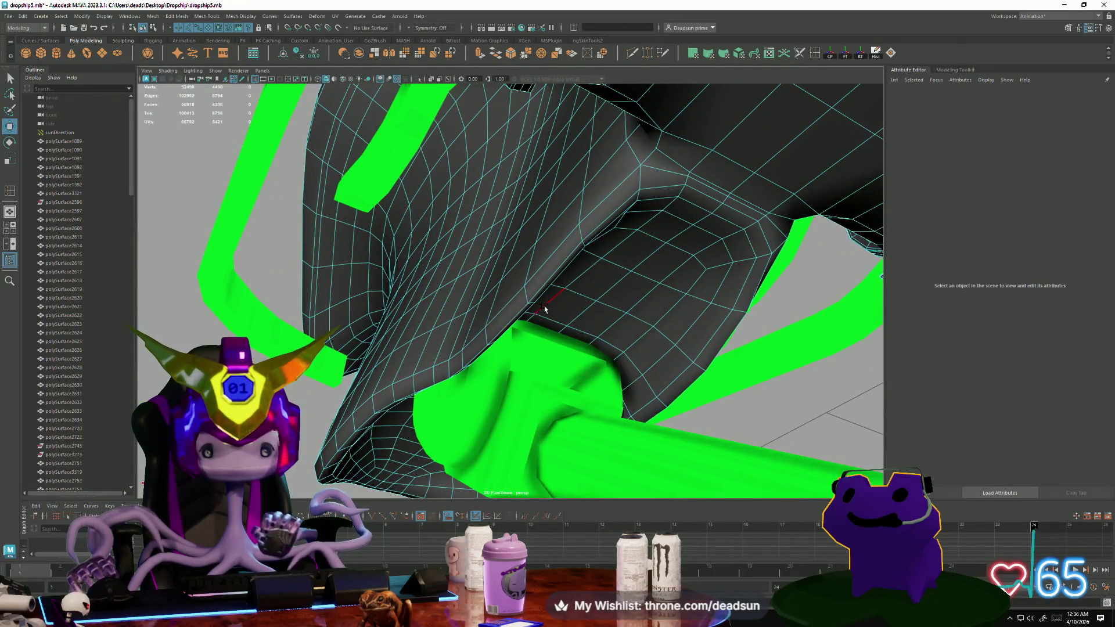
{"action": "double_click", "coordinate": [533, 282]}
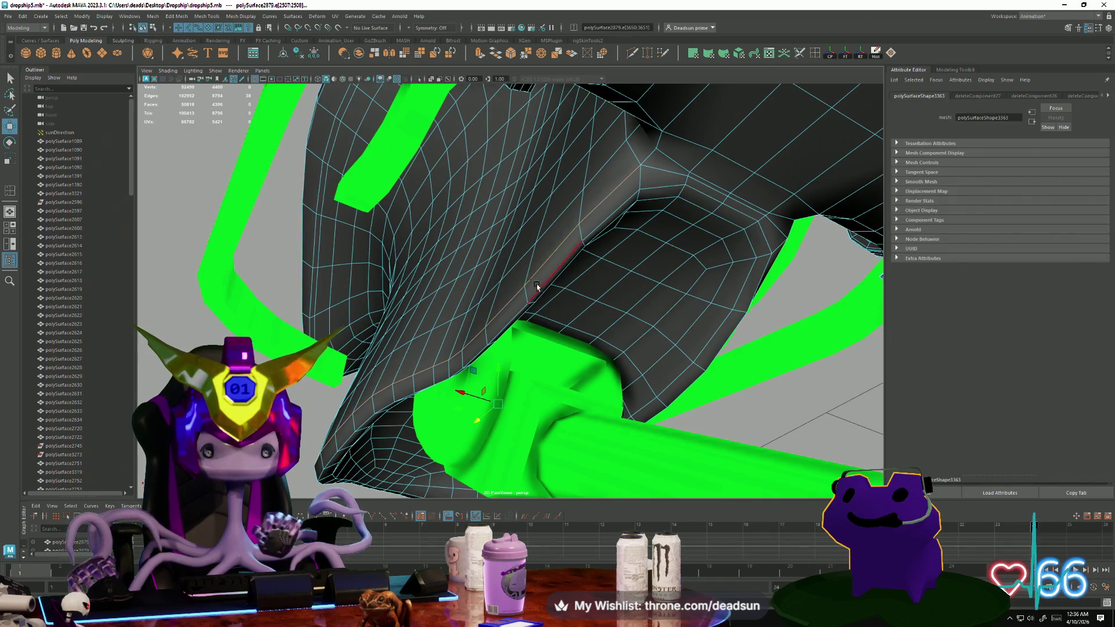
{"action": "mouse_move", "coordinate": [619, 343]}
{"action": "left_mouse_down", "text": "alt"}
{"action": "mouse_move", "coordinate": [602, 386]}
{"action": "mouse_move", "coordinate": [556, 383]}
{"action": "left_mouse_up", "text": "alt"}
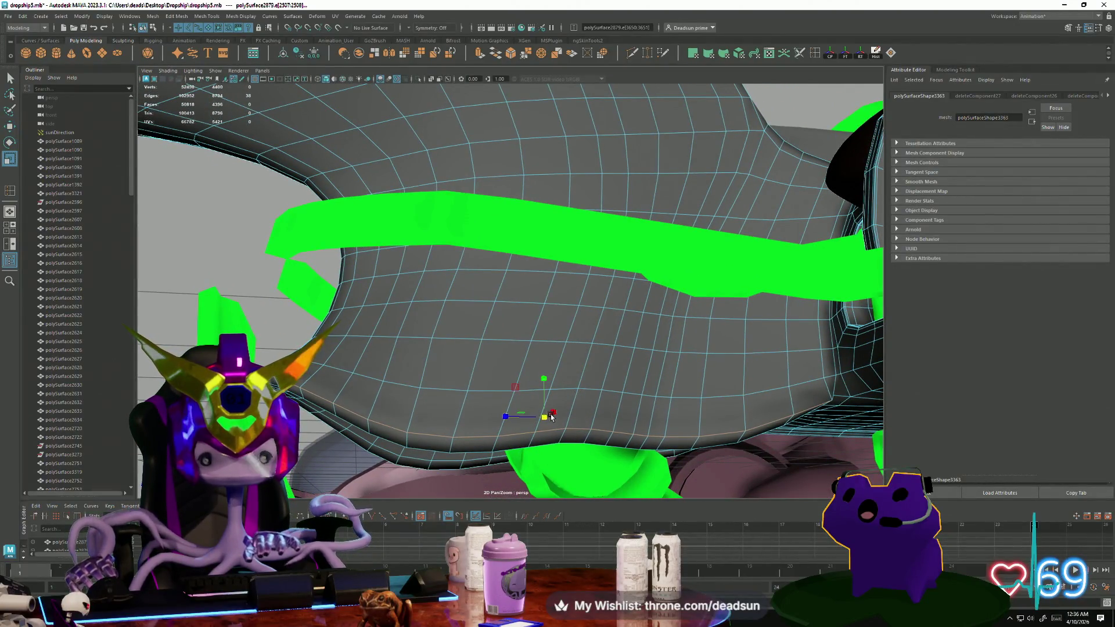
{"action": "middle_click_drag", "start_coordinate": [541, 373], "coordinate": [541, 378]}
{"action": "left_click_drag", "start_coordinate": [541, 378], "coordinate": [471, 333], "text": "alt"}
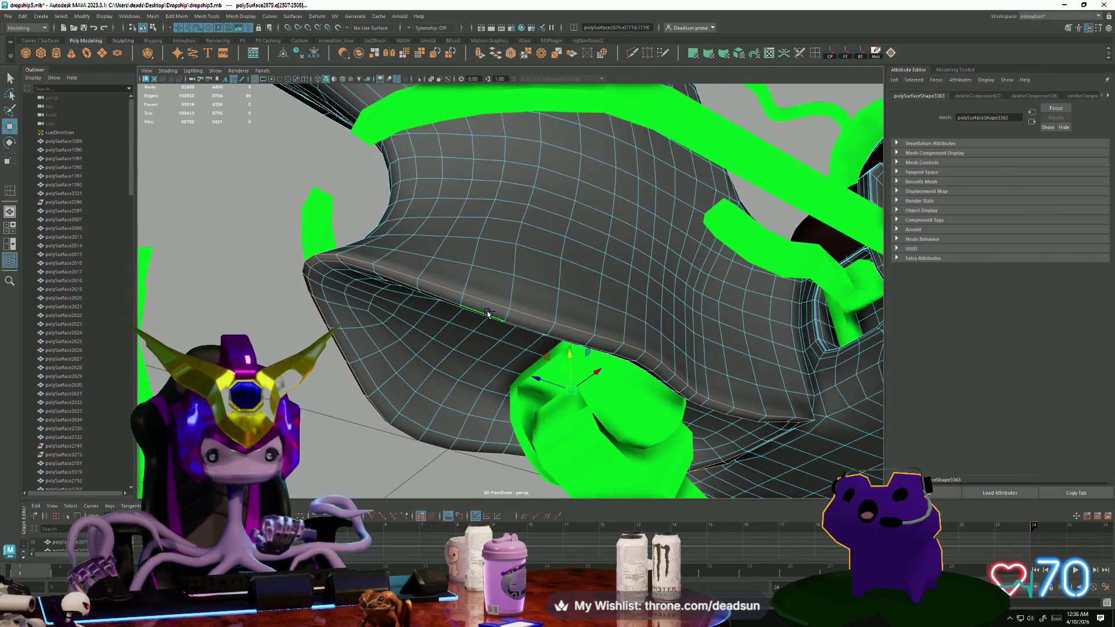
Harden the loop's edges with Mesh Display > Harden Edge, then deselect.
{"action": "right_click_drag", "start_coordinate": [389, 278], "coordinate": [384, 313]}
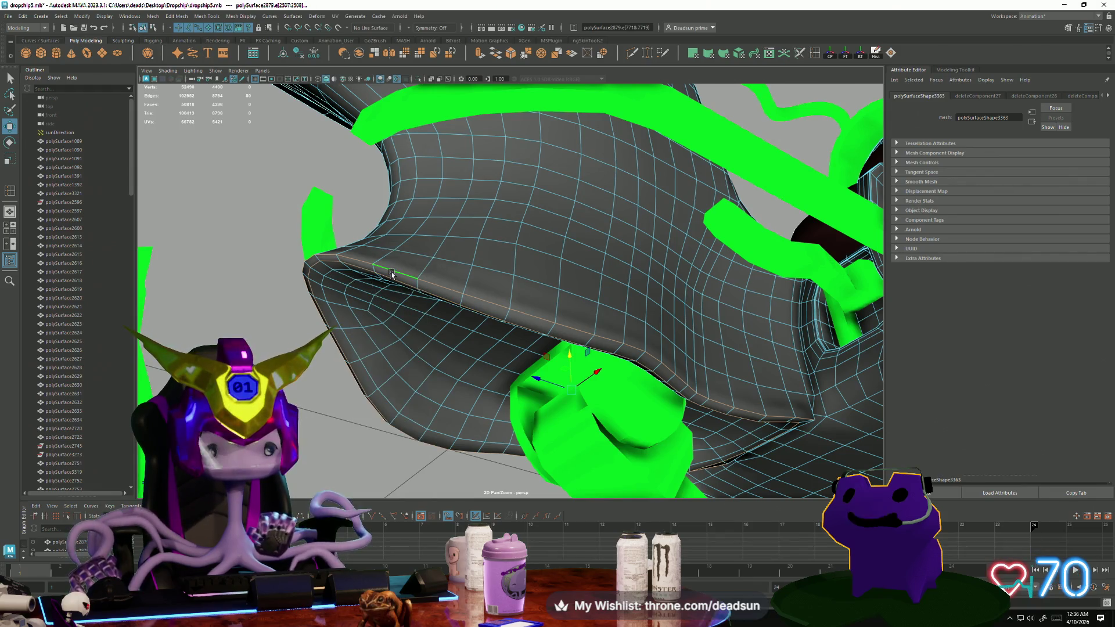
{"action": "left_click", "coordinate": [229, 14]}
{"action": "mouse_move", "coordinate": [218, 16]}
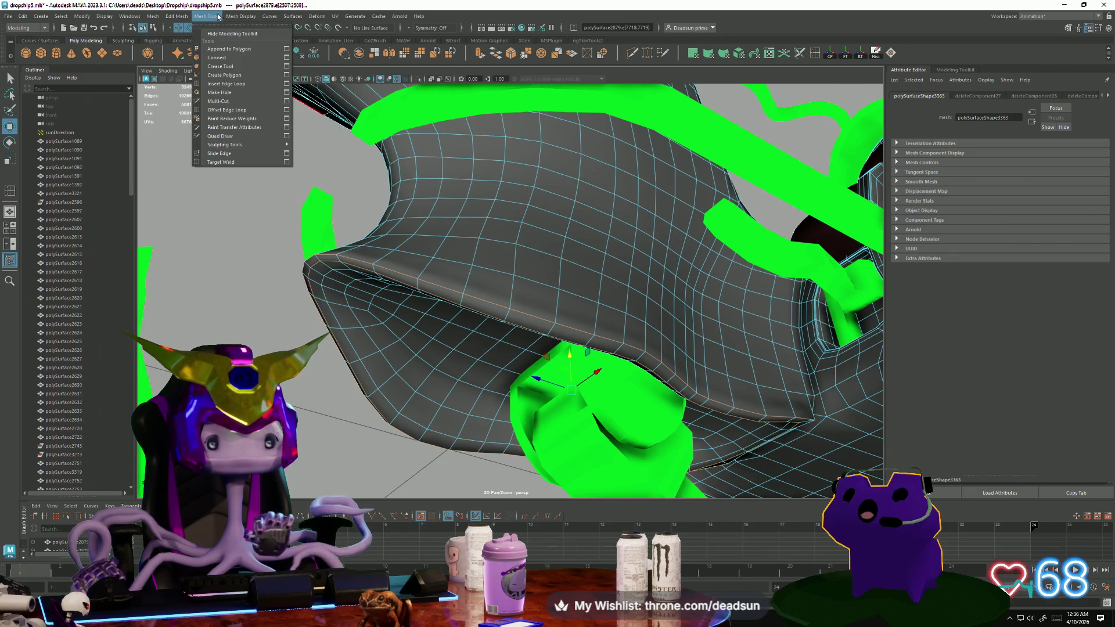
{"action": "left_click", "coordinate": [255, 86]}
{"action": "mouse_move", "coordinate": [258, 105]}
{"action": "left_mouse_down", "text": "alt"}
{"action": "mouse_move", "coordinate": [308, 252]}
{"action": "mouse_move", "coordinate": [363, 323]}
{"action": "mouse_move", "coordinate": [457, 343]}
{"action": "mouse_move", "coordinate": [352, 311]}
{"action": "mouse_move", "coordinate": [261, 319]}
{"action": "mouse_move", "coordinate": [291, 337]}
{"action": "mouse_move", "coordinate": [284, 323]}
{"action": "mouse_move", "coordinate": [369, 320]}
{"action": "mouse_move", "coordinate": [373, 237]}
{"action": "mouse_move", "coordinate": [473, 243]}
{"action": "left_mouse_up", "text": "alt"}
{"action": "left_click", "coordinate": [308, 252]}
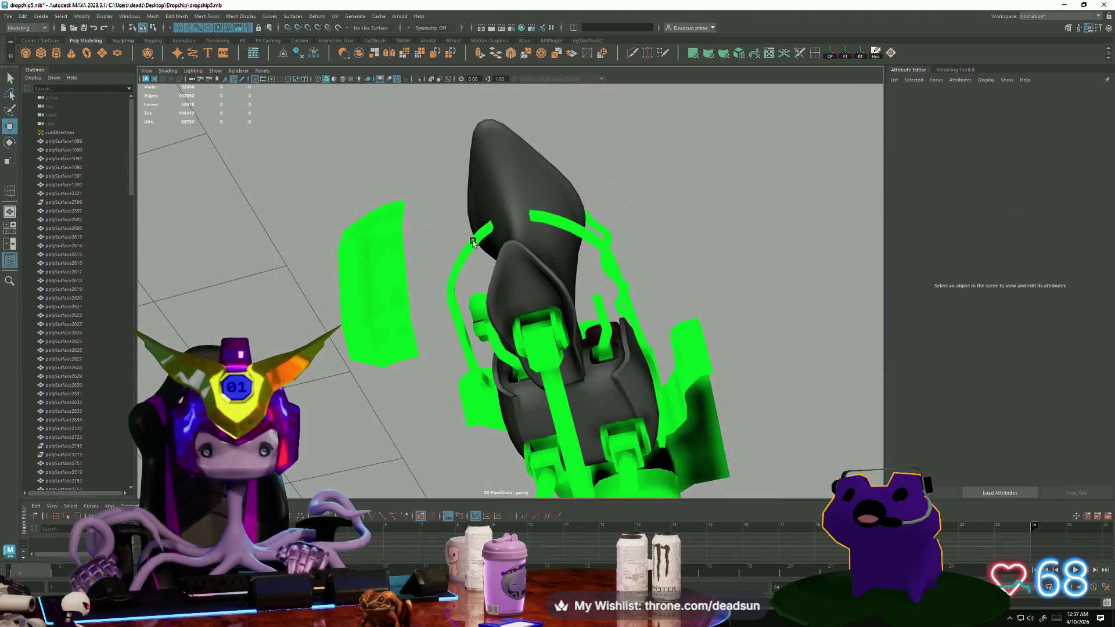
Select and grow a patch of faces on the seat's lower side.
{"action": "left_click", "coordinate": [500, 277]}
{"action": "scroll", "coordinate": [502, 273], "scroll_direction": "up", "scroll_amount": 5}
{"action": "right_click", "coordinate": [505, 217]}
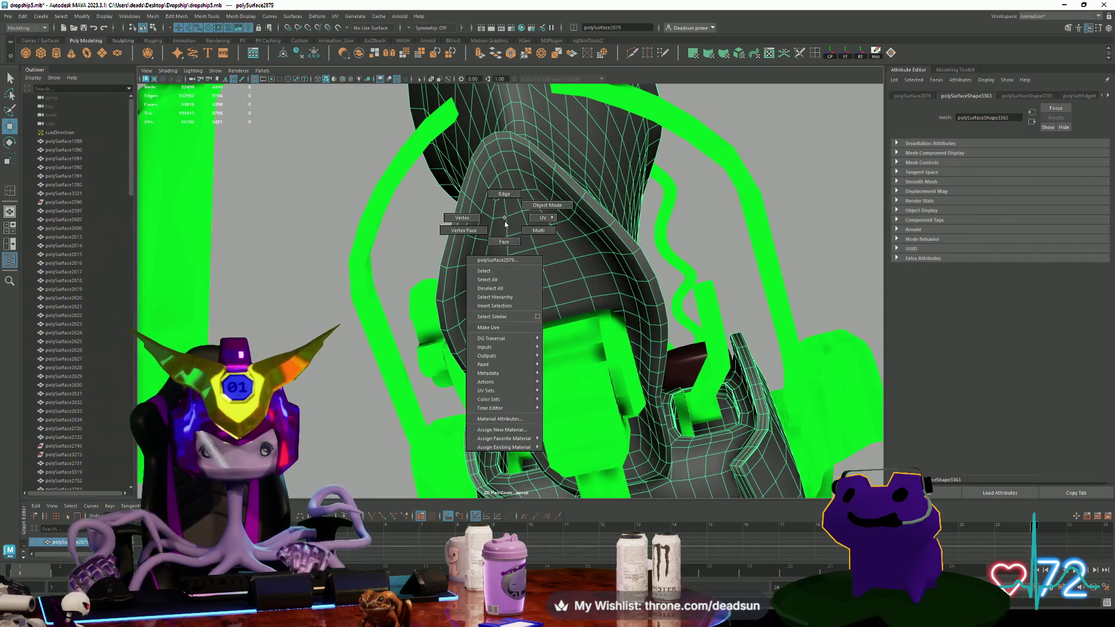
{"action": "left_click", "coordinate": [503, 241]}
{"action": "left_click", "coordinate": [516, 207]}
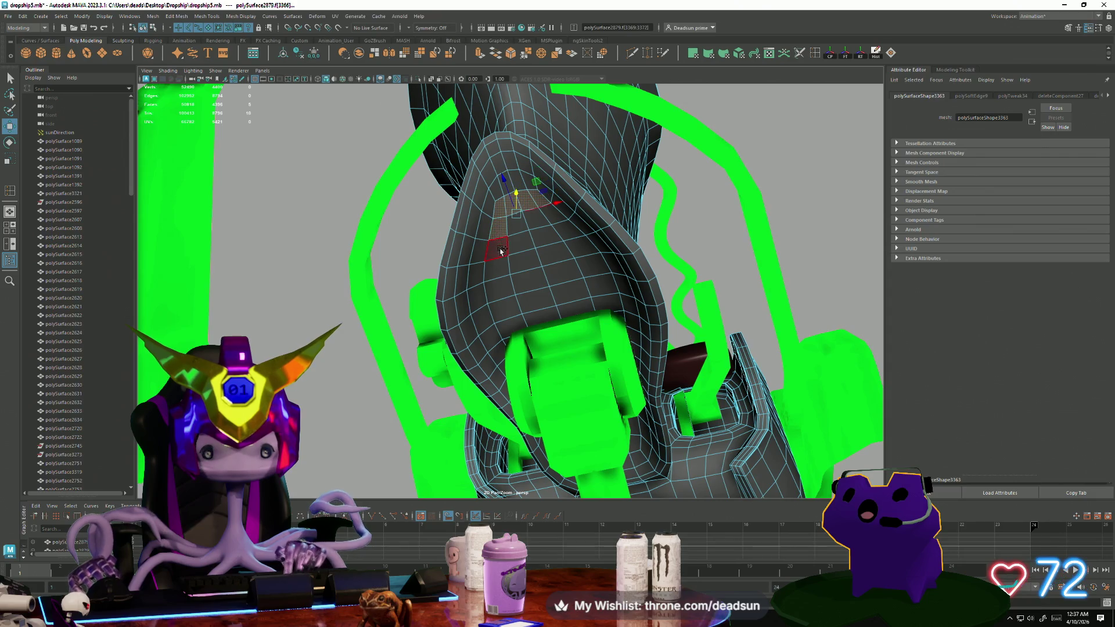
{"action": "left_click_drag", "start_coordinate": [525, 234], "coordinate": [549, 293], "text": "alt"}
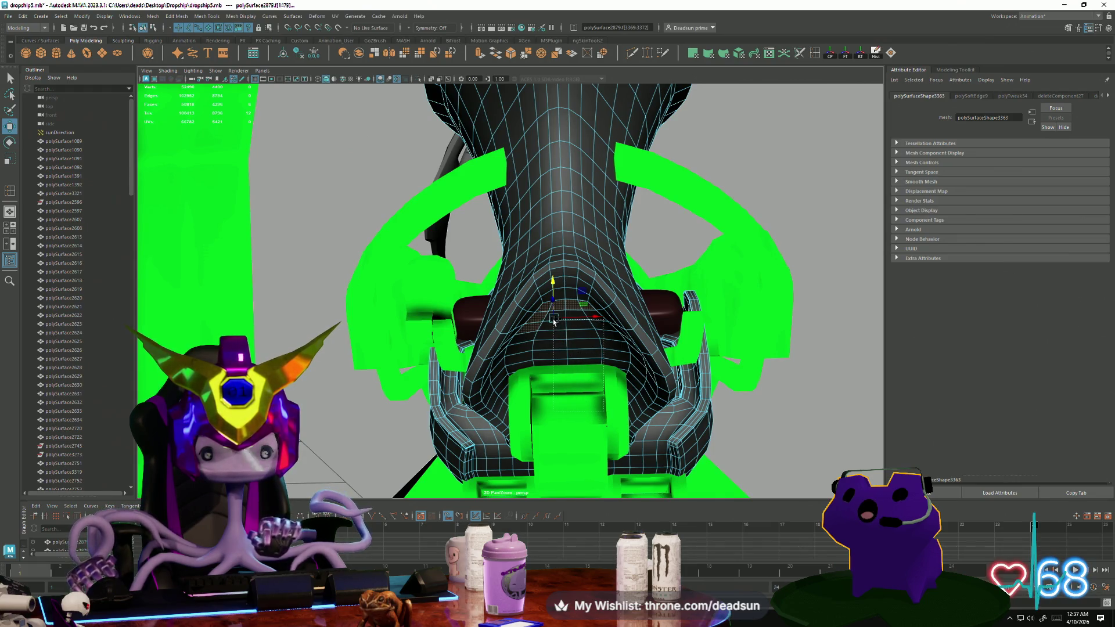
{"action": "key", "text": "shift+period"}
{"action": "key", "text": "shift+period"}
{"action": "key", "text": "shift+period"}
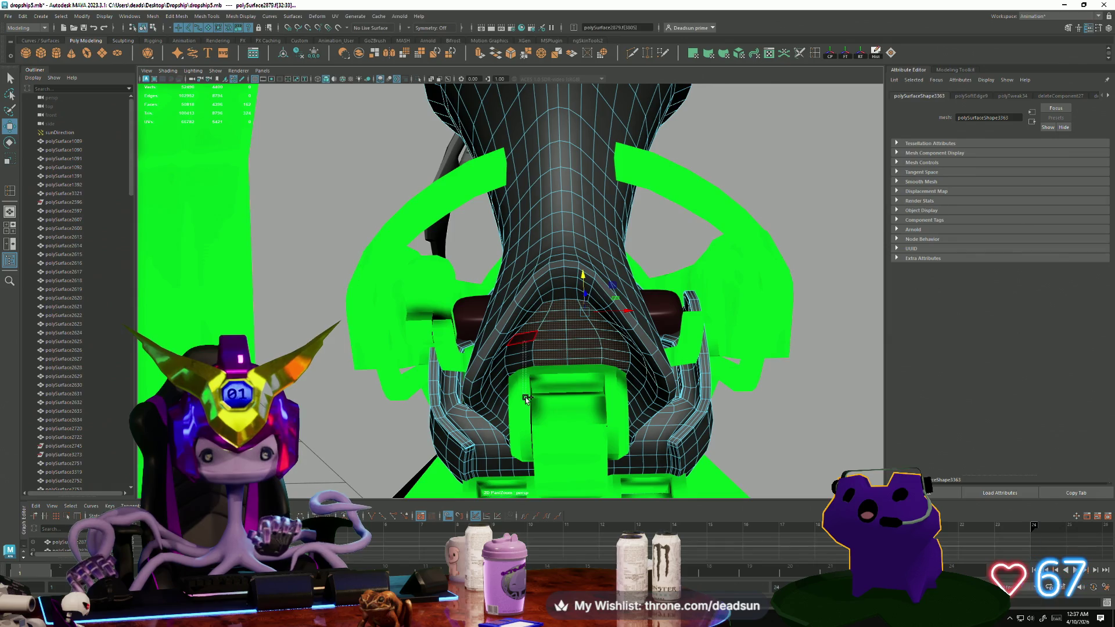
{"action": "mouse_move", "coordinate": [573, 416]}
{"action": "left_mouse_down", "text": "alt"}
{"action": "mouse_move", "coordinate": [436, 401]}
{"action": "mouse_move", "coordinate": [391, 378]}
{"action": "mouse_move", "coordinate": [355, 408]}
{"action": "left_mouse_up", "text": "alt"}
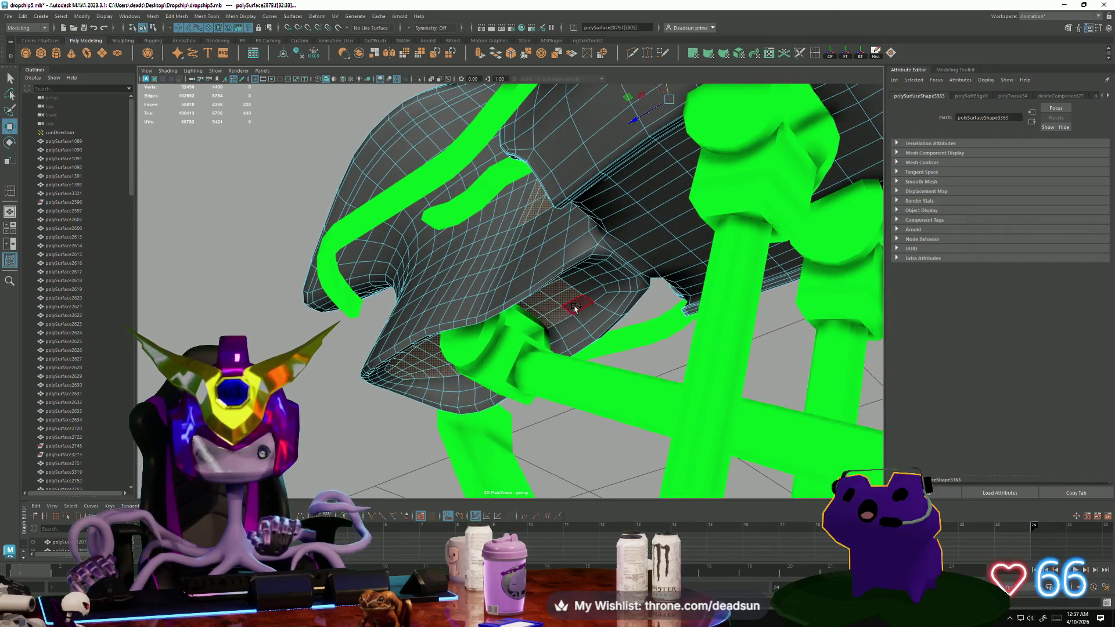
{"action": "left_click", "coordinate": [580, 283], "text": "shift"}
{"action": "mouse_move", "coordinate": [580, 283]}
{"action": "left_mouse_down", "text": "alt"}
{"action": "mouse_move", "coordinate": [542, 239]}
{"action": "mouse_move", "coordinate": [561, 205]}
{"action": "left_mouse_up", "text": "alt"}
{"action": "left_click", "coordinate": [541, 232], "text": "shift"}
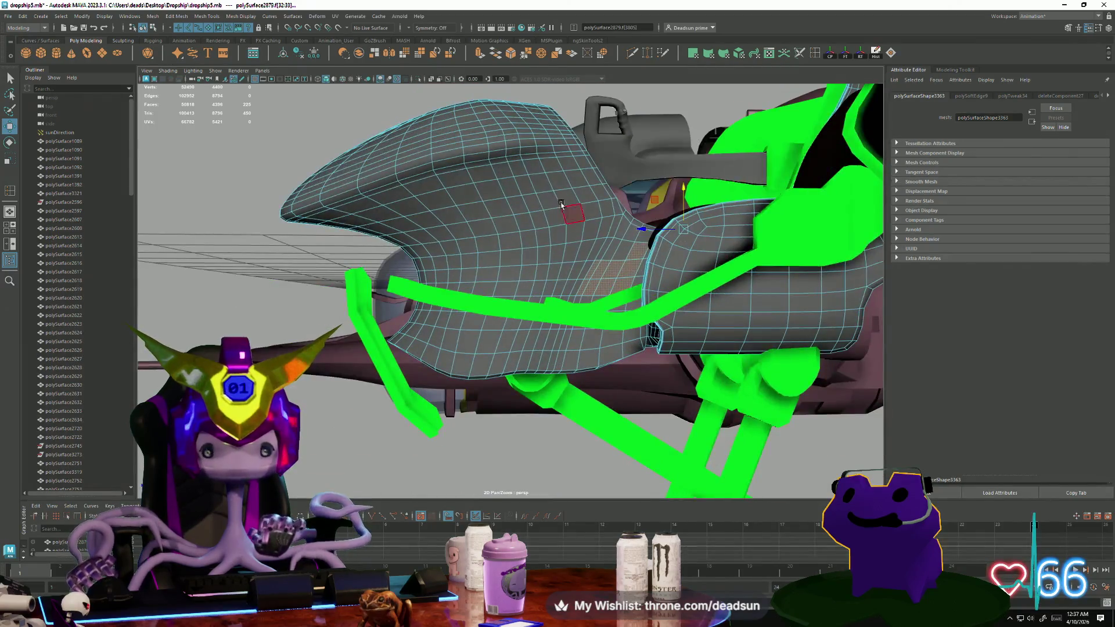
{"action": "mouse_move", "coordinate": [803, 347]}
{"action": "left_mouse_down", "text": "alt"}
{"action": "mouse_move", "coordinate": [650, 319]}
{"action": "mouse_move", "coordinate": [689, 343]}
{"action": "mouse_move", "coordinate": [656, 350]}
{"action": "mouse_move", "coordinate": [657, 378]}
{"action": "mouse_move", "coordinate": [335, 174]}
{"action": "left_mouse_up", "text": "alt"}
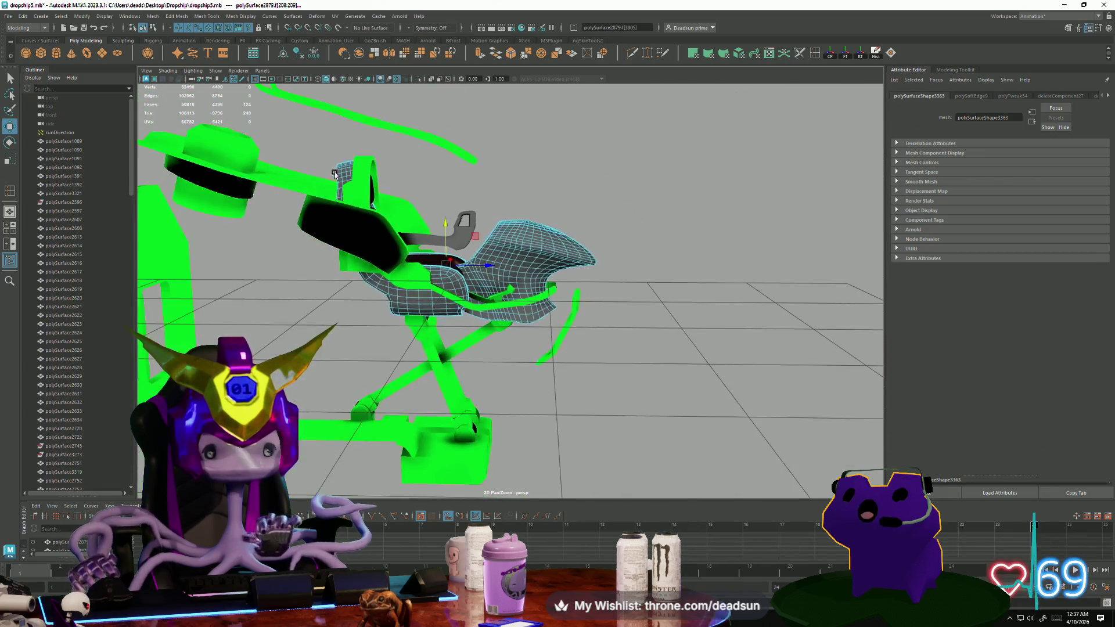
{"action": "mouse_move", "coordinate": [485, 292]}
{"action": "left_mouse_down"}
{"action": "mouse_move", "coordinate": [590, 405]}
{"action": "mouse_move", "coordinate": [578, 348]}
{"action": "left_mouse_up"}
Scale the faces inward into a tight cluster, then hide the ship's canopy with Ctrl+H.
{"action": "mouse_move", "coordinate": [544, 303]}
{"action": "left_mouse_down"}
{"action": "mouse_move", "coordinate": [540, 327]}
{"action": "mouse_move", "coordinate": [556, 332]}
{"action": "left_mouse_up"}
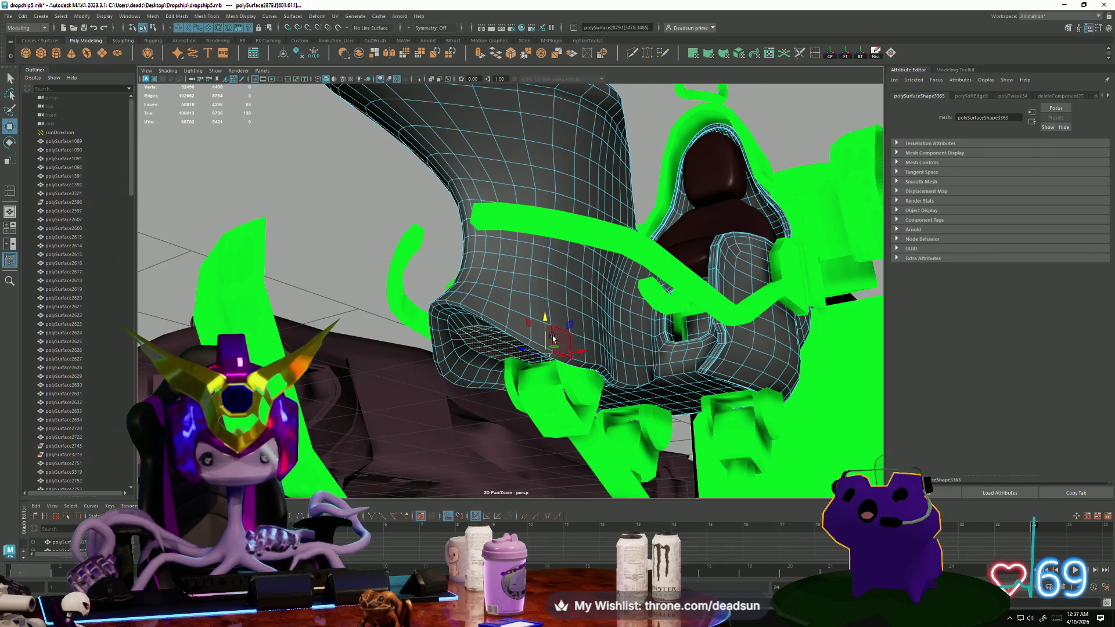
{"action": "mouse_move", "coordinate": [547, 329]}
{"action": "left_mouse_down", "text": "alt"}
{"action": "mouse_move", "coordinate": [564, 353]}
{"action": "mouse_move", "coordinate": [556, 335]}
{"action": "left_mouse_up", "text": "alt"}
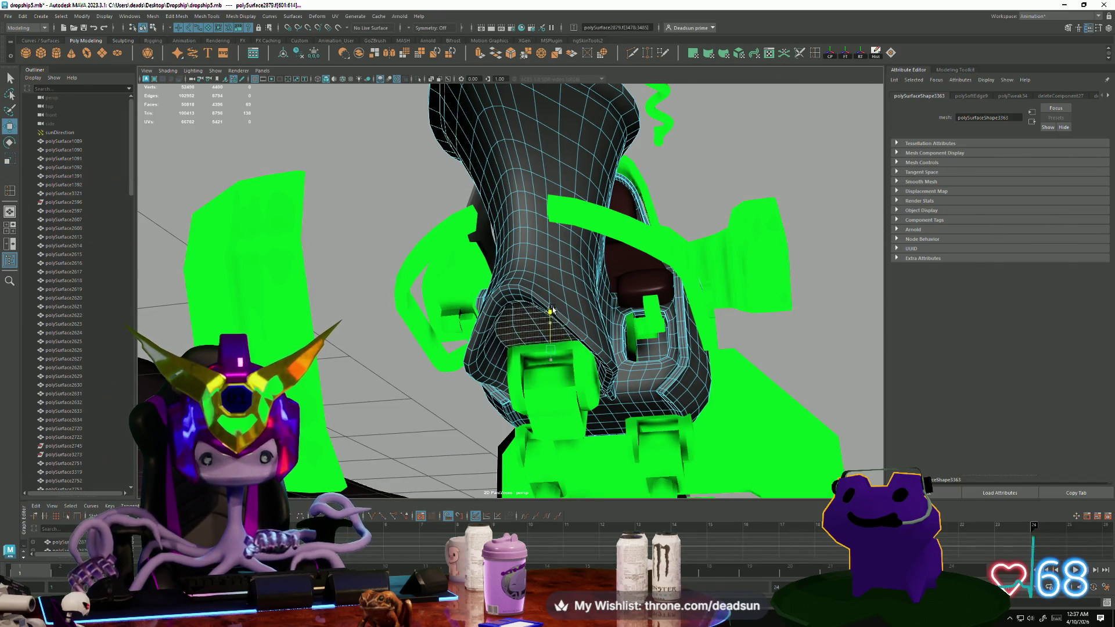
{"action": "left_click_drag", "start_coordinate": [549, 314], "coordinate": [584, 336], "text": "alt"}
{"action": "right_click_drag", "start_coordinate": [584, 336], "coordinate": [589, 326]}
{"action": "scroll", "coordinate": [589, 326], "scroll_direction": "down", "scroll_amount": 5}
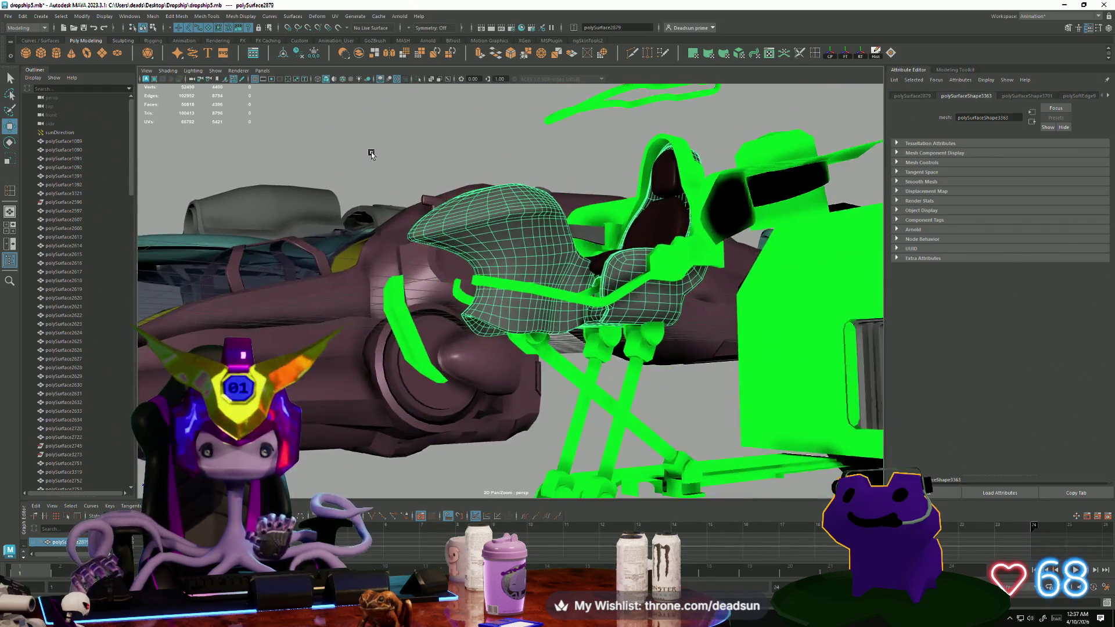
{"action": "key", "text": "ctrl+h"}
{"action": "mouse_move", "coordinate": [580, 325]}
{"action": "left_mouse_down", "text": "alt"}
{"action": "mouse_move", "coordinate": [461, 312]}
{"action": "mouse_move", "coordinate": [455, 259]}
{"action": "mouse_move", "coordinate": [448, 299]}
{"action": "mouse_move", "coordinate": [470, 339]}
{"action": "mouse_move", "coordinate": [439, 302]}
{"action": "mouse_move", "coordinate": [363, 304]}
{"action": "mouse_move", "coordinate": [373, 217]}
{"action": "mouse_move", "coordinate": [379, 265]}
{"action": "mouse_move", "coordinate": [523, 302]}
{"action": "left_mouse_up", "text": "alt"}
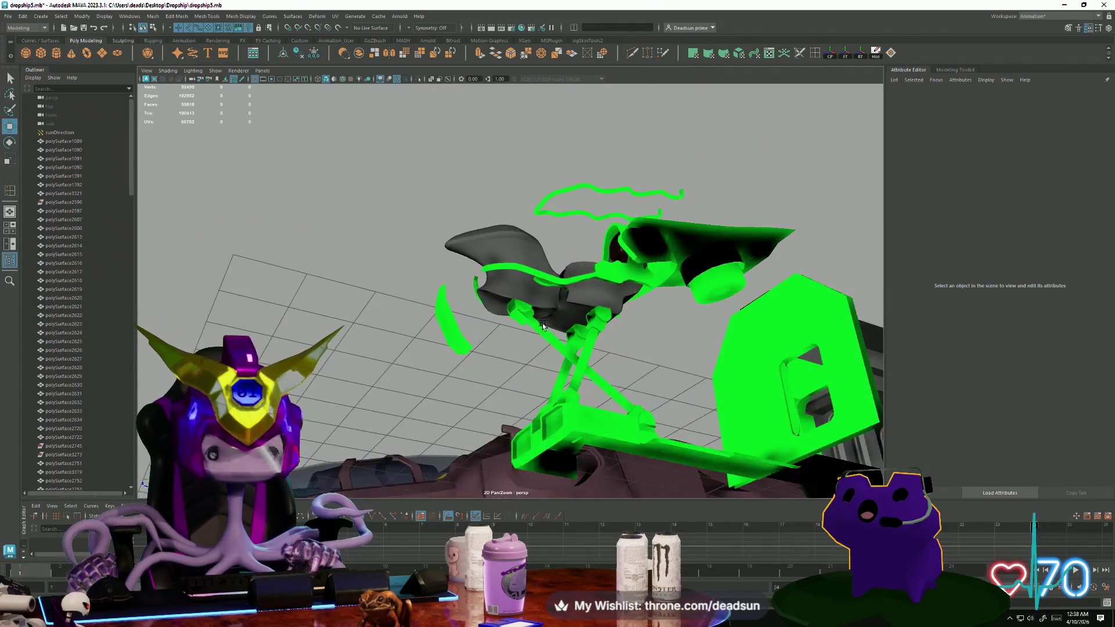
Select the seat, bring up the Outliner from the hotbox and view the cockpit pod from below.
{"action": "scroll", "coordinate": [581, 302], "scroll_direction": "up", "scroll_amount": 3}
{"action": "left_click", "coordinate": [699, 323]}
{"action": "key", "text": "space"}
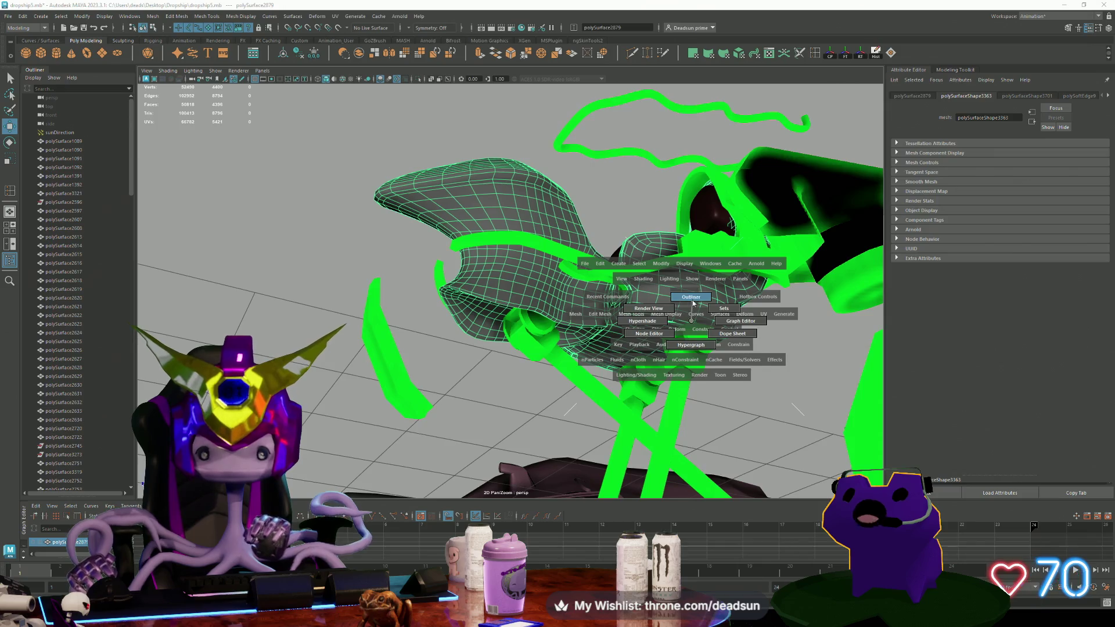
{"action": "left_click_drag", "start_coordinate": [692, 316], "coordinate": [446, 239]}
{"action": "mouse_move", "coordinate": [631, 234]}
{"action": "left_mouse_down", "text": "alt"}
{"action": "mouse_move", "coordinate": [577, 392]}
{"action": "mouse_move", "coordinate": [588, 312]}
{"action": "mouse_move", "coordinate": [615, 319]}
{"action": "left_mouse_up", "text": "alt"}
Select a strip of faces along the seat's back shell and underside.
{"action": "right_click_drag", "start_coordinate": [613, 320], "coordinate": [614, 340]}
{"action": "left_click", "coordinate": [613, 340]}
{"action": "mouse_move", "coordinate": [498, 362]}
{"action": "left_mouse_down", "text": "alt"}
{"action": "mouse_move", "coordinate": [326, 279]}
{"action": "mouse_move", "coordinate": [476, 278]}
{"action": "mouse_move", "coordinate": [622, 302]}
{"action": "mouse_move", "coordinate": [591, 348]}
{"action": "mouse_move", "coordinate": [576, 318]}
{"action": "left_mouse_up", "text": "alt"}
{"action": "double_click", "coordinate": [328, 276], "text": "shift"}
{"action": "left_click", "coordinate": [336, 251], "text": "shift"}
{"action": "left_click", "coordinate": [619, 305], "text": "shift"}
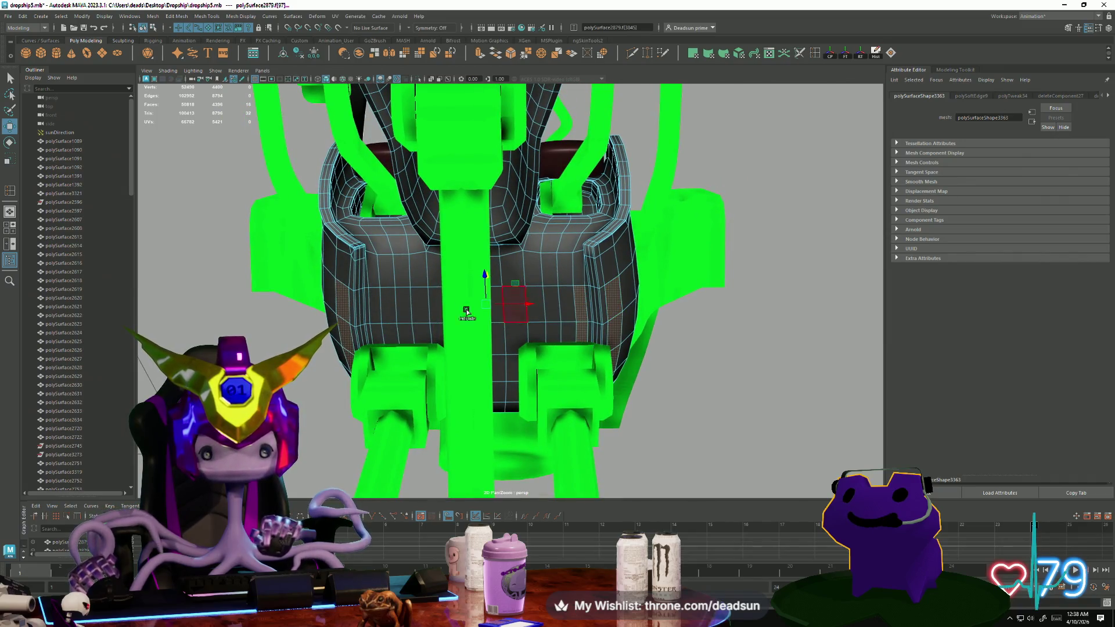
{"action": "left_click_drag", "start_coordinate": [471, 388], "coordinate": [313, 392], "text": "alt"}
{"action": "left_click", "coordinate": [552, 173], "text": "shift"}
{"action": "left_click", "coordinate": [735, 259], "text": "shift"}
{"action": "left_click_drag", "start_coordinate": [735, 258], "coordinate": [646, 328], "text": "alt"}
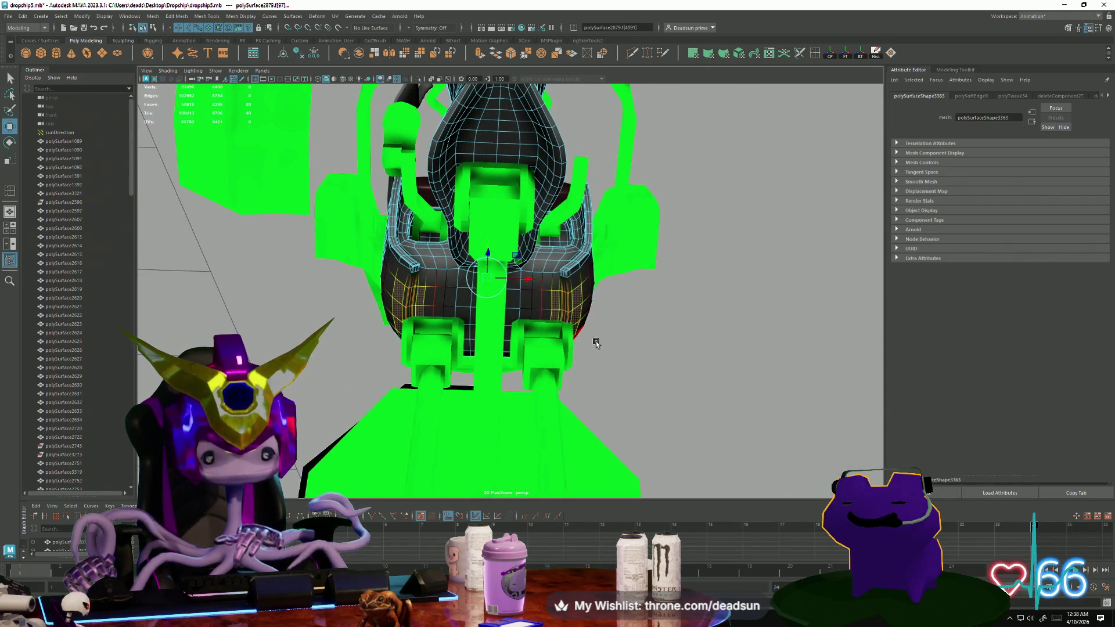
Cut across the strip with Multi-Cut, then return to object mode and deselect.
{"action": "left_click", "coordinate": [528, 281]}
{"action": "mouse_move", "coordinate": [531, 282]}
{"action": "left_mouse_down", "text": "alt"}
{"action": "mouse_move", "coordinate": [604, 323]}
{"action": "mouse_move", "coordinate": [386, 308]}
{"action": "mouse_move", "coordinate": [459, 305]}
{"action": "left_mouse_up", "text": "alt"}
{"action": "right_click_drag", "start_coordinate": [458, 305], "coordinate": [378, 319]}
{"action": "left_click", "coordinate": [379, 318]}
{"action": "mouse_move", "coordinate": [379, 319]}
{"action": "left_mouse_down", "text": "alt"}
{"action": "mouse_move", "coordinate": [459, 396]}
{"action": "mouse_move", "coordinate": [526, 367]}
{"action": "mouse_move", "coordinate": [429, 366]}
{"action": "mouse_move", "coordinate": [459, 378]}
{"action": "mouse_move", "coordinate": [448, 378]}
{"action": "mouse_move", "coordinate": [366, 348]}
{"action": "mouse_move", "coordinate": [570, 391]}
{"action": "mouse_move", "coordinate": [458, 403]}
{"action": "mouse_move", "coordinate": [451, 381]}
{"action": "mouse_move", "coordinate": [624, 271]}
{"action": "left_mouse_up", "text": "alt"}
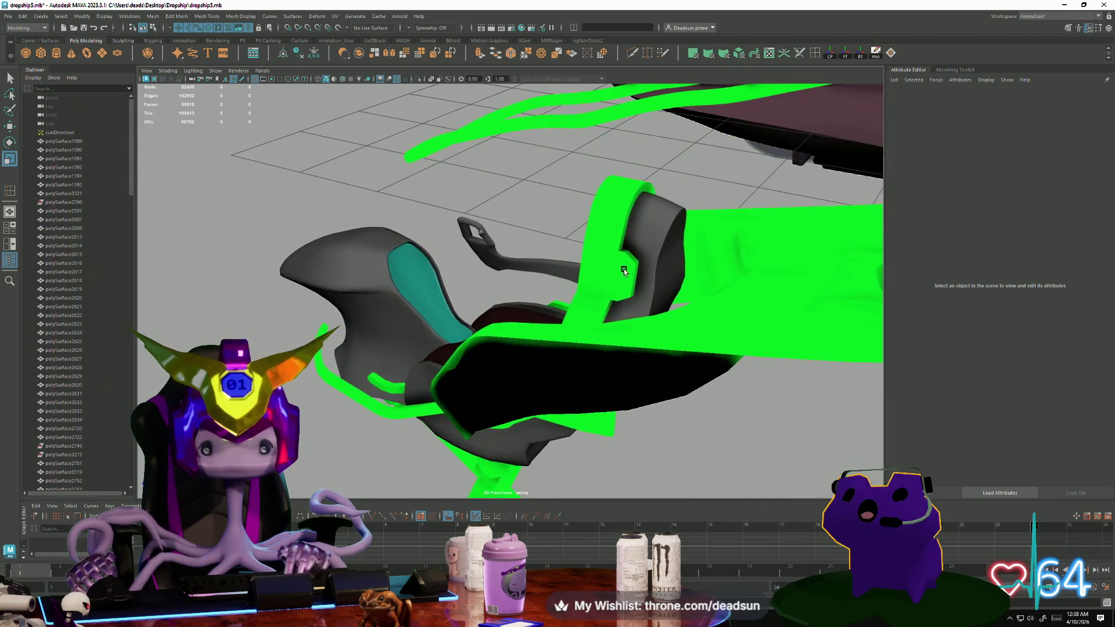
Assign the existing DropShipInside material to the inner seat panel.
{"action": "left_click", "coordinate": [624, 271]}
{"action": "right_click", "coordinate": [613, 269]}
{"action": "mouse_move", "coordinate": [635, 493]}
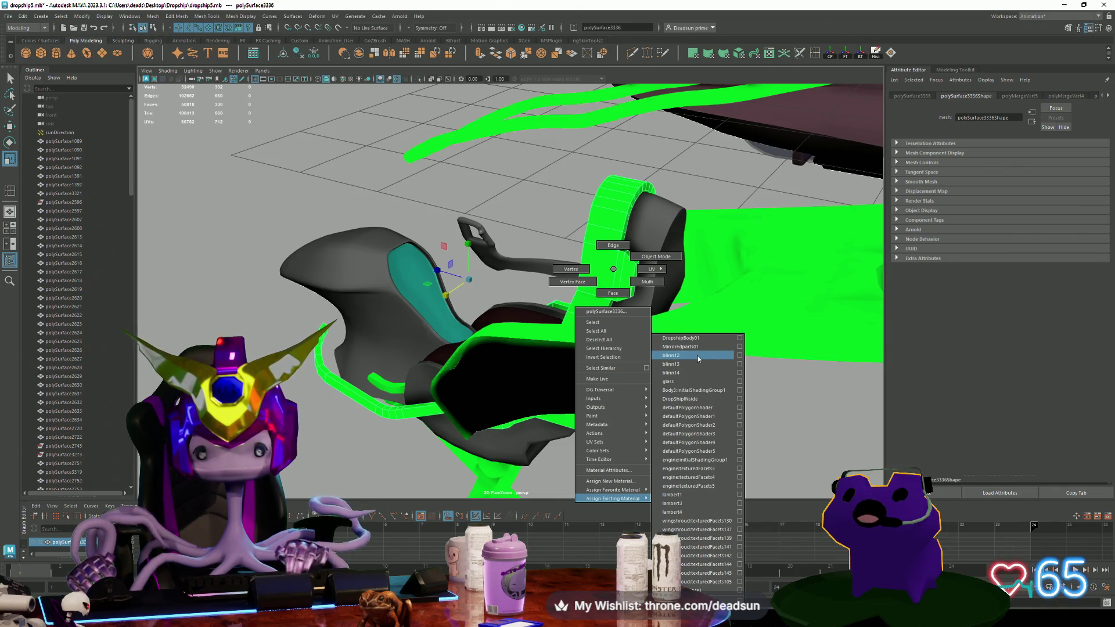
{"action": "left_click", "coordinate": [691, 399]}
{"action": "left_click", "coordinate": [517, 164]}
{"action": "mouse_move", "coordinate": [517, 165]}
{"action": "left_mouse_down", "text": "alt"}
{"action": "mouse_move", "coordinate": [563, 301]}
{"action": "mouse_move", "coordinate": [423, 332]}
{"action": "mouse_move", "coordinate": [408, 256]}
{"action": "mouse_move", "coordinate": [509, 331]}
{"action": "mouse_move", "coordinate": [416, 319]}
{"action": "mouse_move", "coordinate": [570, 326]}
{"action": "mouse_move", "coordinate": [612, 298]}
{"action": "mouse_move", "coordinate": [680, 324]}
{"action": "mouse_move", "coordinate": [679, 337]}
{"action": "mouse_move", "coordinate": [747, 332]}
{"action": "mouse_move", "coordinate": [642, 308]}
{"action": "mouse_move", "coordinate": [612, 321]}
{"action": "left_mouse_up", "text": "alt"}
{"action": "left_click", "coordinate": [423, 331]}
{"action": "left_click", "coordinate": [408, 256]}
Inspect the green levers and armrest brace, then select the yellow hull piece.
{"action": "scroll", "coordinate": [503, 395], "scroll_direction": "up", "scroll_amount": 5}
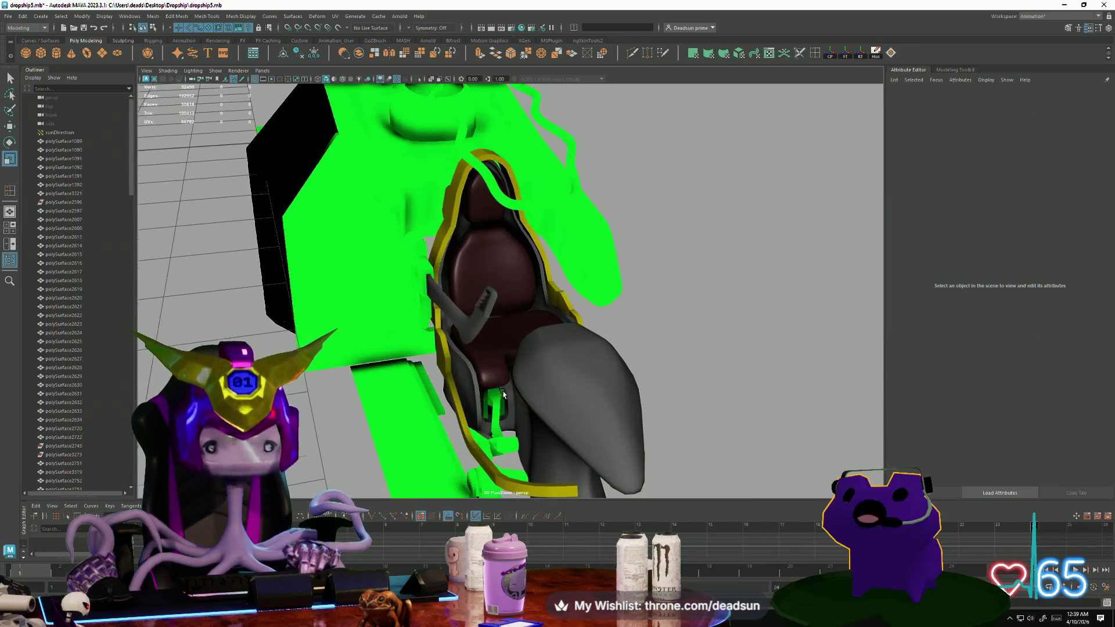
{"action": "scroll", "coordinate": [497, 415], "scroll_direction": "up", "scroll_amount": 5}
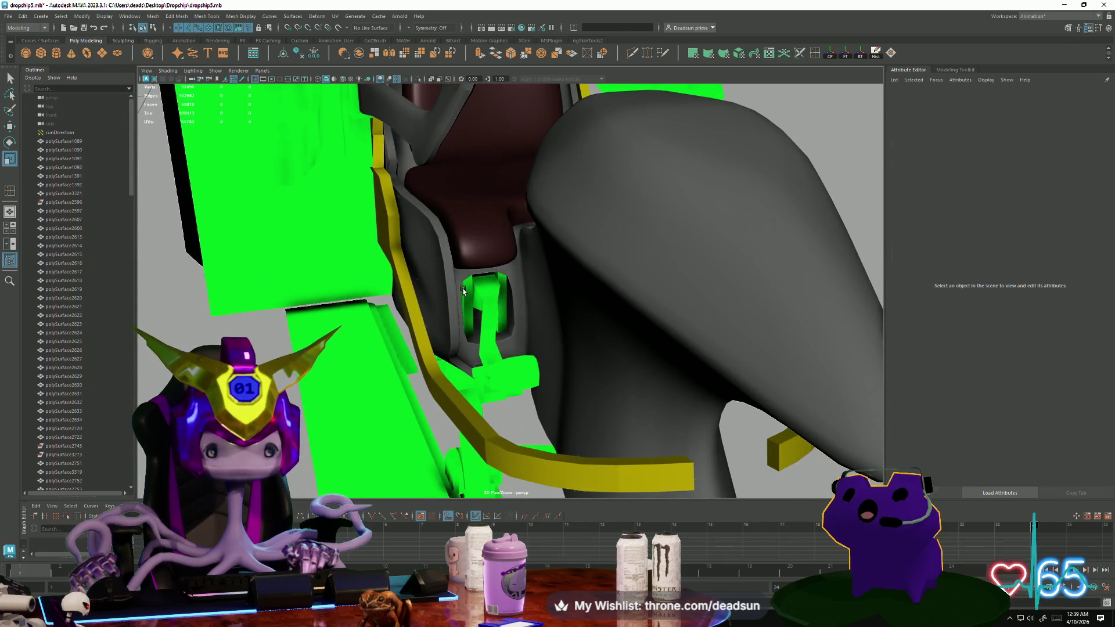
{"action": "left_click", "coordinate": [463, 291]}
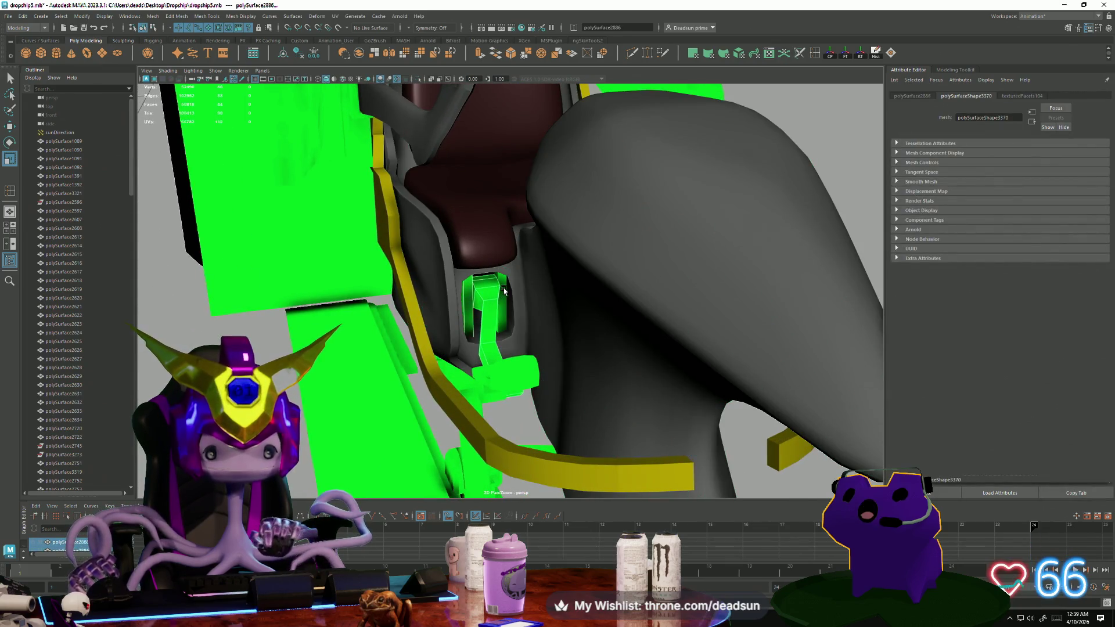
{"action": "mouse_move", "coordinate": [540, 395]}
{"action": "left_mouse_down", "text": "alt"}
{"action": "mouse_move", "coordinate": [575, 387]}
{"action": "mouse_move", "coordinate": [500, 392]}
{"action": "mouse_move", "coordinate": [488, 375]}
{"action": "mouse_move", "coordinate": [473, 219]}
{"action": "mouse_move", "coordinate": [499, 232]}
{"action": "left_mouse_up", "text": "alt"}
{"action": "left_click", "coordinate": [498, 363]}
{"action": "mouse_move", "coordinate": [494, 278]}
{"action": "left_mouse_down", "text": "alt"}
{"action": "mouse_move", "coordinate": [426, 260]}
{"action": "mouse_move", "coordinate": [462, 157]}
{"action": "left_mouse_up", "text": "alt"}
{"action": "left_click", "coordinate": [461, 157]}
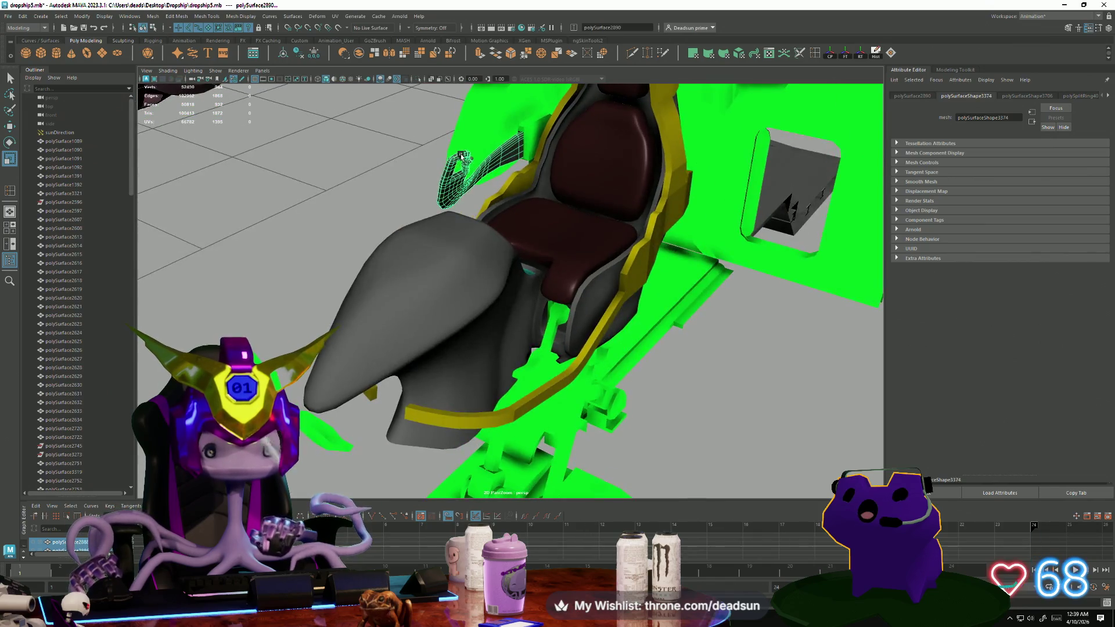
{"action": "left_click_drag", "start_coordinate": [518, 276], "coordinate": [482, 284], "text": "alt"}
{"action": "mouse_move", "coordinate": [444, 152]}
{"action": "left_mouse_down", "text": "alt"}
{"action": "mouse_move", "coordinate": [478, 121]}
{"action": "mouse_move", "coordinate": [510, 146]}
{"action": "mouse_move", "coordinate": [552, 129]}
{"action": "left_mouse_up", "text": "alt"}
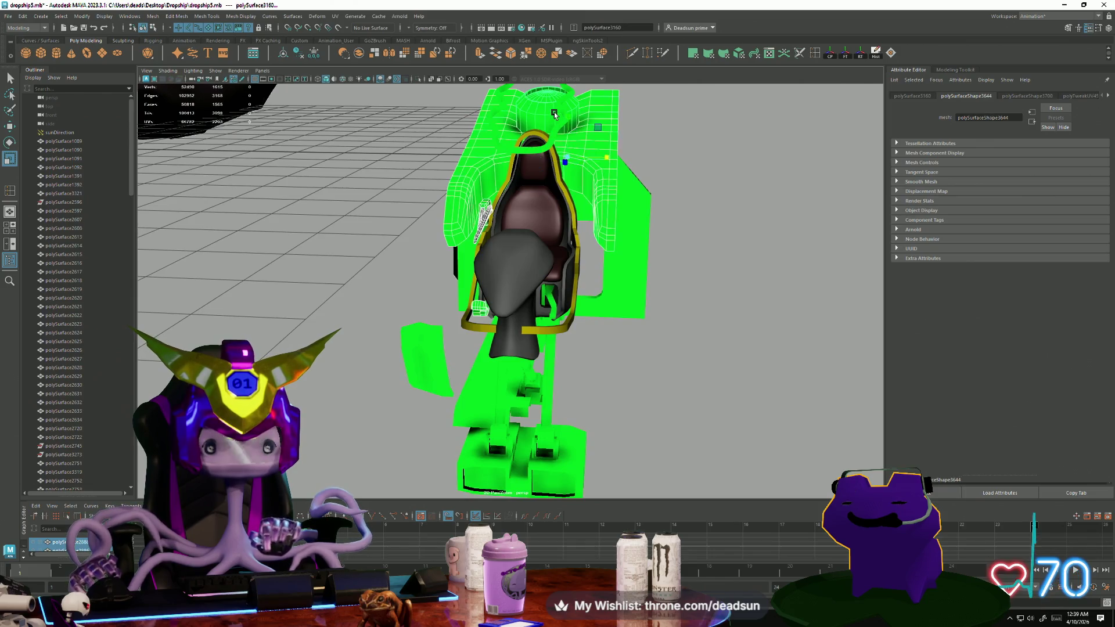
{"action": "right_click", "coordinate": [475, 185]}
{"action": "mouse_move", "coordinate": [475, 184]}
{"action": "left_mouse_down", "text": "alt"}
{"action": "mouse_move", "coordinate": [455, 341]}
{"action": "mouse_move", "coordinate": [463, 369]}
{"action": "mouse_move", "coordinate": [561, 279]}
{"action": "left_mouse_up", "text": "alt"}
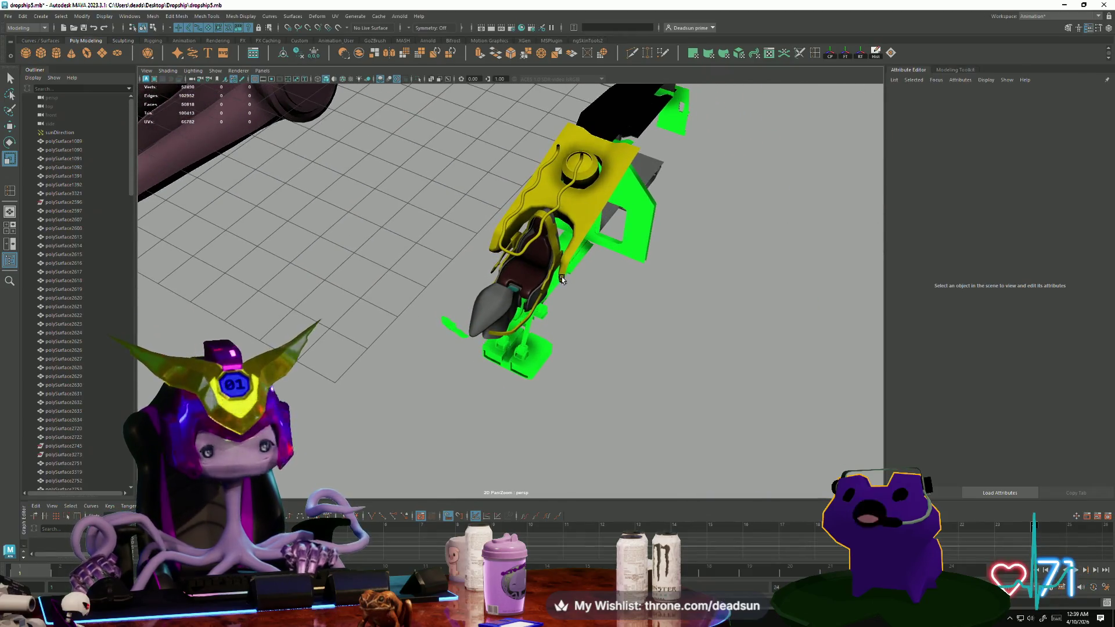
{"action": "left_click", "coordinate": [582, 213]}
{"action": "mouse_move", "coordinate": [568, 275]}
{"action": "right_mouse_down", "text": "alt"}
{"action": "mouse_move", "coordinate": [575, 304]}
{"action": "mouse_move", "coordinate": [737, 299]}
{"action": "mouse_move", "coordinate": [558, 461]}
{"action": "right_mouse_up", "text": "alt"}
{"action": "mouse_move", "coordinate": [558, 460]}
{"action": "left_mouse_down", "text": "alt"}
{"action": "mouse_move", "coordinate": [441, 348]}
{"action": "mouse_move", "coordinate": [372, 244]}
{"action": "mouse_move", "coordinate": [365, 120]}
{"action": "mouse_move", "coordinate": [553, 466]}
{"action": "mouse_move", "coordinate": [572, 440]}
{"action": "left_mouse_up", "text": "alt"}
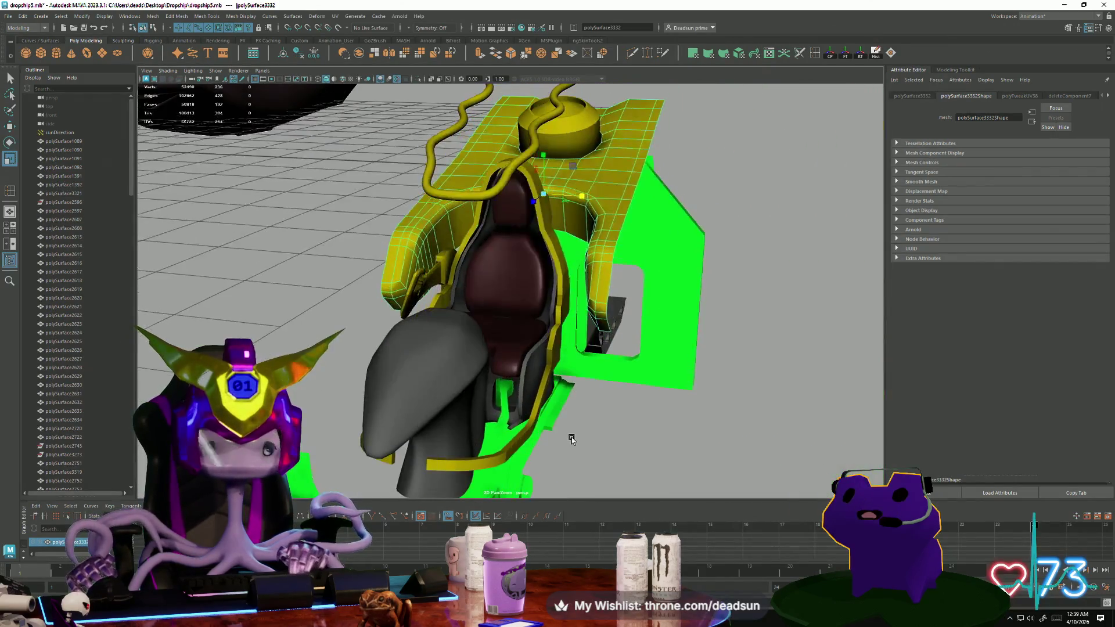
{"action": "left_click", "coordinate": [177, 16]}
{"action": "mouse_move", "coordinate": [200, 17]}
{"action": "mouse_move", "coordinate": [246, 17]}
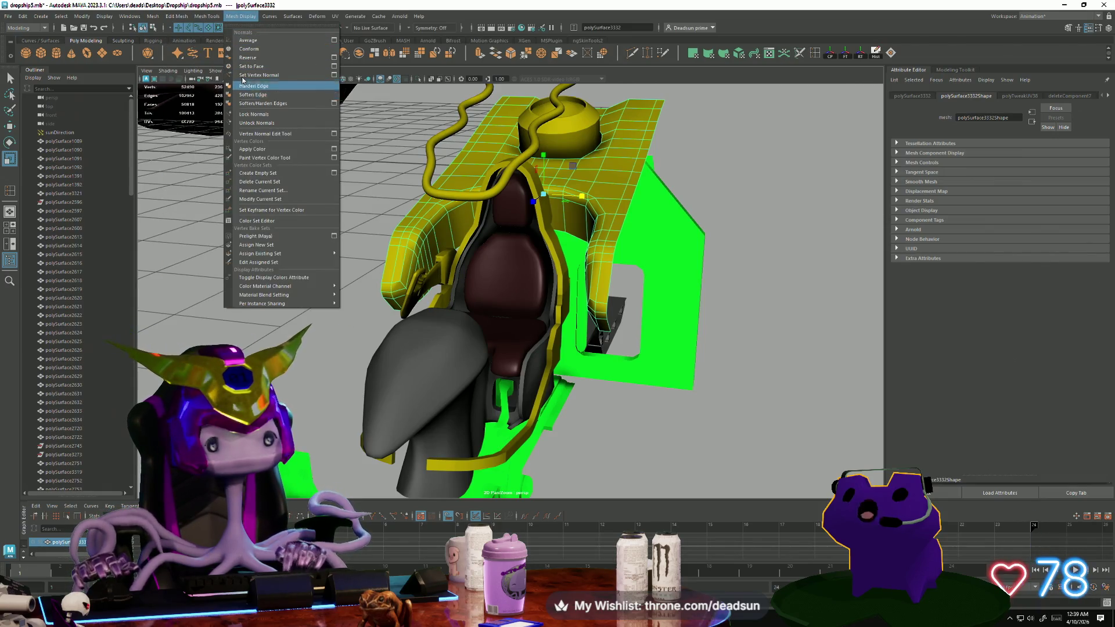
{"action": "mouse_move", "coordinate": [149, 18]}
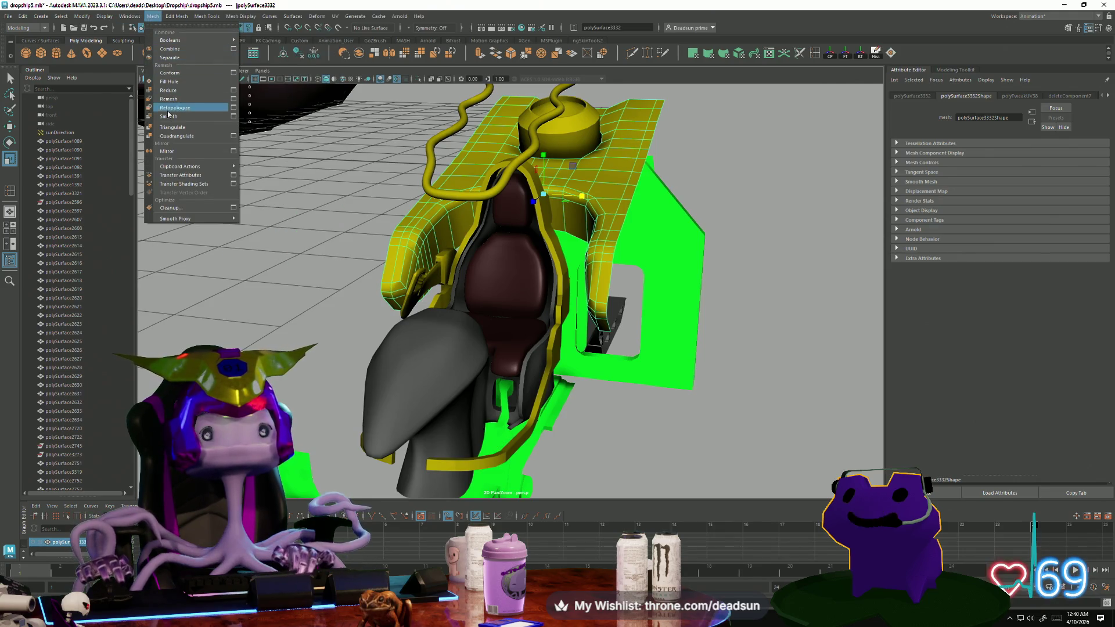
{"action": "left_click", "coordinate": [168, 108]}
{"action": "left_click", "coordinate": [324, 256]}
{"action": "mouse_move", "coordinate": [324, 256]}
{"action": "left_mouse_down", "text": "alt"}
{"action": "mouse_move", "coordinate": [498, 278]}
{"action": "mouse_move", "coordinate": [475, 256]}
{"action": "mouse_move", "coordinate": [439, 269]}
{"action": "mouse_move", "coordinate": [540, 292]}
{"action": "mouse_move", "coordinate": [553, 280]}
{"action": "mouse_move", "coordinate": [477, 271]}
{"action": "mouse_move", "coordinate": [467, 312]}
{"action": "left_mouse_up", "text": "alt"}
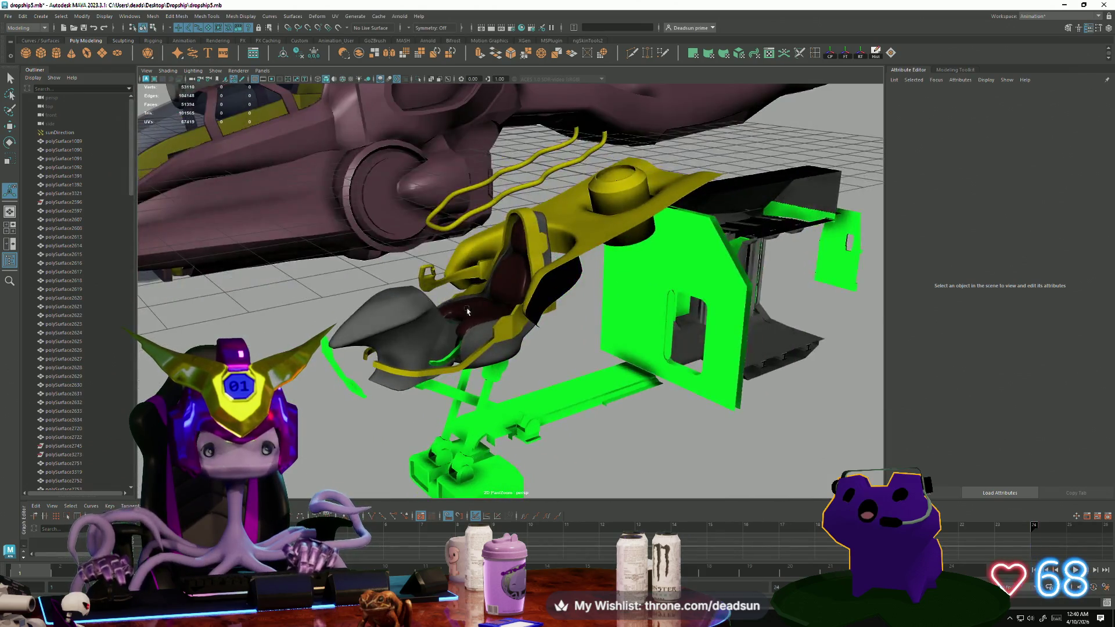
Assign the existing DropShipInside material to the yellow side handle beside the seat.
{"action": "scroll", "coordinate": [468, 312], "scroll_direction": "up", "scroll_amount": 10}
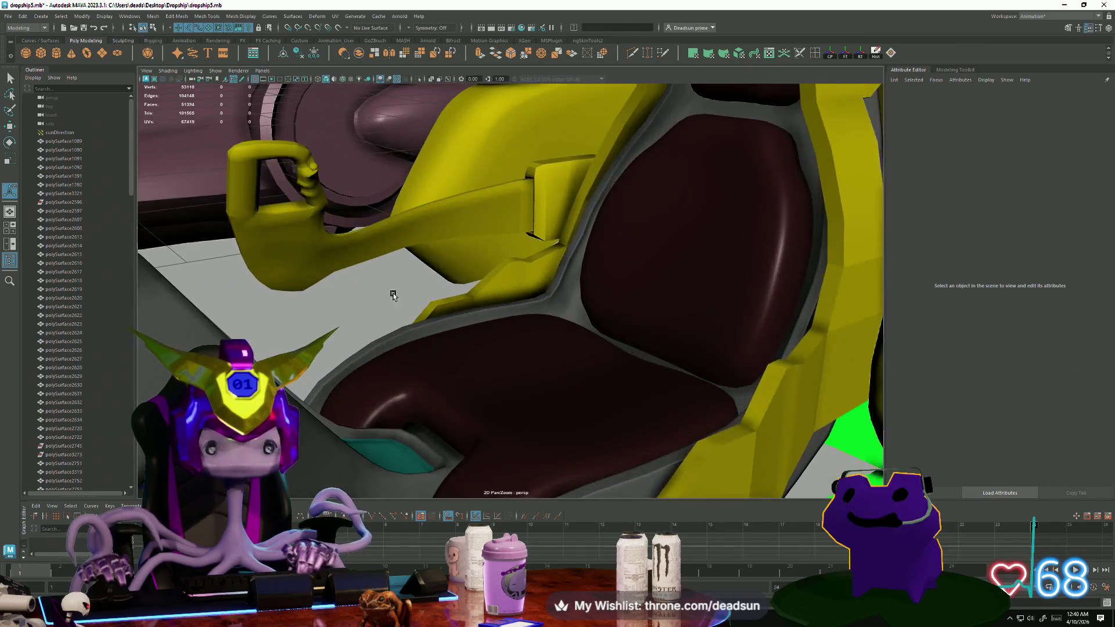
{"action": "mouse_move", "coordinate": [393, 296]}
{"action": "left_mouse_down", "text": "alt"}
{"action": "mouse_move", "coordinate": [498, 331]}
{"action": "mouse_move", "coordinate": [492, 322]}
{"action": "left_mouse_up", "text": "alt"}
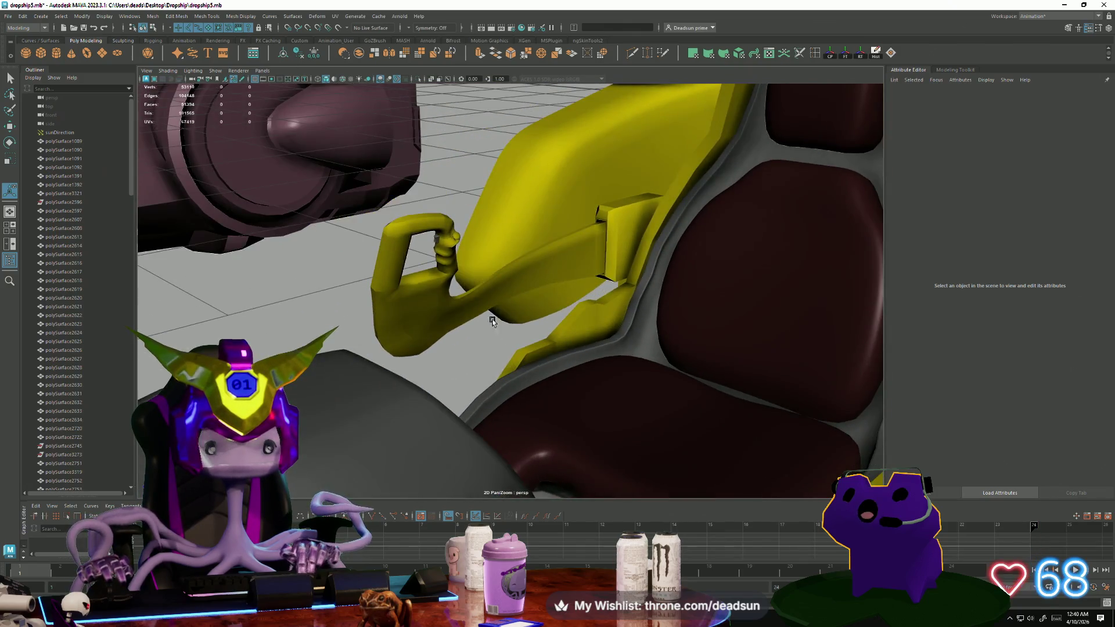
{"action": "left_click", "coordinate": [436, 239]}
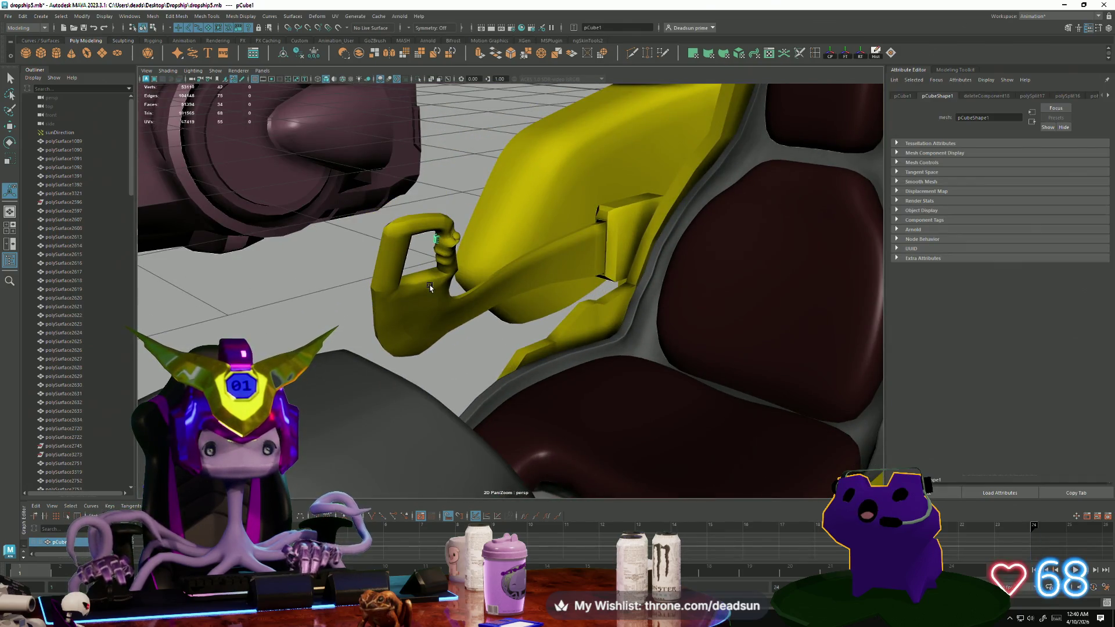
{"action": "left_click", "coordinate": [155, 17]}
{"action": "mouse_move", "coordinate": [178, 17]}
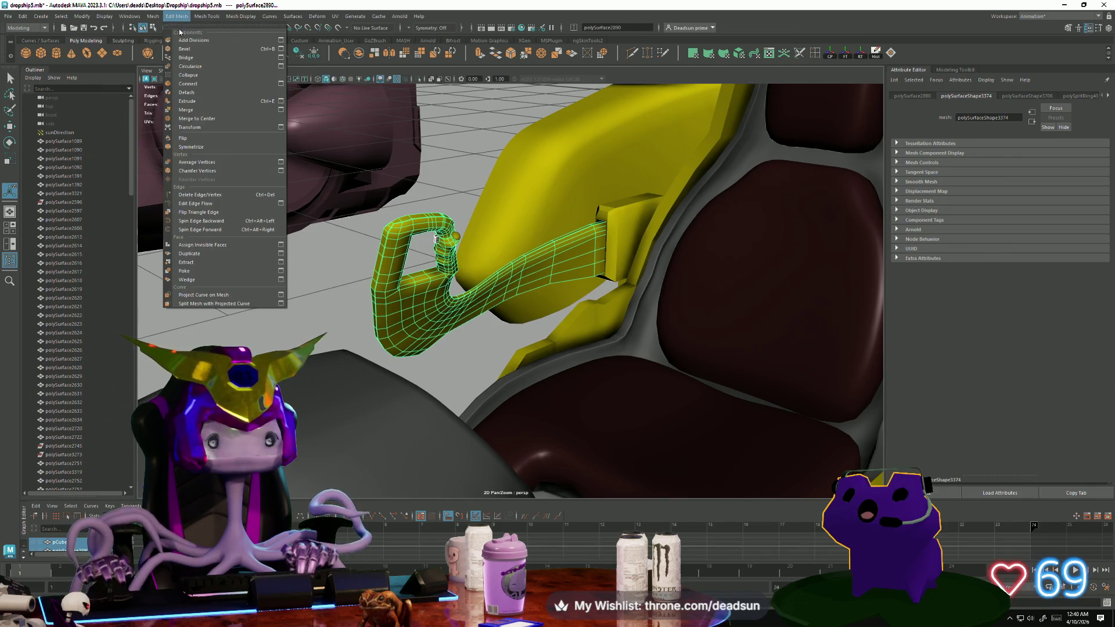
{"action": "left_click", "coordinate": [448, 288]}
{"action": "right_click_drag", "start_coordinate": [437, 278], "coordinate": [432, 388]}
{"action": "mouse_move", "coordinate": [464, 507]}
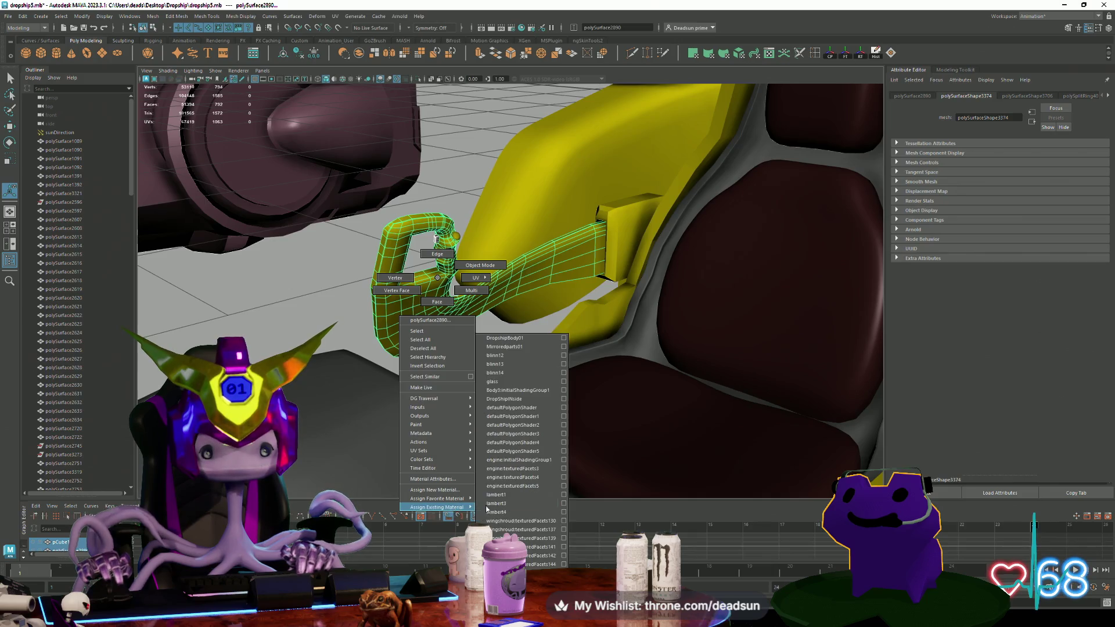
{"action": "right_click_drag", "start_coordinate": [548, 401], "coordinate": [549, 401]}
Deselect the handle and zoom in on the yellow armrest brace and its purple joint.
{"action": "left_click", "coordinate": [442, 339]}
{"action": "left_click_drag", "start_coordinate": [442, 340], "coordinate": [333, 317], "text": "alt"}
{"action": "mouse_move", "coordinate": [415, 349]}
{"action": "right_mouse_down", "text": "alt"}
{"action": "mouse_move", "coordinate": [551, 381]}
{"action": "mouse_move", "coordinate": [532, 418]}
{"action": "mouse_move", "coordinate": [570, 448]}
{"action": "mouse_move", "coordinate": [553, 455]}
{"action": "mouse_move", "coordinate": [576, 448]}
{"action": "right_mouse_up", "text": "alt"}
{"action": "left_click", "coordinate": [443, 273]}
{"action": "right_click_drag", "start_coordinate": [444, 273], "coordinate": [398, 292], "text": "alt"}
{"action": "mouse_move", "coordinate": [398, 292]}
{"action": "left_mouse_down", "text": "alt"}
{"action": "mouse_move", "coordinate": [418, 361]}
{"action": "mouse_move", "coordinate": [465, 317]}
{"action": "mouse_move", "coordinate": [310, 330]}
{"action": "left_mouse_up", "text": "alt"}
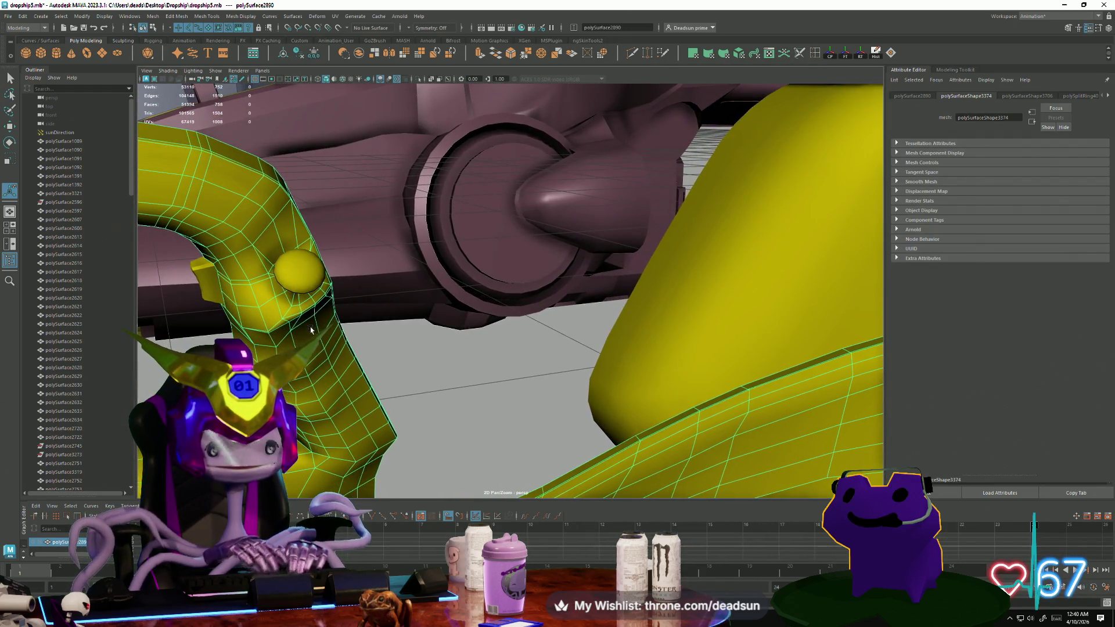
{"action": "right_click_drag", "start_coordinate": [311, 331], "coordinate": [320, 308]}
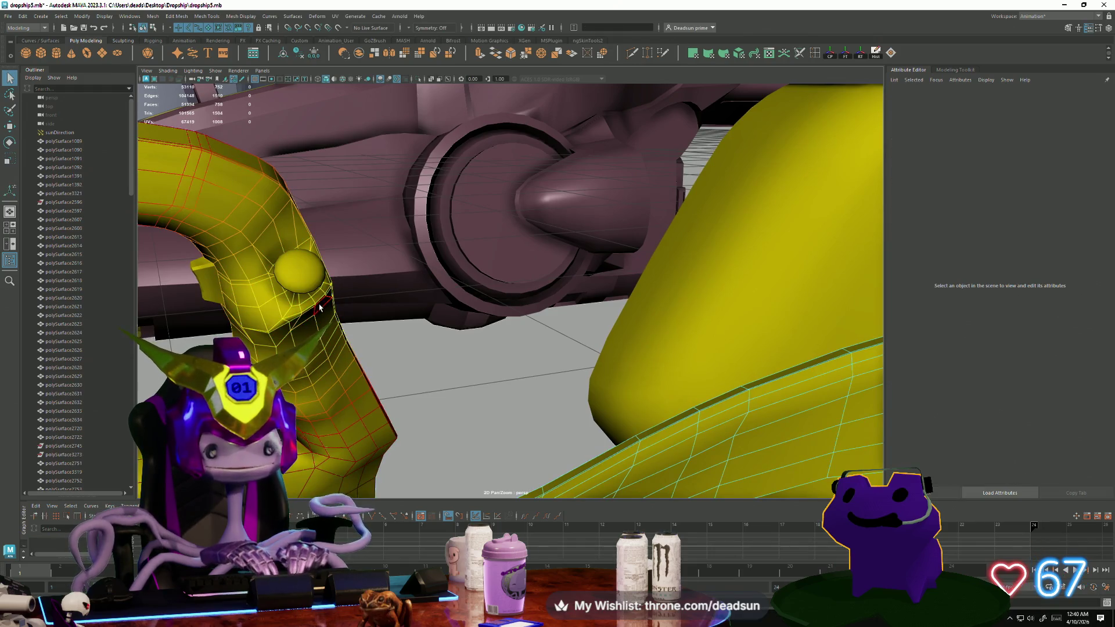
{"action": "left_click", "coordinate": [309, 310]}
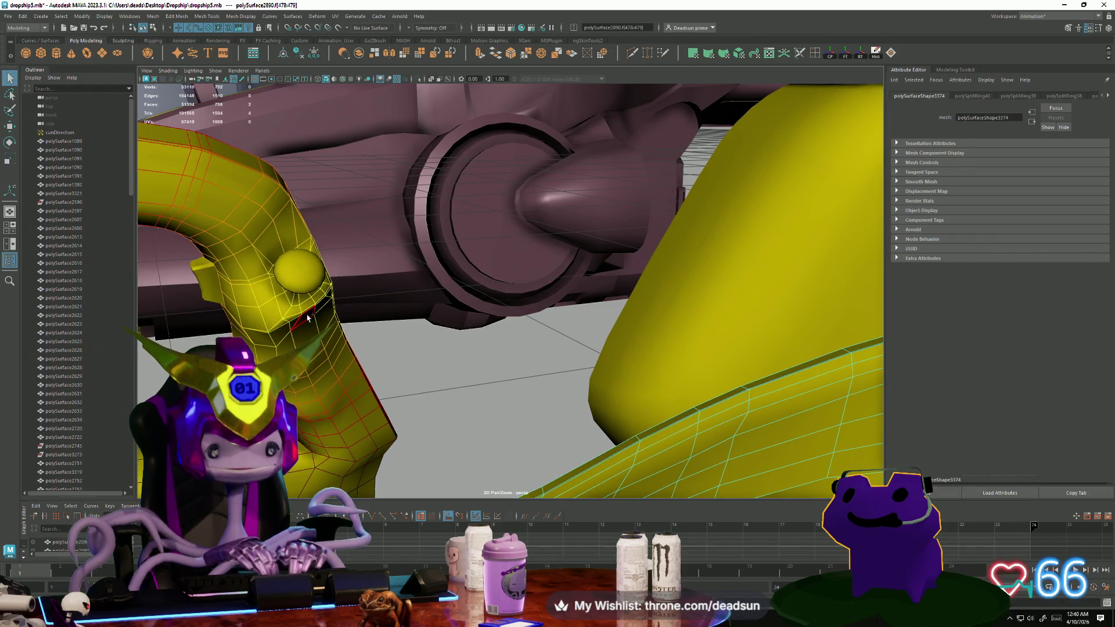
{"action": "scroll", "coordinate": [319, 364], "scroll_direction": "down", "scroll_amount": 3}
{"action": "scroll", "coordinate": [355, 361], "scroll_direction": "up", "scroll_amount": 3}
{"action": "scroll", "coordinate": [393, 360], "scroll_direction": "down", "scroll_amount": 4}
{"action": "scroll", "coordinate": [393, 360], "scroll_direction": "up", "scroll_amount": 4}
{"action": "mouse_move", "coordinate": [414, 358]}
{"action": "left_mouse_down", "text": "alt"}
{"action": "mouse_move", "coordinate": [319, 318]}
{"action": "mouse_move", "coordinate": [320, 291]}
{"action": "left_mouse_up", "text": "alt"}
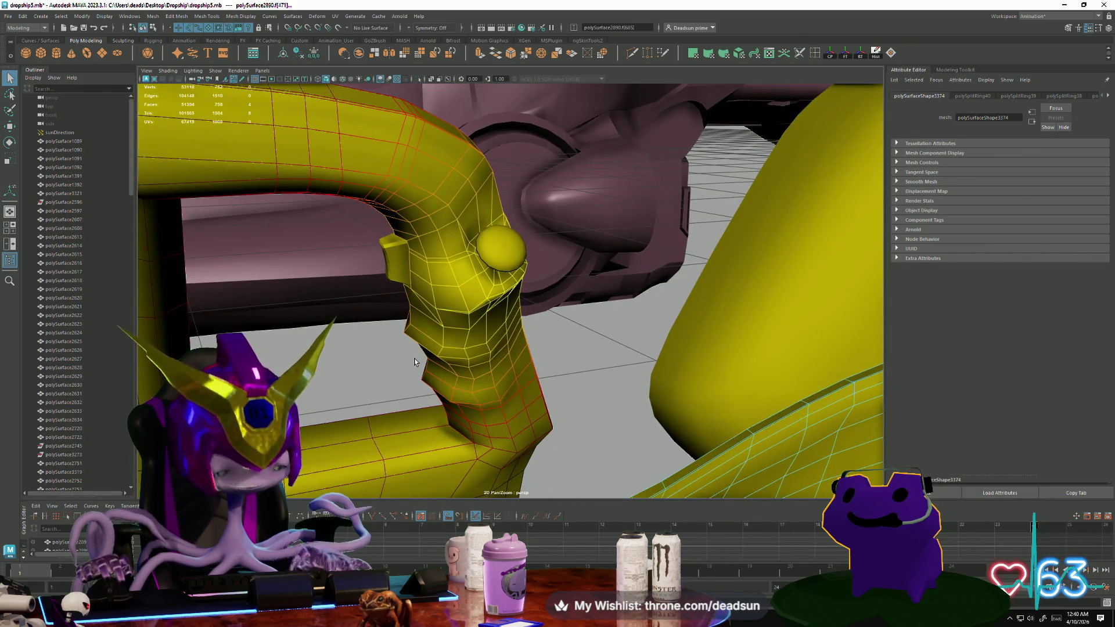
{"action": "key", "text": "w"}
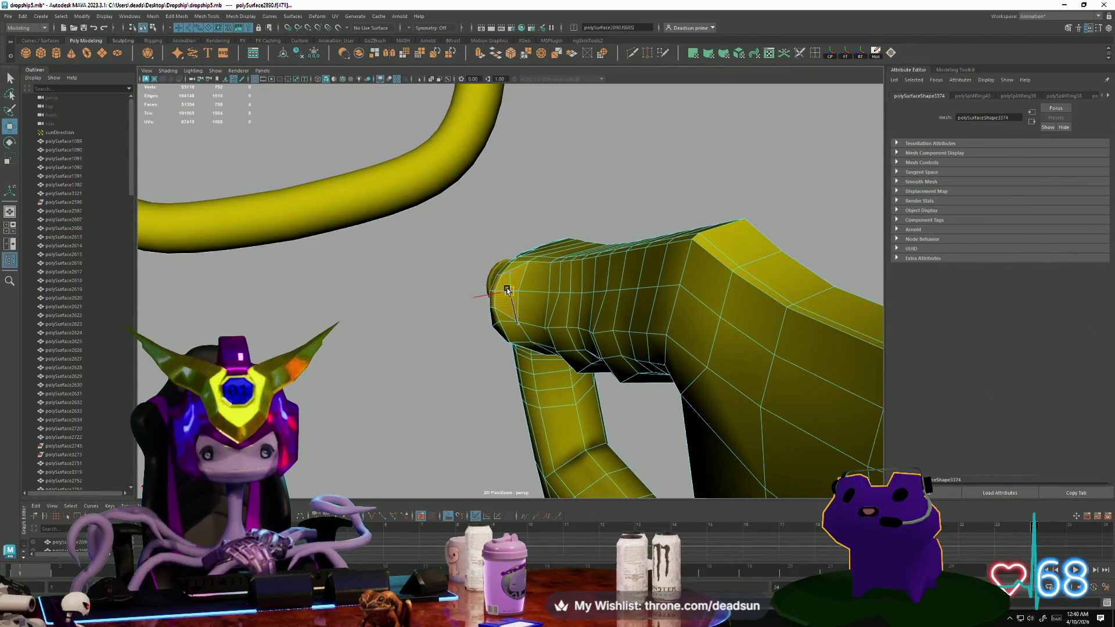
{"action": "mouse_move", "coordinate": [505, 290]}
{"action": "left_mouse_down", "text": "alt"}
{"action": "mouse_move", "coordinate": [498, 364]}
{"action": "mouse_move", "coordinate": [494, 326]}
{"action": "left_mouse_up", "text": "alt"}
{"action": "right_click", "coordinate": [508, 319]}
{"action": "left_click", "coordinate": [617, 316]}
{"action": "mouse_move", "coordinate": [618, 316]}
{"action": "left_mouse_down", "text": "alt"}
{"action": "mouse_move", "coordinate": [429, 344]}
{"action": "mouse_move", "coordinate": [442, 360]}
{"action": "mouse_move", "coordinate": [518, 340]}
{"action": "mouse_move", "coordinate": [403, 327]}
{"action": "mouse_move", "coordinate": [360, 364]}
{"action": "mouse_move", "coordinate": [357, 344]}
{"action": "mouse_move", "coordinate": [546, 319]}
{"action": "mouse_move", "coordinate": [606, 328]}
{"action": "mouse_move", "coordinate": [418, 338]}
{"action": "mouse_move", "coordinate": [418, 325]}
{"action": "mouse_move", "coordinate": [427, 343]}
{"action": "mouse_move", "coordinate": [521, 342]}
{"action": "mouse_move", "coordinate": [530, 331]}
{"action": "mouse_move", "coordinate": [505, 298]}
{"action": "left_mouse_up", "text": "alt"}
{"action": "left_click", "coordinate": [505, 299]}
Frame the armrest brace and select faces near its tip.
{"action": "key", "text": "f"}
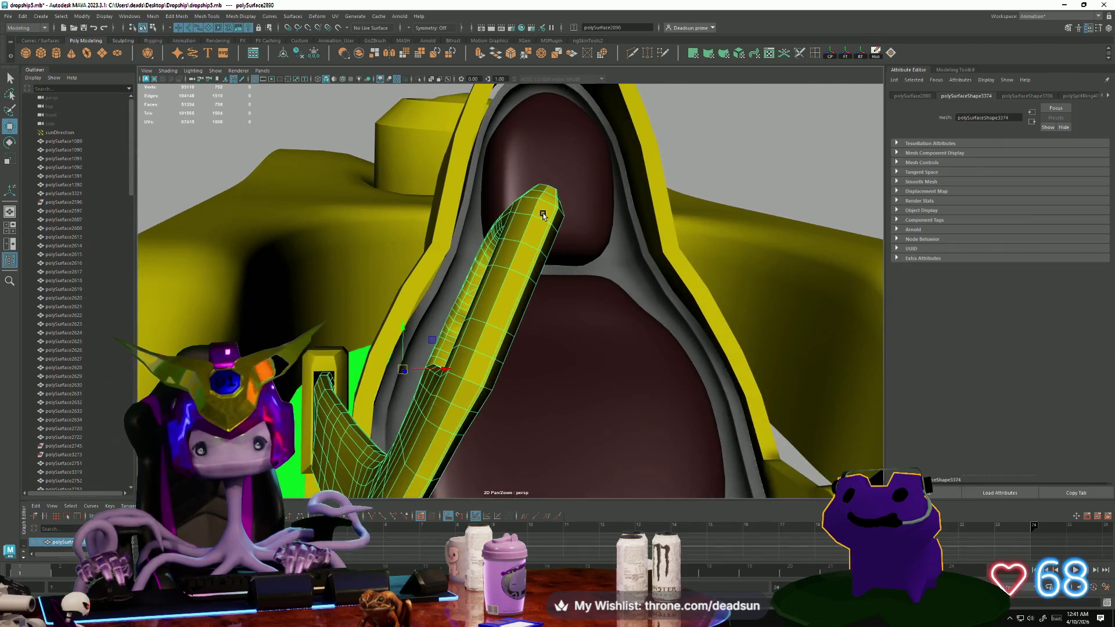
{"action": "right_click_drag", "start_coordinate": [544, 214], "coordinate": [538, 237]}
{"action": "left_click", "coordinate": [544, 214]}
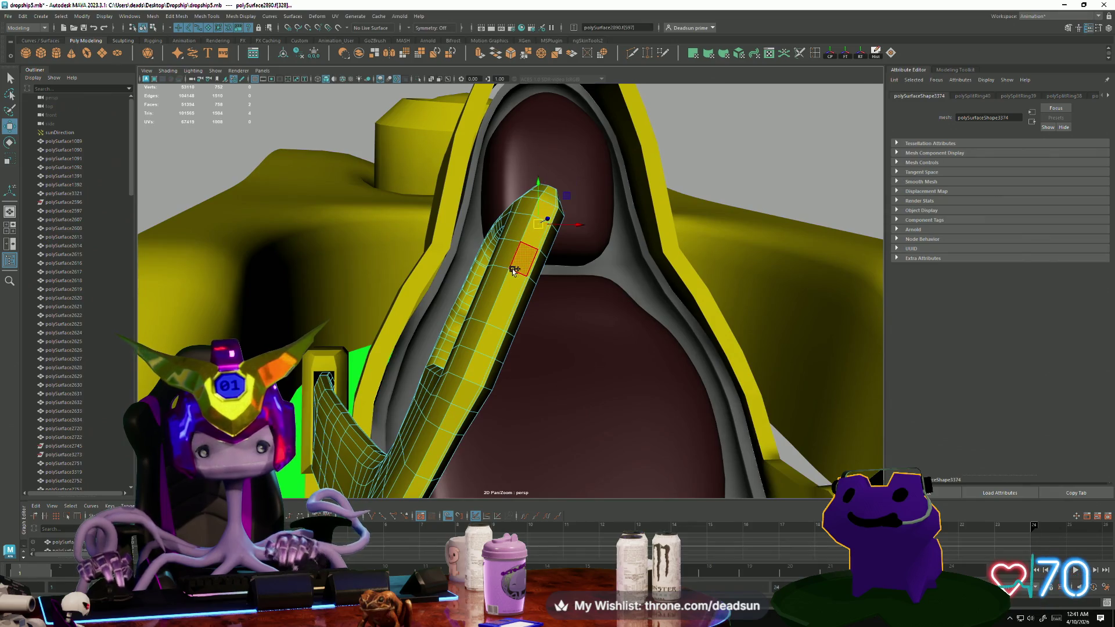
{"action": "right_click_drag", "start_coordinate": [477, 398], "coordinate": [511, 326], "text": "alt"}
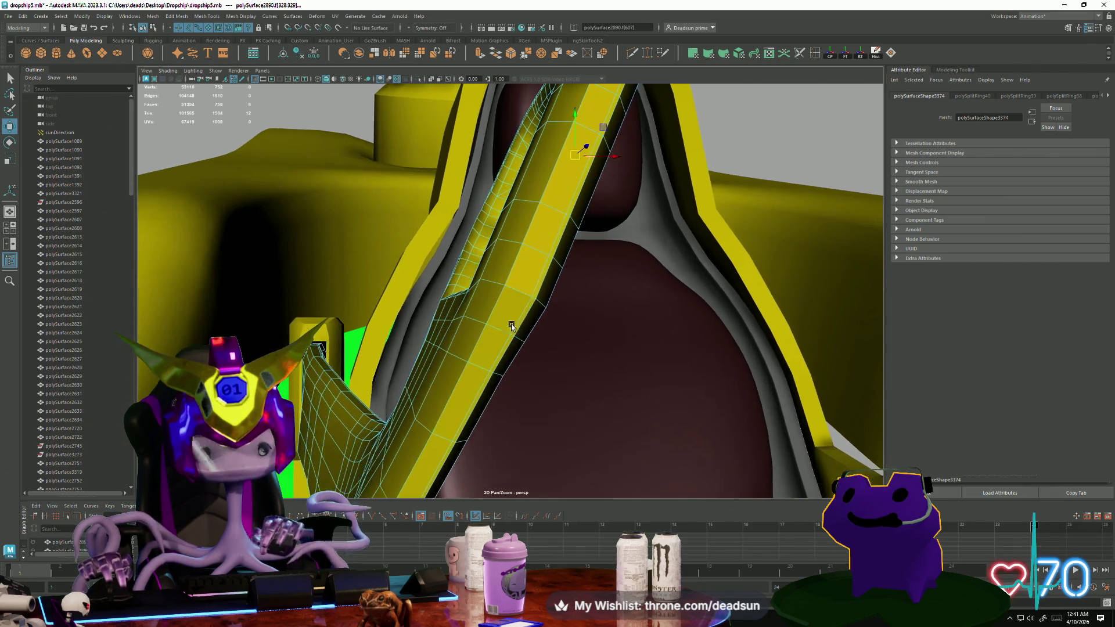
{"action": "left_click", "coordinate": [434, 443], "text": "shift"}
{"action": "mouse_move", "coordinate": [435, 443]}
{"action": "left_mouse_down", "text": "alt"}
{"action": "mouse_move", "coordinate": [458, 393]}
{"action": "mouse_move", "coordinate": [447, 351]}
{"action": "left_mouse_up", "text": "alt"}
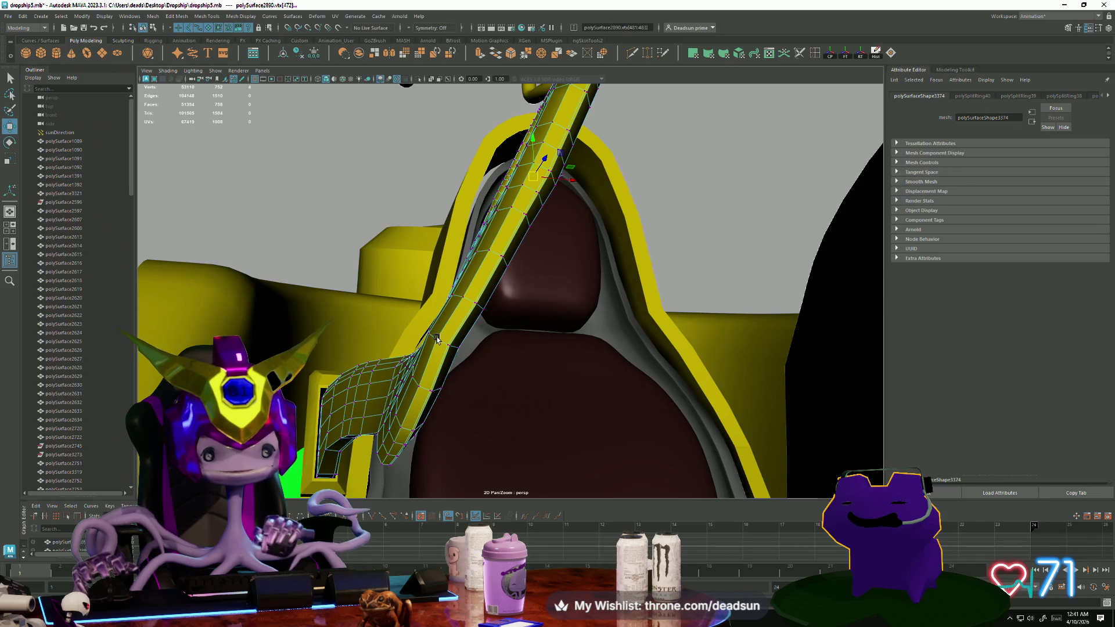
{"action": "mouse_move", "coordinate": [445, 367]}
{"action": "left_mouse_down", "text": "alt"}
{"action": "mouse_move", "coordinate": [482, 416]}
{"action": "mouse_move", "coordinate": [426, 424]}
{"action": "mouse_move", "coordinate": [477, 403]}
{"action": "left_mouse_up", "text": "alt"}
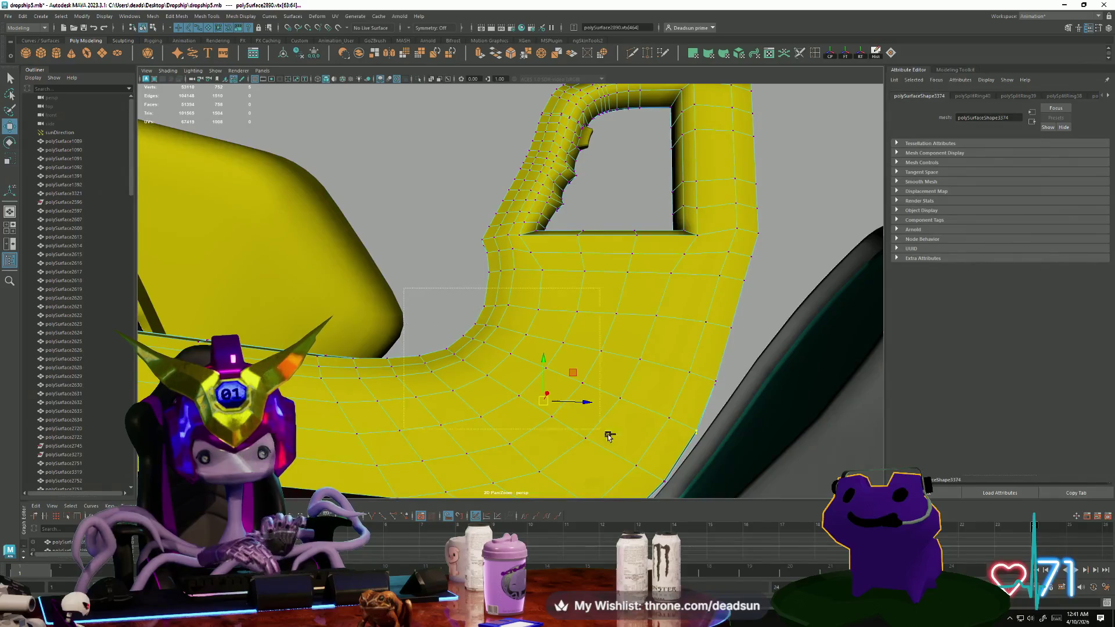
{"action": "left_click_drag", "start_coordinate": [672, 486], "coordinate": [350, 222], "text": "alt"}
{"action": "mouse_move", "coordinate": [452, 371]}
{"action": "left_mouse_down", "text": "alt"}
{"action": "mouse_move", "coordinate": [612, 406]}
{"action": "mouse_move", "coordinate": [473, 386]}
{"action": "mouse_move", "coordinate": [411, 396]}
{"action": "mouse_move", "coordinate": [505, 391]}
{"action": "mouse_move", "coordinate": [448, 360]}
{"action": "left_mouse_up", "text": "alt"}
Pick the yellow strap's faces over the seat back and extrude them with Ctrl+E.
{"action": "scroll", "coordinate": [608, 403], "scroll_direction": "up", "scroll_amount": 2}
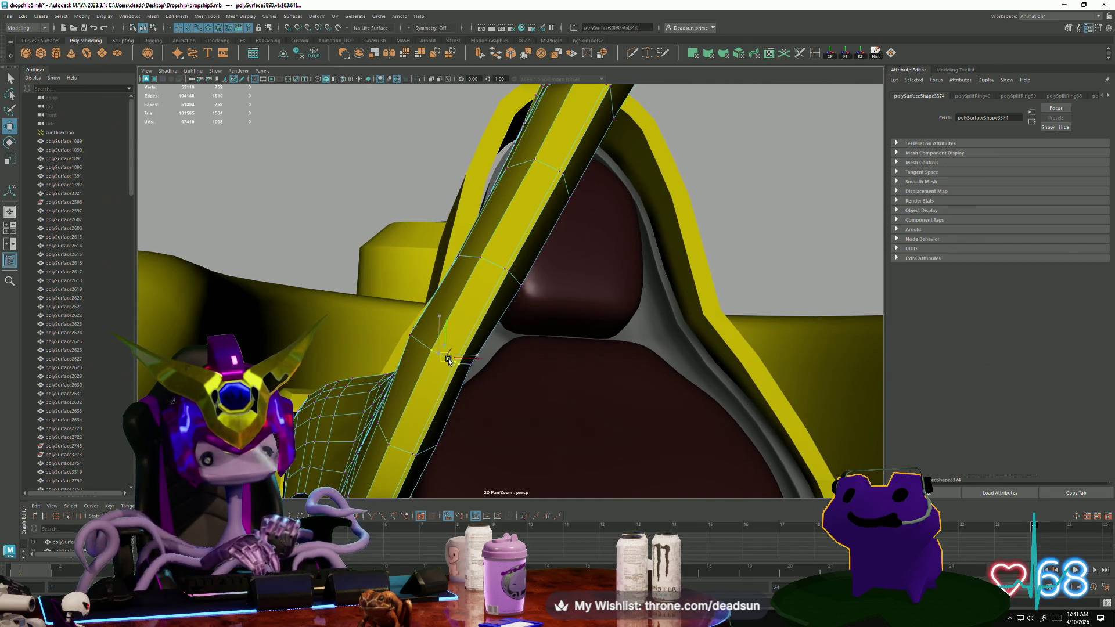
{"action": "left_click", "coordinate": [413, 342]}
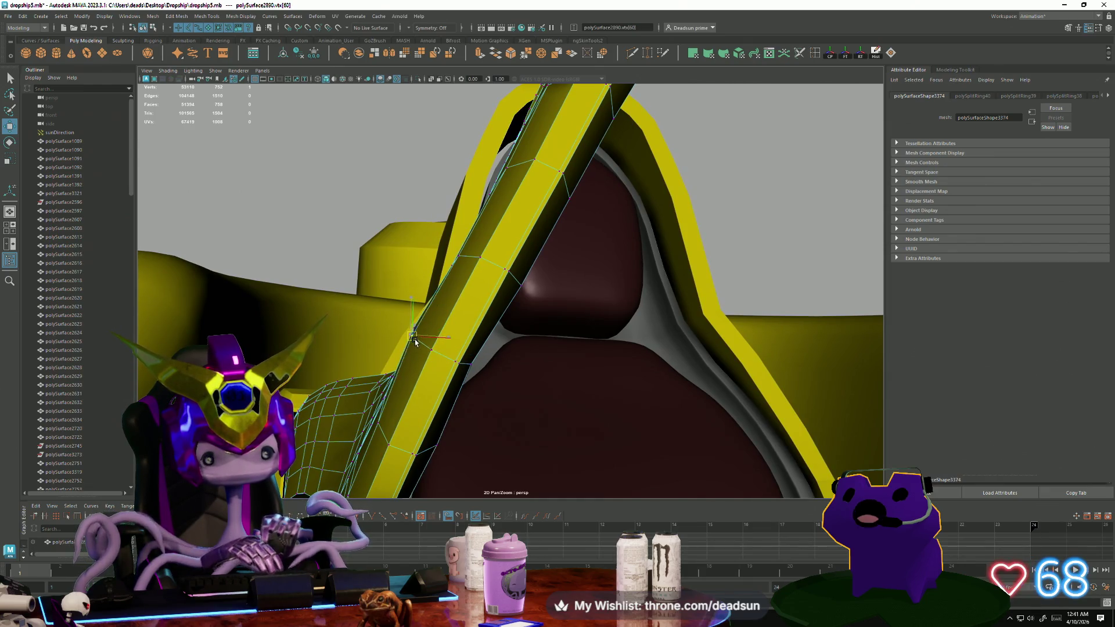
{"action": "left_click", "coordinate": [356, 228]}
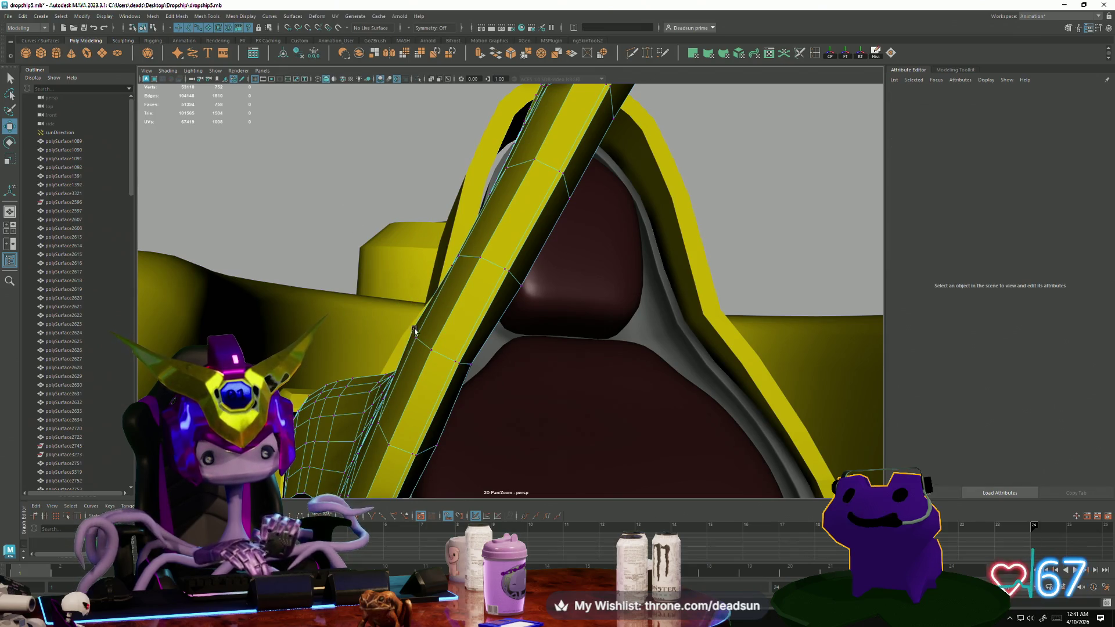
{"action": "left_click", "coordinate": [413, 328]}
{"action": "scroll", "coordinate": [417, 331], "scroll_direction": "down", "scroll_amount": 6}
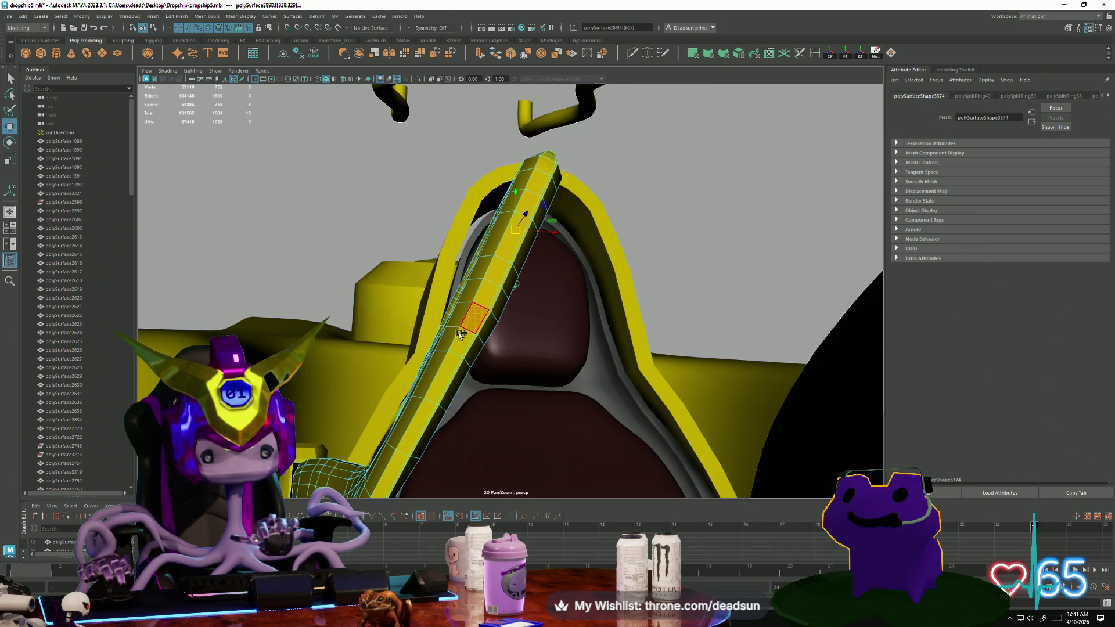
{"action": "left_click_drag", "start_coordinate": [444, 429], "coordinate": [480, 430], "text": "alt"}
{"action": "left_click_drag", "start_coordinate": [596, 461], "coordinate": [615, 460], "text": "alt"}
{"action": "key", "text": "ctrl+e"}
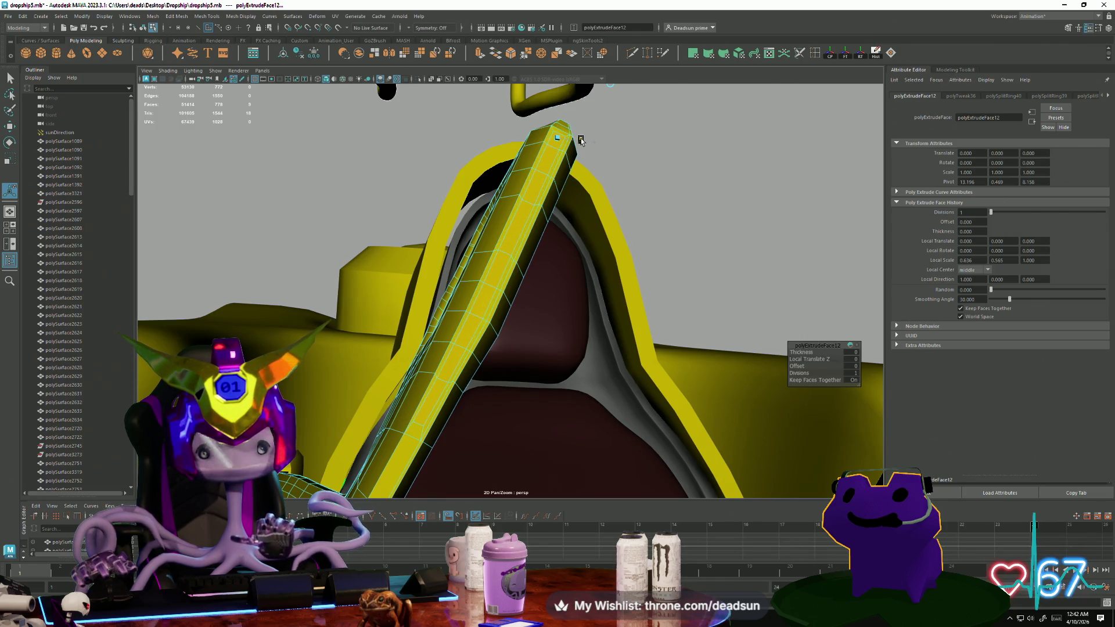
Give the extruded handle piece the existing blinn14 material, then clear the selection.
{"action": "left_click_drag", "start_coordinate": [581, 140], "coordinate": [466, 185], "text": "alt"}
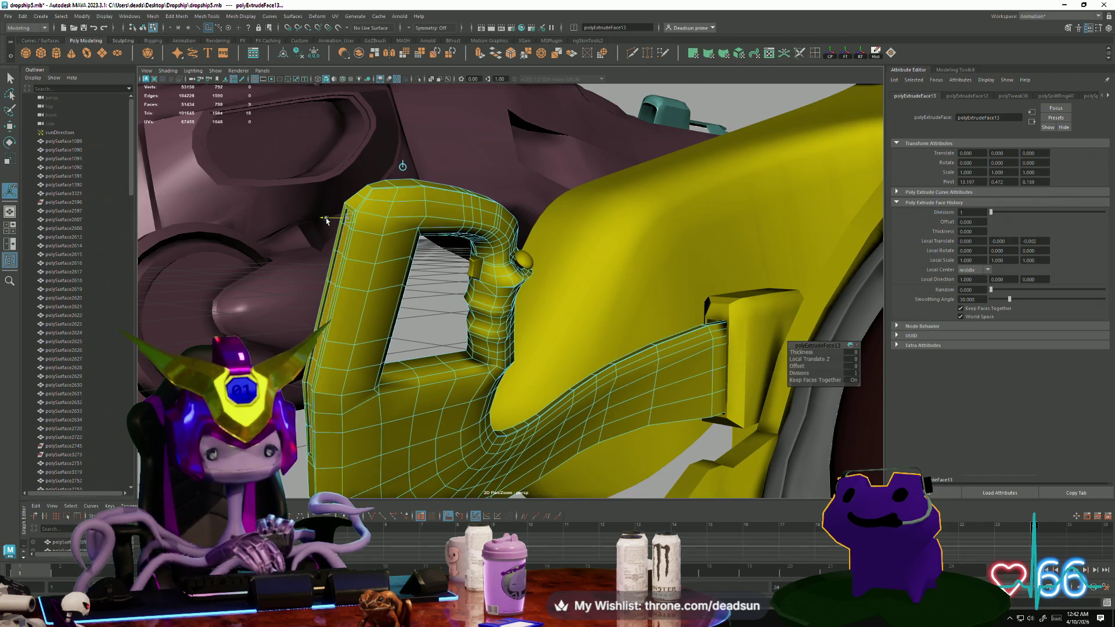
{"action": "left_click_drag", "start_coordinate": [311, 245], "coordinate": [378, 253], "text": "alt"}
{"action": "mouse_move", "coordinate": [508, 277]}
{"action": "left_mouse_down", "text": "alt"}
{"action": "mouse_move", "coordinate": [560, 290]}
{"action": "mouse_move", "coordinate": [512, 248]}
{"action": "mouse_move", "coordinate": [556, 242]}
{"action": "left_mouse_up", "text": "alt"}
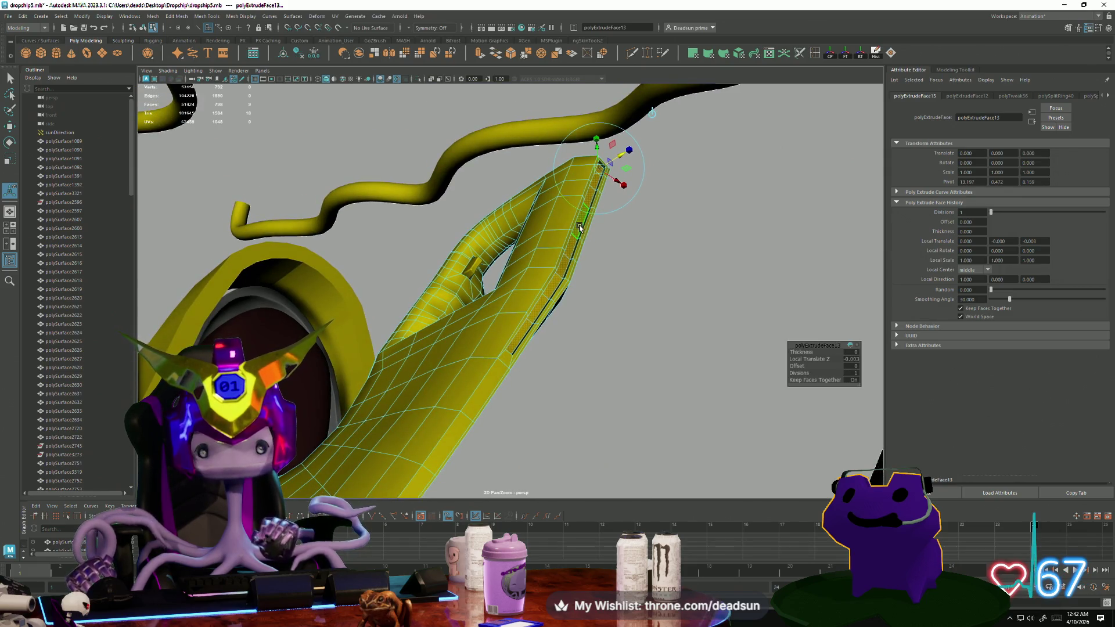
{"action": "right_click_drag", "start_coordinate": [579, 226], "coordinate": [573, 261]}
{"action": "right_click_drag", "start_coordinate": [585, 455], "coordinate": [597, 460]}
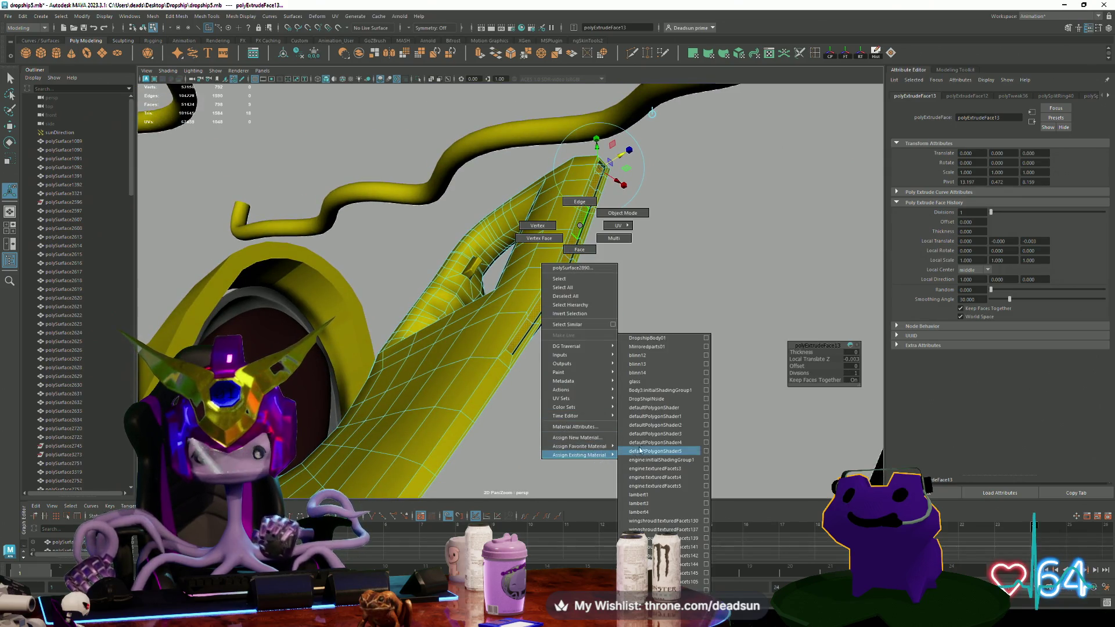
{"action": "right_click_drag", "start_coordinate": [660, 373], "coordinate": [659, 373]}
{"action": "left_click", "coordinate": [674, 351]}
{"action": "left_click_drag", "start_coordinate": [674, 351], "coordinate": [490, 368], "text": "alt"}
{"action": "left_click", "coordinate": [345, 327]}
{"action": "mouse_move", "coordinate": [345, 327]}
{"action": "left_mouse_down", "text": "alt"}
{"action": "mouse_move", "coordinate": [516, 391]}
{"action": "mouse_move", "coordinate": [392, 374]}
{"action": "mouse_move", "coordinate": [390, 388]}
{"action": "mouse_move", "coordinate": [444, 416]}
{"action": "mouse_move", "coordinate": [514, 377]}
{"action": "mouse_move", "coordinate": [451, 374]}
{"action": "mouse_move", "coordinate": [426, 388]}
{"action": "mouse_move", "coordinate": [440, 352]}
{"action": "mouse_move", "coordinate": [418, 381]}
{"action": "mouse_move", "coordinate": [575, 381]}
{"action": "mouse_move", "coordinate": [527, 398]}
{"action": "mouse_move", "coordinate": [493, 380]}
{"action": "mouse_move", "coordinate": [506, 385]}
{"action": "mouse_move", "coordinate": [435, 379]}
{"action": "mouse_move", "coordinate": [541, 370]}
{"action": "mouse_move", "coordinate": [534, 326]}
{"action": "mouse_move", "coordinate": [431, 353]}
{"action": "mouse_move", "coordinate": [473, 389]}
{"action": "mouse_move", "coordinate": [523, 388]}
{"action": "left_mouse_up", "text": "alt"}
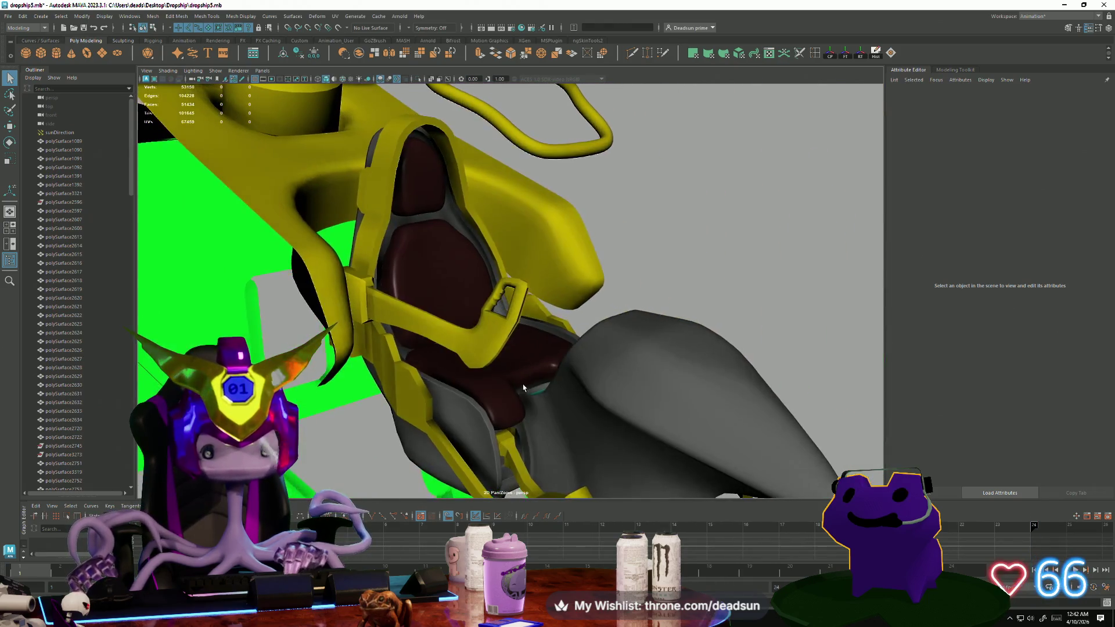
Delete the two small green pedal pieces beside the seat.
{"action": "left_click", "coordinate": [392, 388]}
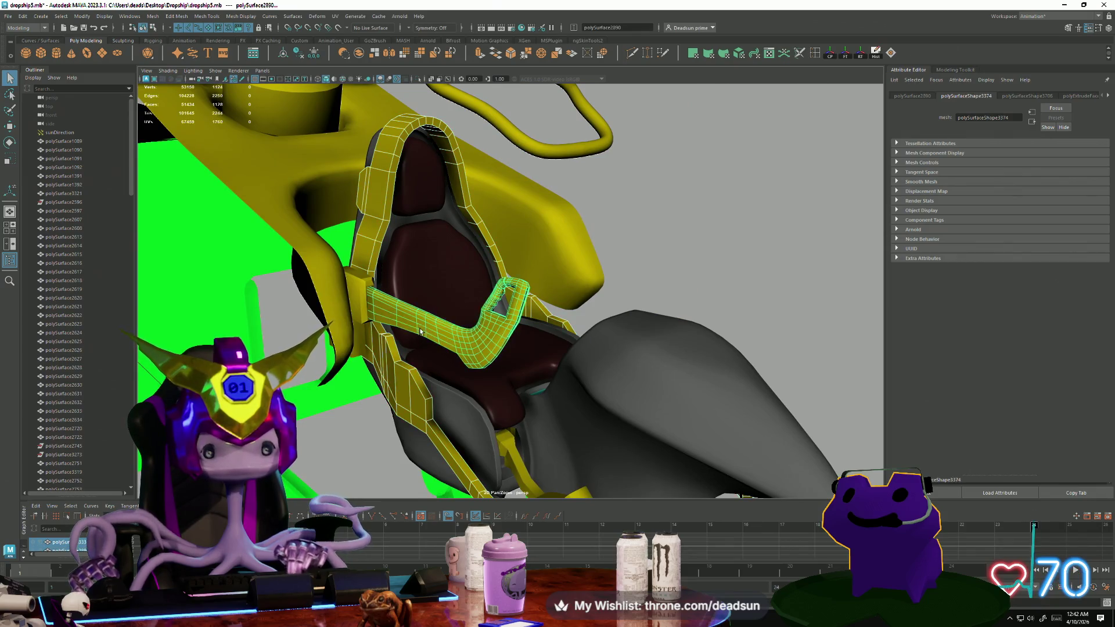
{"action": "left_click", "coordinate": [397, 312]}
{"action": "left_click_drag", "start_coordinate": [398, 311], "coordinate": [436, 352], "text": "alt"}
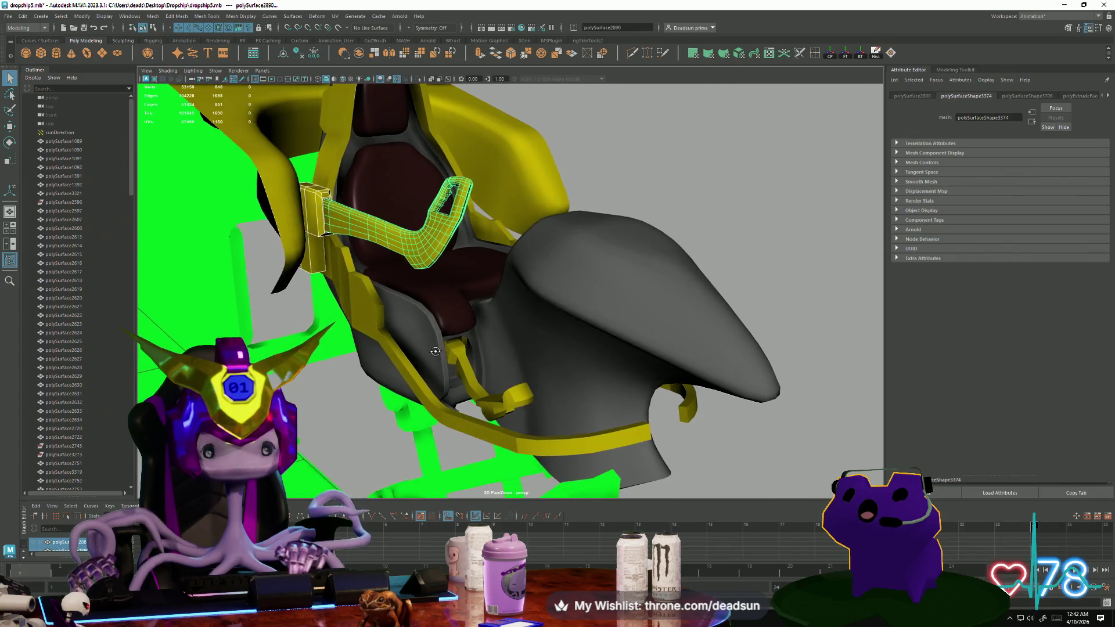
{"action": "mouse_move", "coordinate": [504, 422]}
{"action": "left_mouse_down", "text": "alt"}
{"action": "mouse_move", "coordinate": [445, 328]}
{"action": "mouse_move", "coordinate": [445, 209]}
{"action": "left_mouse_up", "text": "alt"}
{"action": "mouse_move", "coordinate": [483, 132]}
{"action": "left_mouse_down", "text": "alt"}
{"action": "mouse_move", "coordinate": [496, 136]}
{"action": "mouse_move", "coordinate": [506, 262]}
{"action": "left_mouse_up", "text": "alt"}
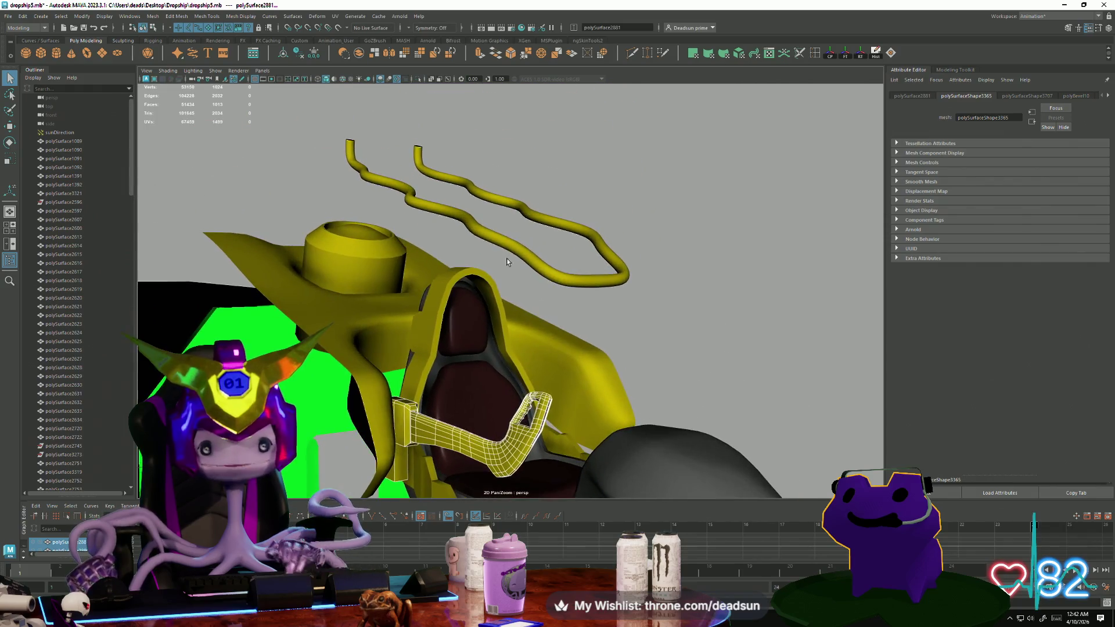
{"action": "mouse_move", "coordinate": [448, 192]}
{"action": "left_mouse_down", "text": "alt"}
{"action": "mouse_move", "coordinate": [538, 299]}
{"action": "mouse_move", "coordinate": [530, 281]}
{"action": "mouse_move", "coordinate": [495, 309]}
{"action": "mouse_move", "coordinate": [277, 269]}
{"action": "mouse_move", "coordinate": [373, 289]}
{"action": "mouse_move", "coordinate": [315, 254]}
{"action": "mouse_move", "coordinate": [284, 296]}
{"action": "mouse_move", "coordinate": [371, 308]}
{"action": "mouse_move", "coordinate": [464, 354]}
{"action": "left_mouse_up", "text": "alt"}
{"action": "right_click_drag", "start_coordinate": [464, 354], "coordinate": [528, 422], "text": "alt"}
{"action": "mouse_move", "coordinate": [527, 422]}
{"action": "left_mouse_down", "text": "alt"}
{"action": "mouse_move", "coordinate": [382, 344]}
{"action": "mouse_move", "coordinate": [415, 373]}
{"action": "left_mouse_up", "text": "alt"}
{"action": "key", "text": "Delete"}
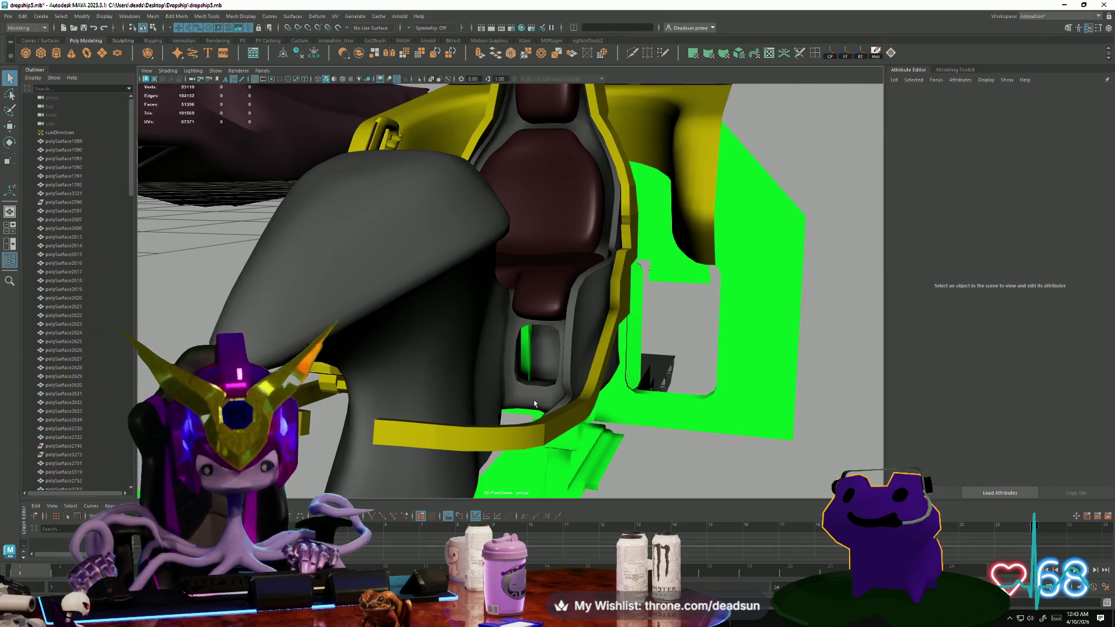
{"action": "left_click", "coordinate": [528, 352]}
{"action": "key", "text": "Delete"}
Select the yellow pedal and seat parts.
{"action": "mouse_move", "coordinate": [331, 411]}
{"action": "left_mouse_down", "text": "alt"}
{"action": "mouse_move", "coordinate": [430, 385]}
{"action": "mouse_move", "coordinate": [444, 367]}
{"action": "left_mouse_up", "text": "alt"}
{"action": "left_click", "coordinate": [443, 366]}
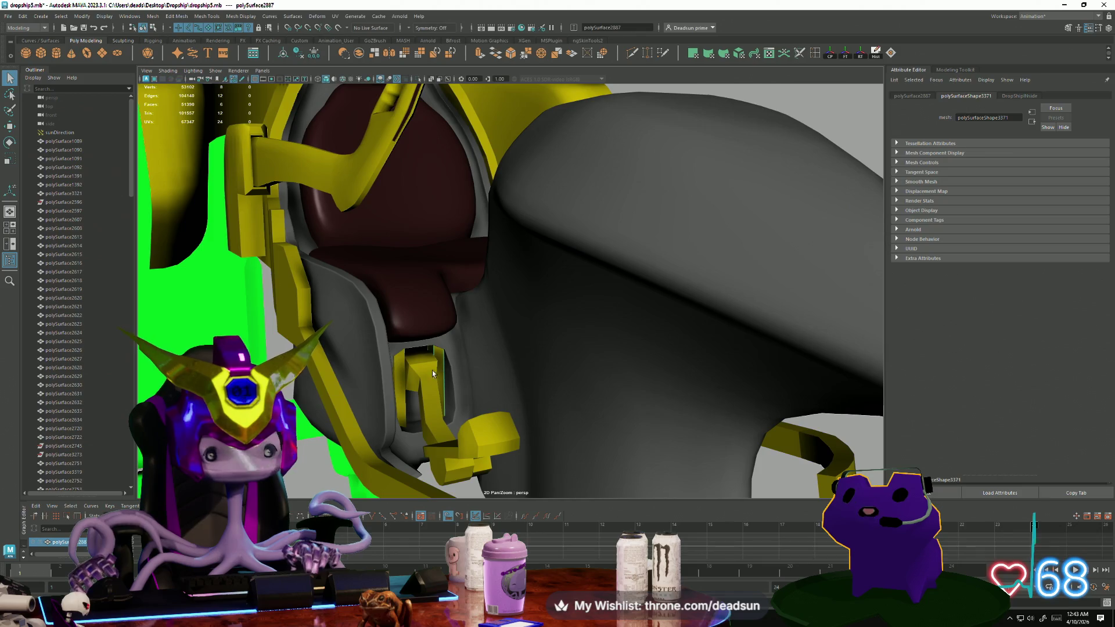
{"action": "left_click", "coordinate": [445, 453]}
{"action": "left_click_drag", "start_coordinate": [445, 453], "coordinate": [457, 389], "text": "alt"}
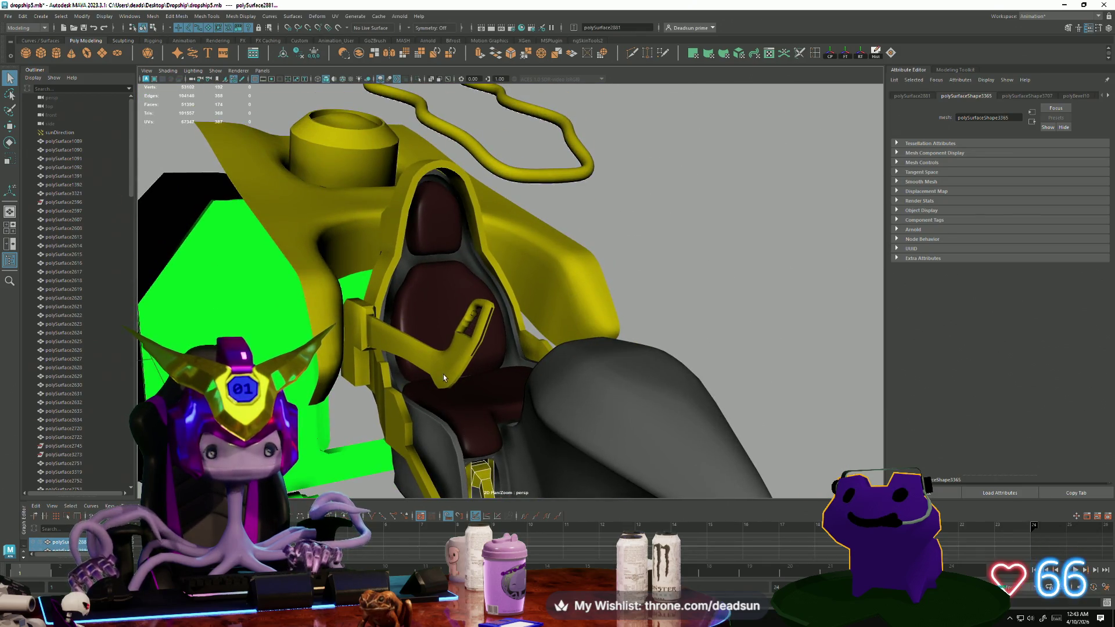
{"action": "mouse_move", "coordinate": [352, 323]}
{"action": "left_mouse_down", "text": "alt"}
{"action": "mouse_move", "coordinate": [431, 403]}
{"action": "mouse_move", "coordinate": [470, 391]}
{"action": "mouse_move", "coordinate": [395, 417]}
{"action": "mouse_move", "coordinate": [493, 341]}
{"action": "mouse_move", "coordinate": [271, 376]}
{"action": "mouse_move", "coordinate": [423, 323]}
{"action": "mouse_move", "coordinate": [392, 304]}
{"action": "mouse_move", "coordinate": [736, 414]}
{"action": "mouse_move", "coordinate": [574, 399]}
{"action": "mouse_move", "coordinate": [459, 407]}
{"action": "mouse_move", "coordinate": [350, 190]}
{"action": "left_mouse_up", "text": "alt"}
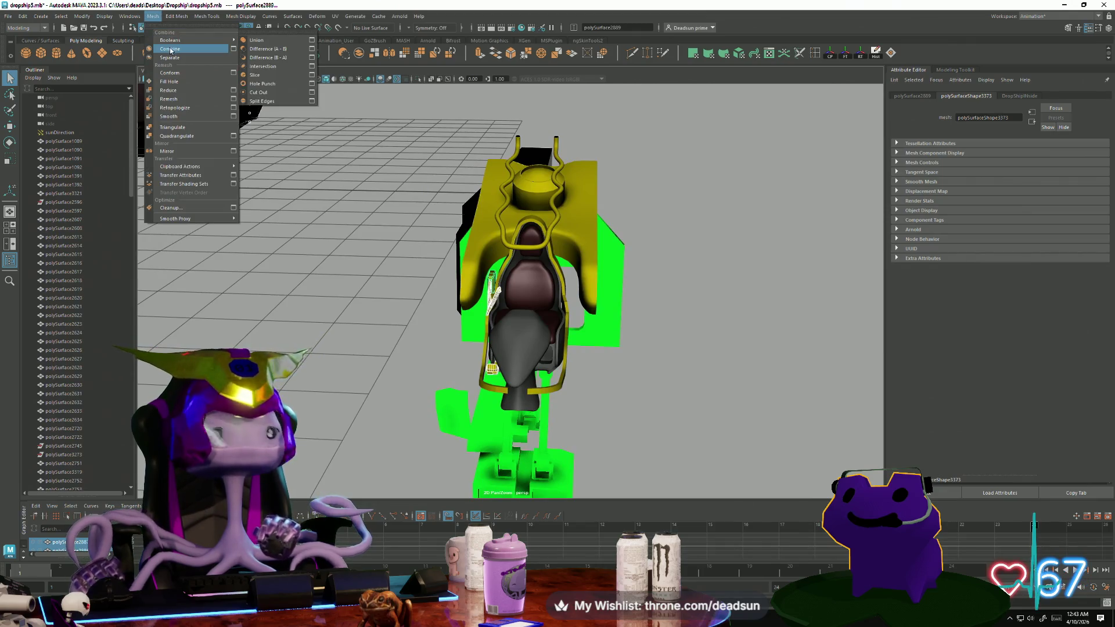
Combine the seat parts into one mesh and mirror it across the world X axis.
{"action": "left_click", "coordinate": [171, 50]}
{"action": "mouse_move", "coordinate": [366, 311]}
{"action": "left_mouse_down", "text": "alt"}
{"action": "mouse_move", "coordinate": [488, 298]}
{"action": "mouse_move", "coordinate": [420, 328]}
{"action": "left_mouse_up", "text": "alt"}
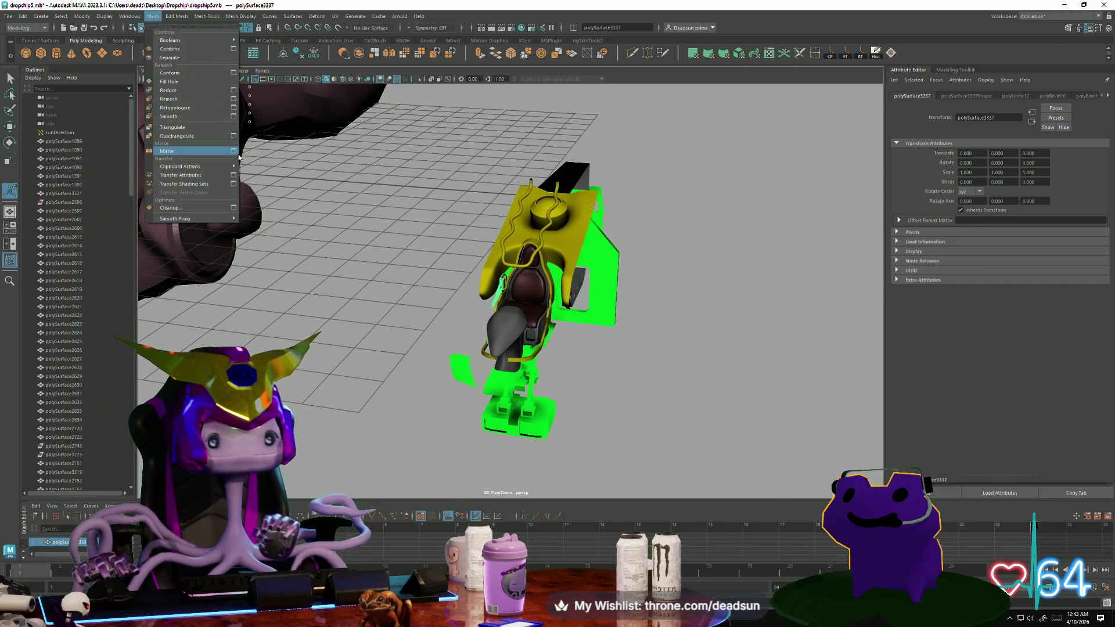
{"action": "left_click", "coordinate": [234, 151]}
{"action": "left_click", "coordinate": [819, 256]}
{"action": "left_click_drag", "start_coordinate": [523, 261], "coordinate": [386, 258], "text": "alt"}
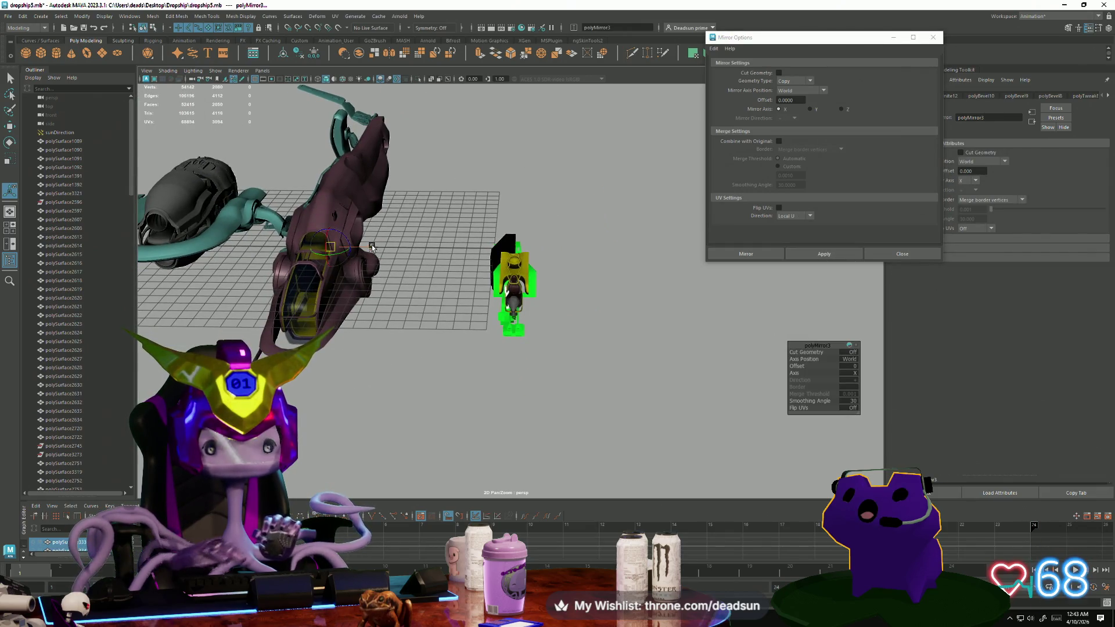
{"action": "left_click_drag", "start_coordinate": [469, 274], "coordinate": [645, 280], "text": "alt"}
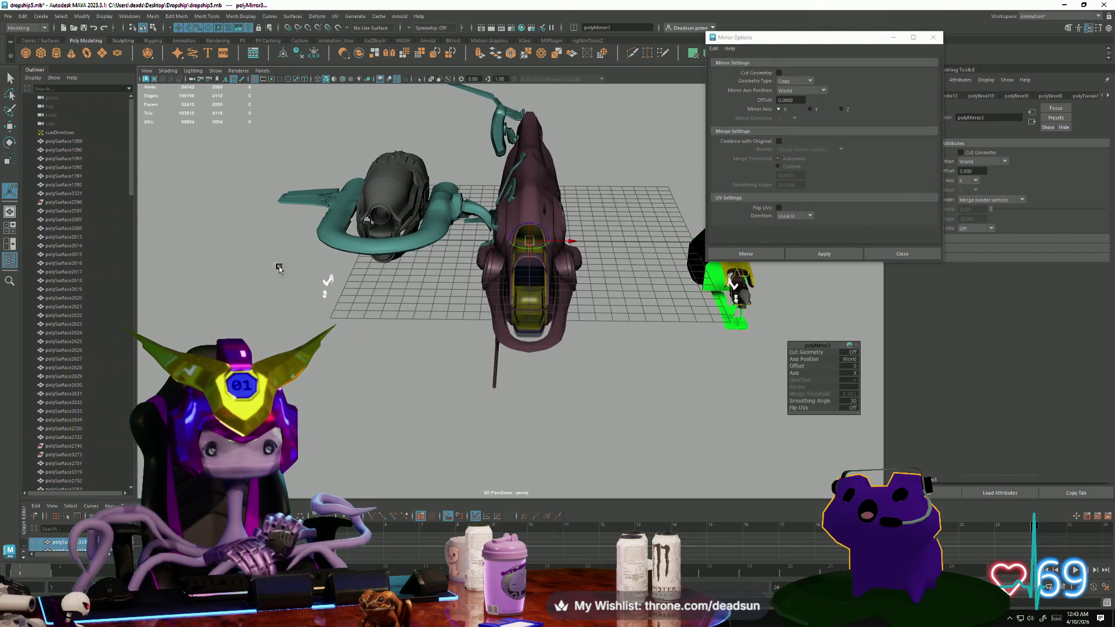
Undo the trial mirror copy and close the Mirror Options window.
{"action": "key", "text": "ctrl+z"}
{"action": "left_click_drag", "start_coordinate": [465, 303], "coordinate": [400, 332], "text": "alt"}
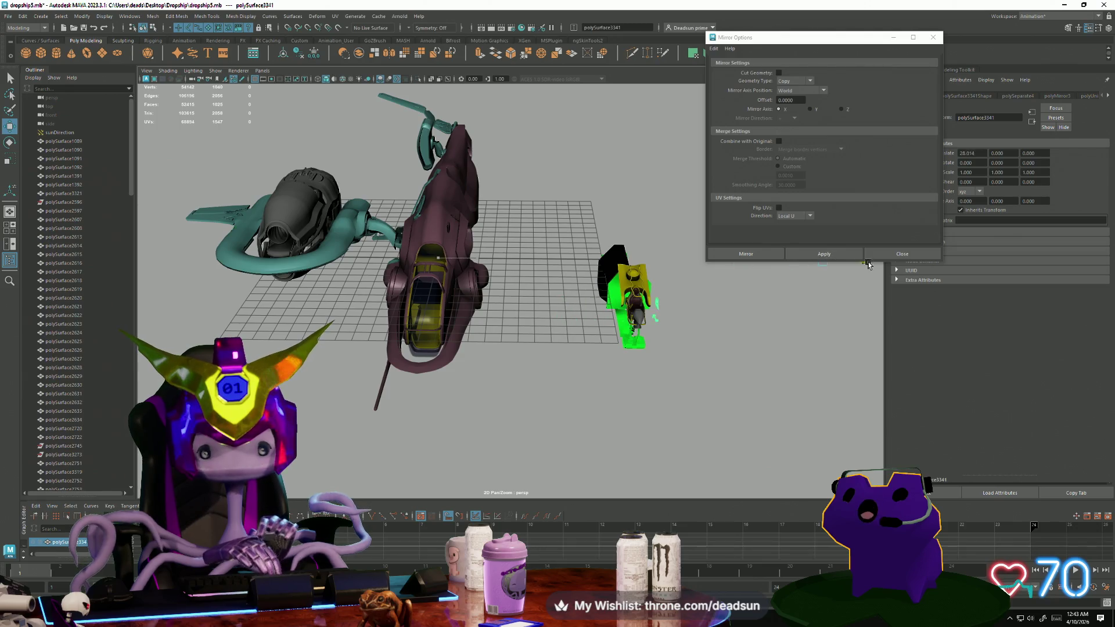
{"action": "scroll", "coordinate": [714, 292], "scroll_direction": "up", "scroll_amount": 3}
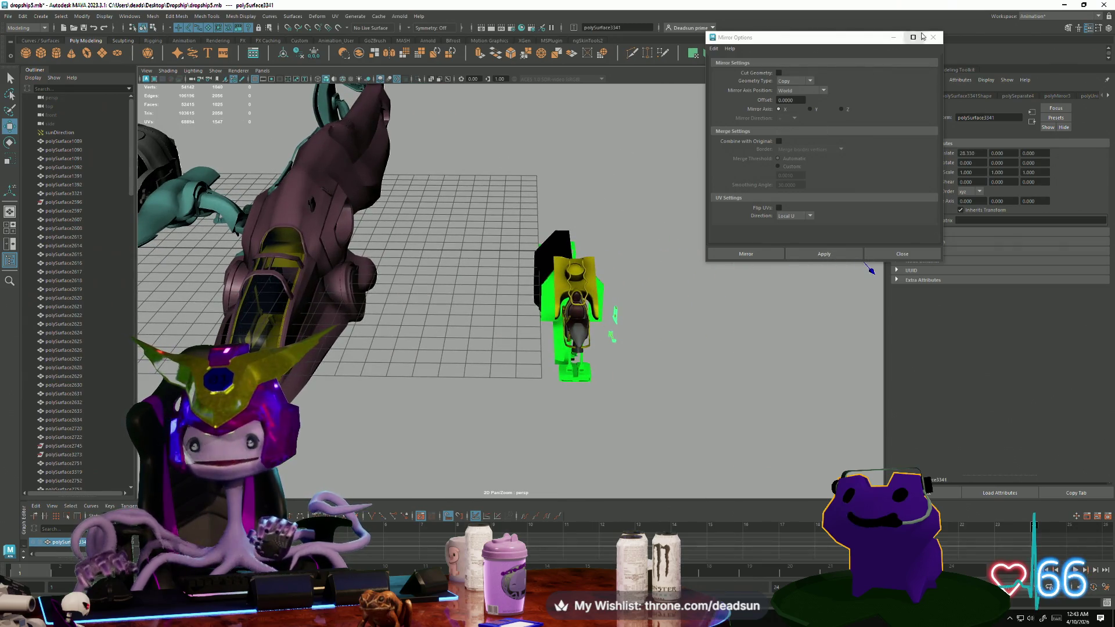
{"action": "left_click", "coordinate": [924, 39]}
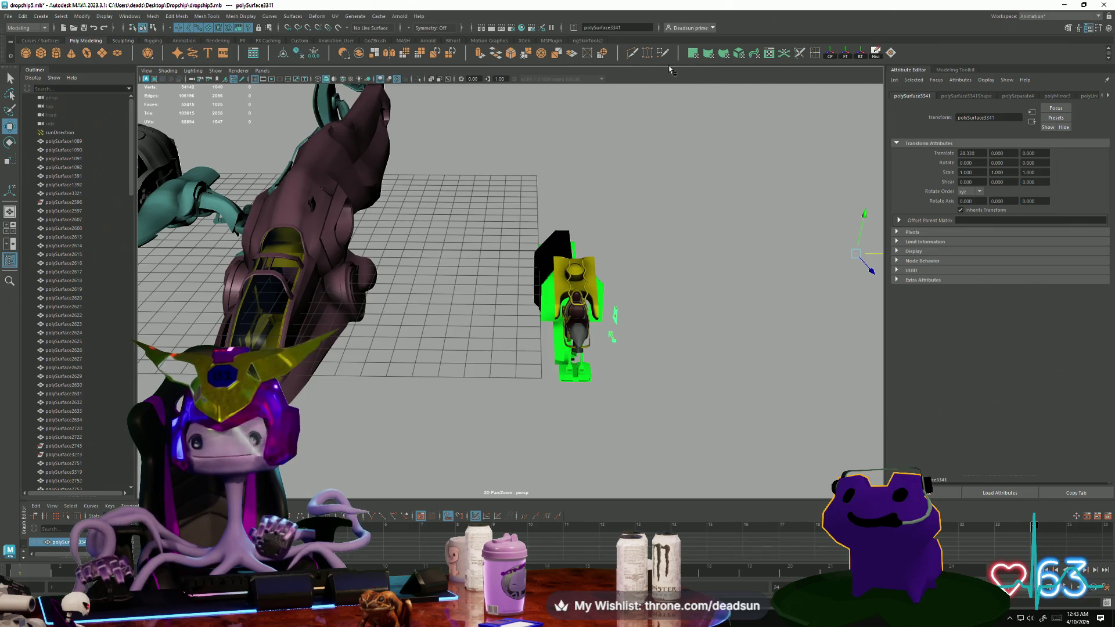
{"action": "left_click", "coordinate": [154, 17]}
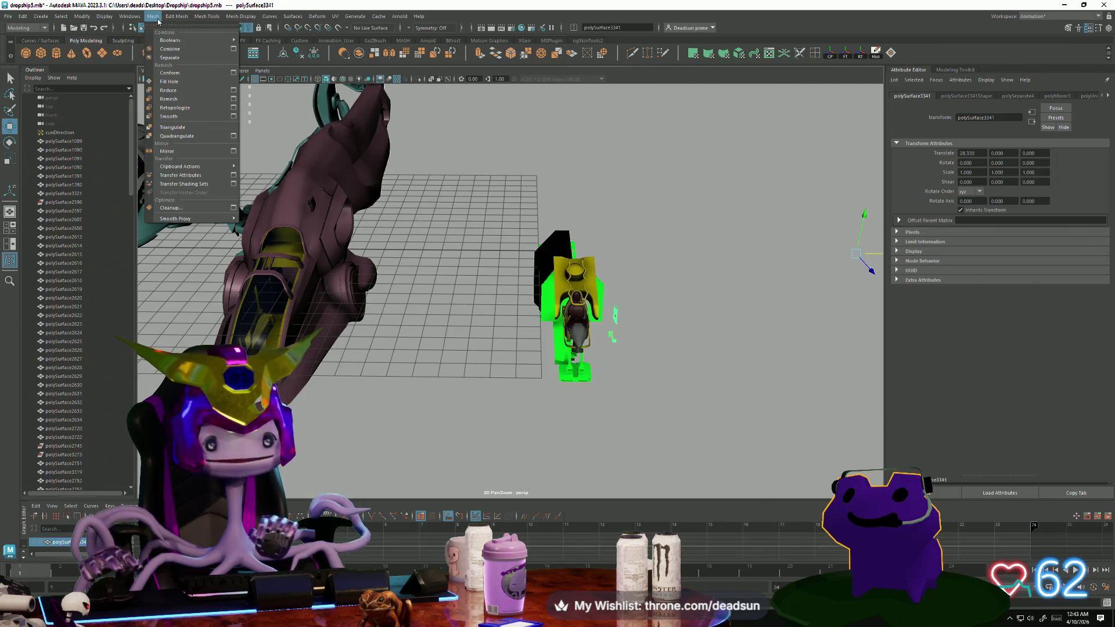
{"action": "mouse_move", "coordinate": [183, 20]}
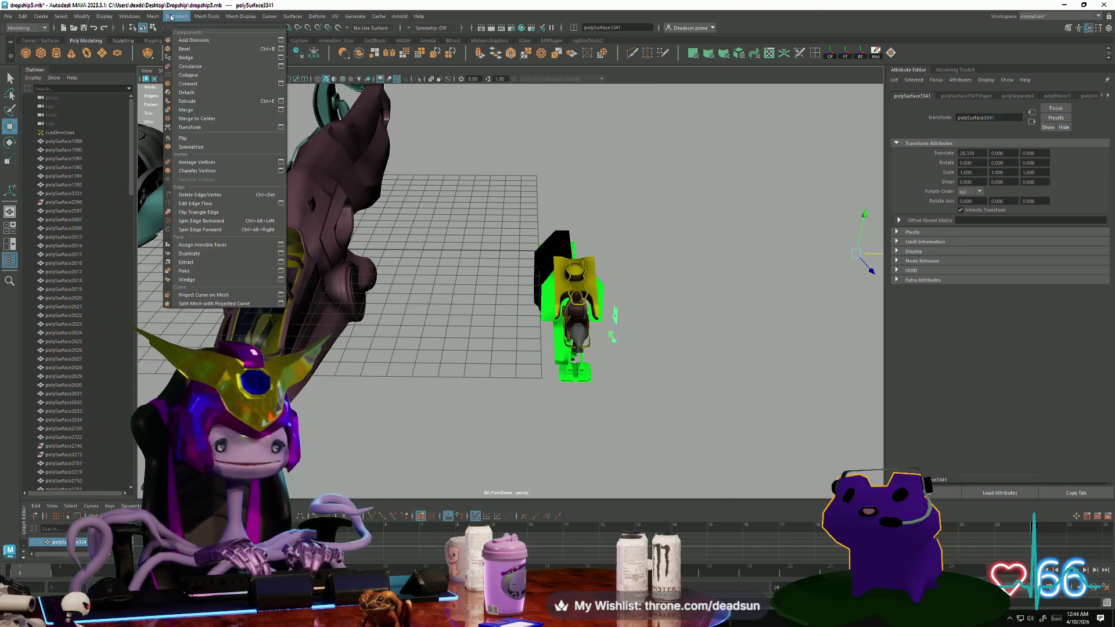
{"action": "mouse_move", "coordinate": [145, 19]}
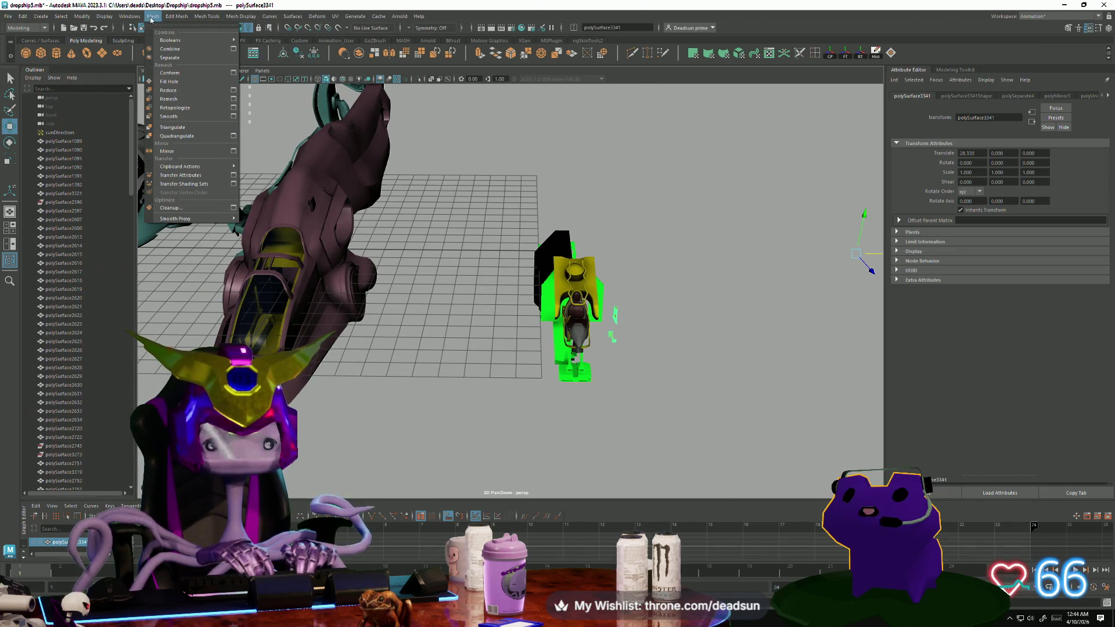
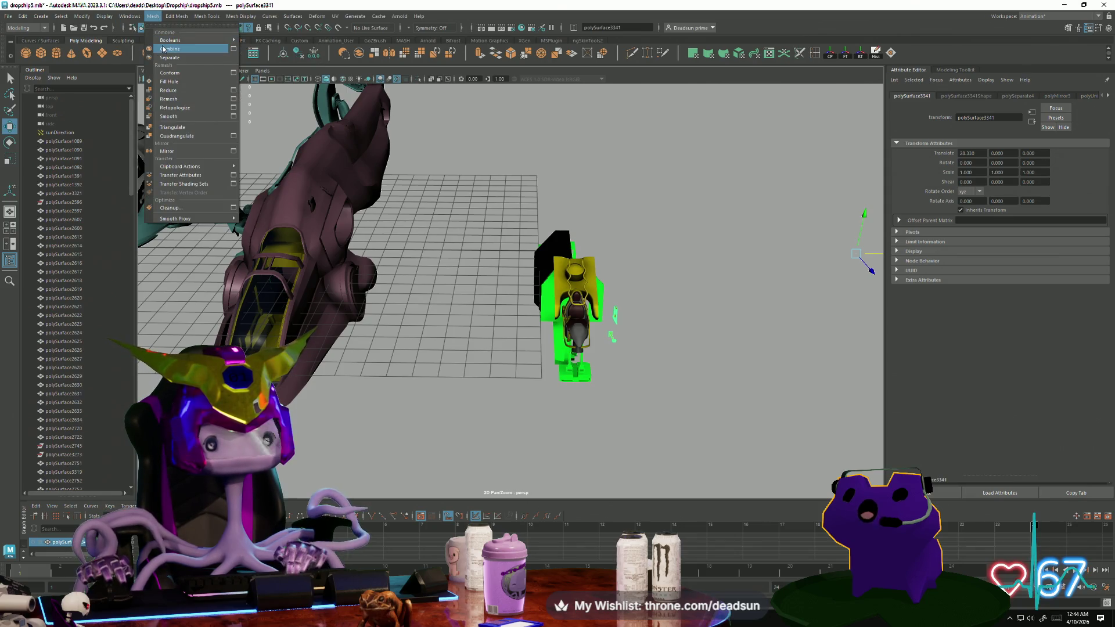
Look through the Mesh menus, then show only the green and yellow landing-gear selection.
{"action": "left_click", "coordinate": [228, 97]}
{"action": "left_click", "coordinate": [151, 16]}
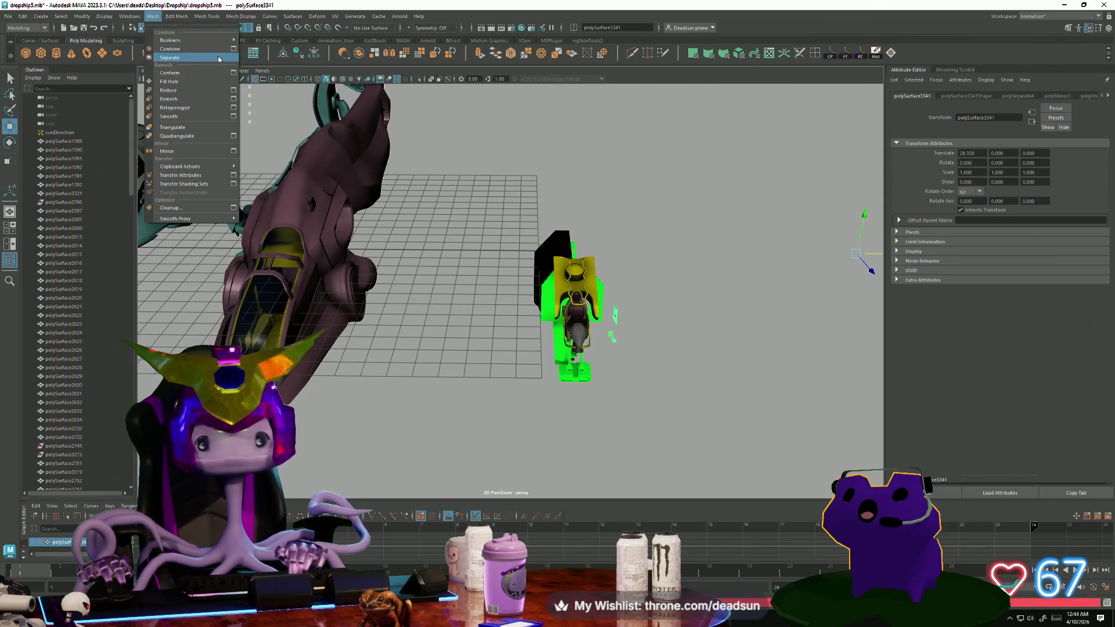
{"action": "mouse_move", "coordinate": [175, 12]}
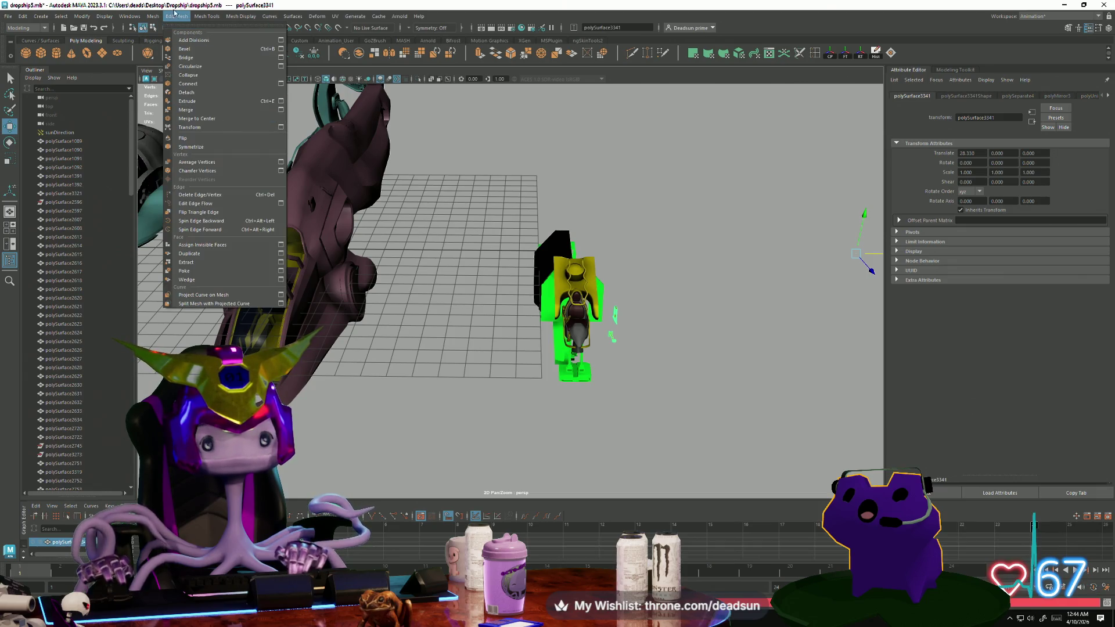
{"action": "mouse_move", "coordinate": [208, 20]}
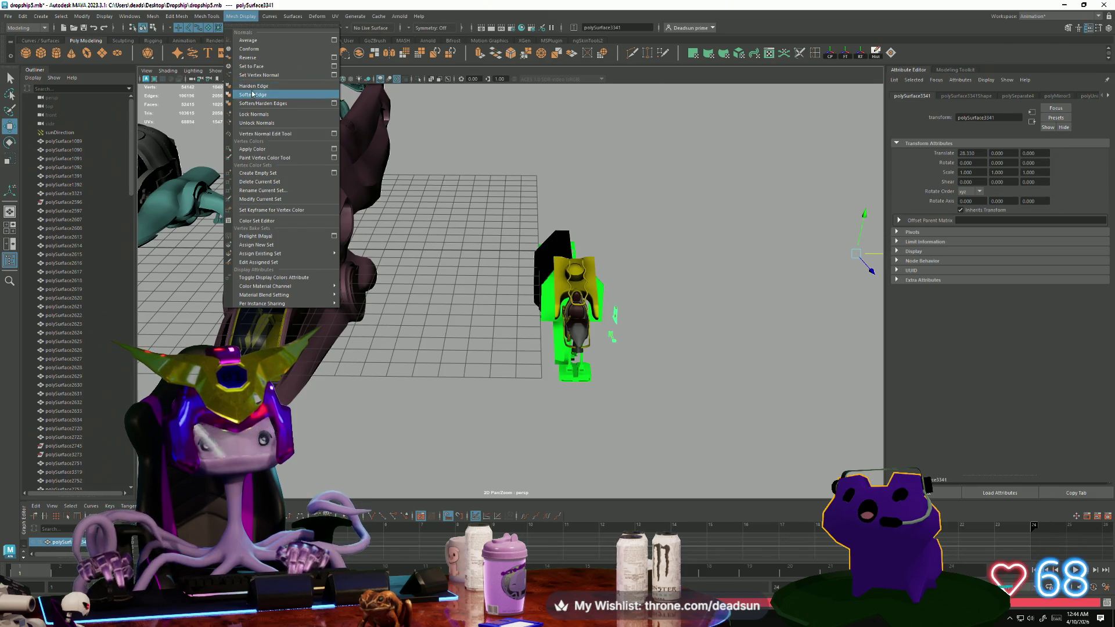
{"action": "left_click", "coordinate": [629, 166]}
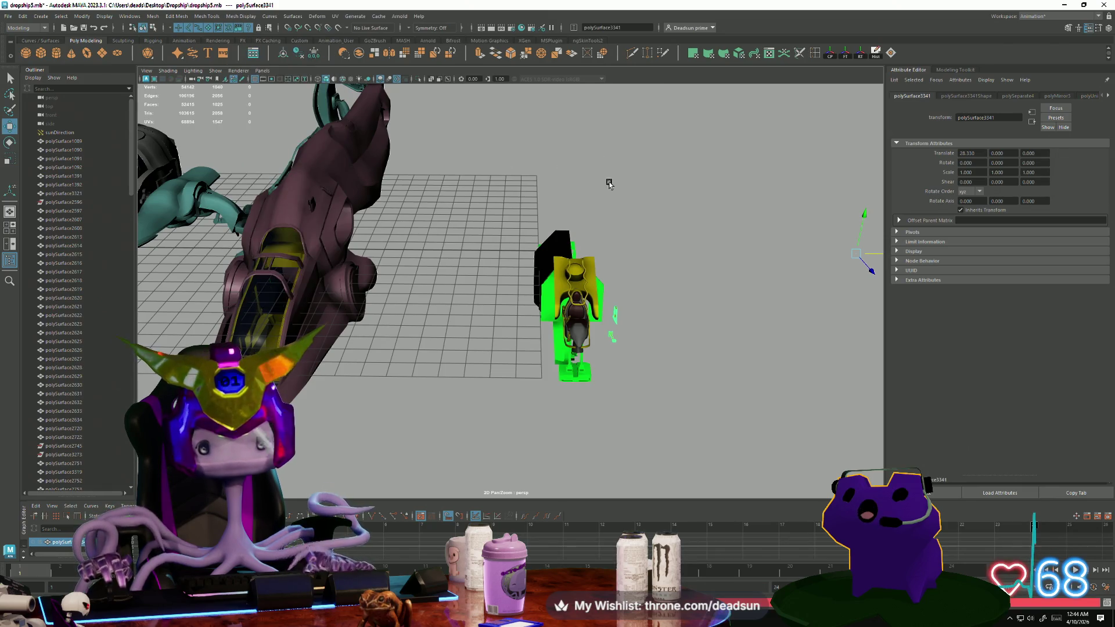
{"action": "mouse_move", "coordinate": [610, 216]}
{"action": "left_mouse_down", "text": "alt"}
{"action": "mouse_move", "coordinate": [659, 273]}
{"action": "mouse_move", "coordinate": [635, 259]}
{"action": "mouse_move", "coordinate": [488, 273]}
{"action": "mouse_move", "coordinate": [409, 261]}
{"action": "mouse_move", "coordinate": [525, 266]}
{"action": "mouse_move", "coordinate": [291, 150]}
{"action": "left_mouse_up", "text": "alt"}
{"action": "key", "text": "ctrl+1"}
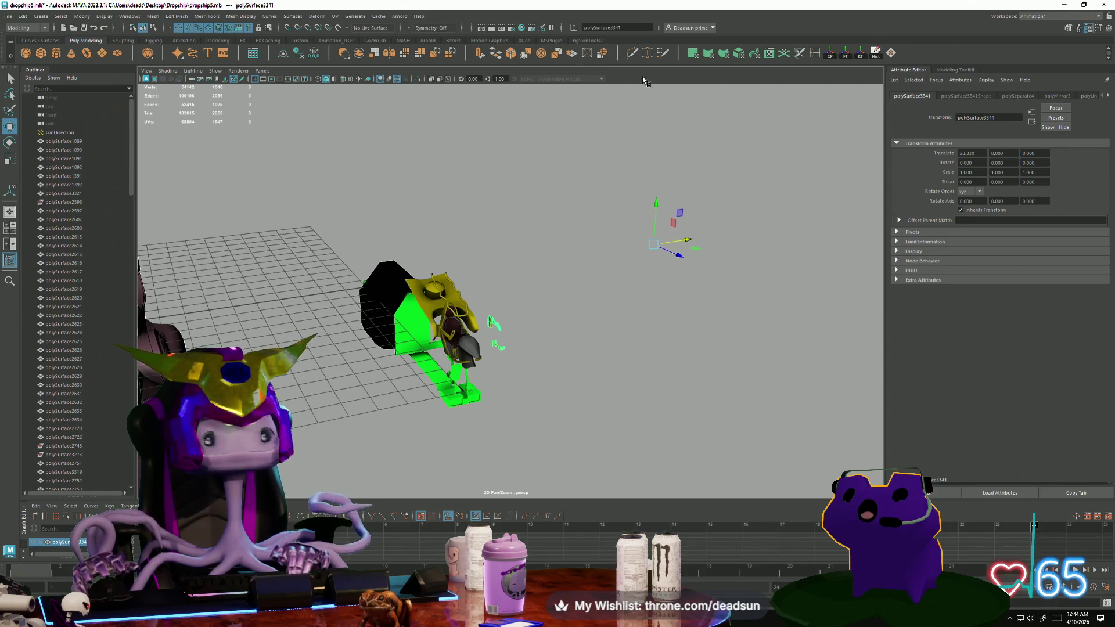
Orbit around the yellow seat and select the green landing-gear piece polySurface3155.
{"action": "mouse_move", "coordinate": [685, 384]}
{"action": "left_mouse_down", "text": "alt"}
{"action": "mouse_move", "coordinate": [605, 361]}
{"action": "mouse_move", "coordinate": [493, 265]}
{"action": "mouse_move", "coordinate": [490, 283]}
{"action": "left_mouse_up", "text": "alt"}
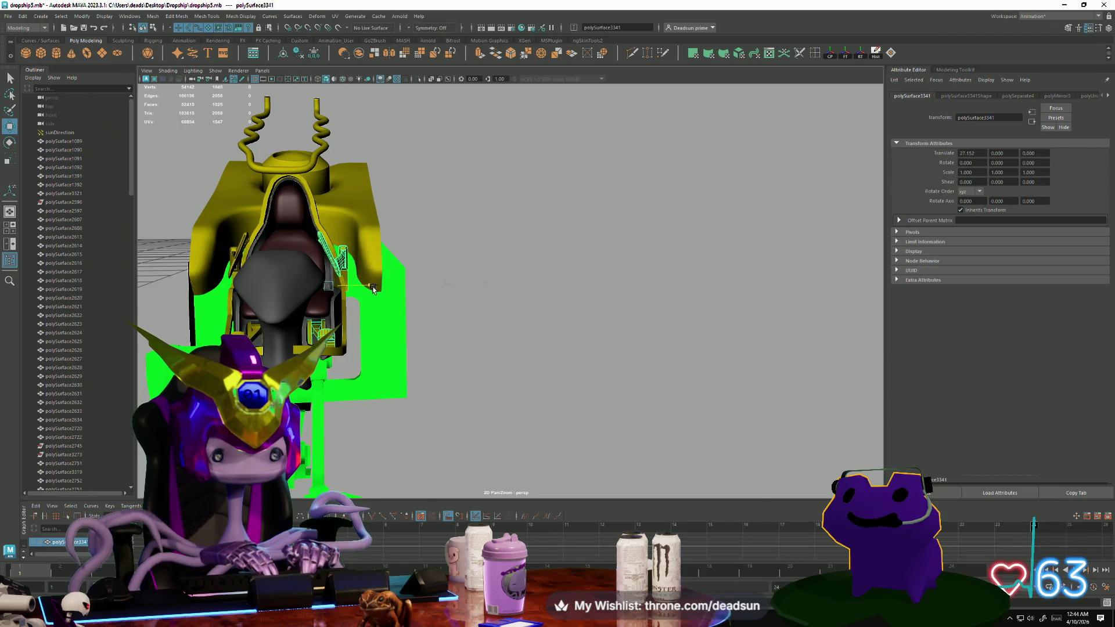
{"action": "mouse_move", "coordinate": [365, 288]}
{"action": "left_mouse_down", "text": "alt"}
{"action": "mouse_move", "coordinate": [385, 298]}
{"action": "mouse_move", "coordinate": [386, 331]}
{"action": "mouse_move", "coordinate": [430, 324]}
{"action": "mouse_move", "coordinate": [427, 284]}
{"action": "mouse_move", "coordinate": [441, 265]}
{"action": "left_mouse_up", "text": "alt"}
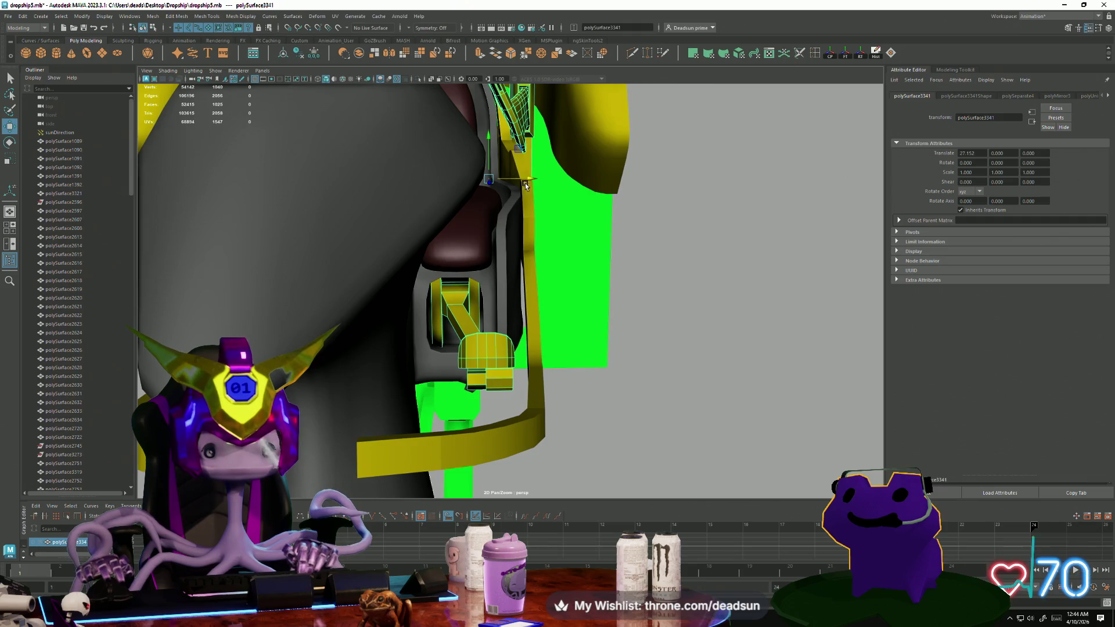
{"action": "mouse_move", "coordinate": [528, 180]}
{"action": "left_mouse_down", "text": "alt"}
{"action": "mouse_move", "coordinate": [508, 267]}
{"action": "mouse_move", "coordinate": [511, 316]}
{"action": "mouse_move", "coordinate": [469, 314]}
{"action": "mouse_move", "coordinate": [523, 348]}
{"action": "left_mouse_up", "text": "alt"}
{"action": "left_click", "coordinate": [589, 368]}
{"action": "mouse_move", "coordinate": [589, 369]}
{"action": "left_mouse_down", "text": "alt"}
{"action": "mouse_move", "coordinate": [558, 381]}
{"action": "mouse_move", "coordinate": [521, 357]}
{"action": "mouse_move", "coordinate": [375, 319]}
{"action": "mouse_move", "coordinate": [458, 372]}
{"action": "mouse_move", "coordinate": [374, 360]}
{"action": "mouse_move", "coordinate": [351, 405]}
{"action": "mouse_move", "coordinate": [283, 337]}
{"action": "left_mouse_up", "text": "alt"}
{"action": "left_click", "coordinate": [351, 405]}
Create a new polygon cube, pCube2, beside the green panel with its slot.
{"action": "mouse_move", "coordinate": [349, 360]}
{"action": "left_mouse_down", "text": "alt"}
{"action": "mouse_move", "coordinate": [368, 356]}
{"action": "mouse_move", "coordinate": [309, 364]}
{"action": "mouse_move", "coordinate": [322, 388]}
{"action": "mouse_move", "coordinate": [378, 360]}
{"action": "mouse_move", "coordinate": [274, 186]}
{"action": "mouse_move", "coordinate": [567, 348]}
{"action": "left_mouse_up", "text": "alt"}
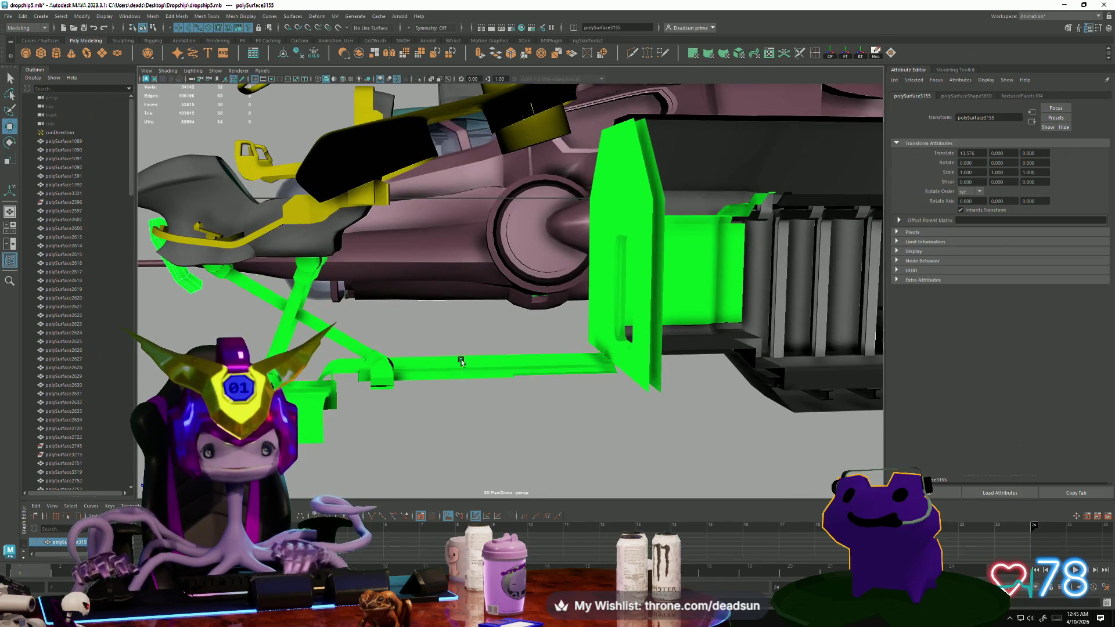
{"action": "mouse_move", "coordinate": [451, 343]}
{"action": "left_mouse_down", "text": "alt"}
{"action": "mouse_move", "coordinate": [443, 403]}
{"action": "mouse_move", "coordinate": [493, 411]}
{"action": "mouse_move", "coordinate": [466, 448]}
{"action": "mouse_move", "coordinate": [472, 409]}
{"action": "mouse_move", "coordinate": [494, 403]}
{"action": "mouse_move", "coordinate": [482, 383]}
{"action": "mouse_move", "coordinate": [442, 372]}
{"action": "mouse_move", "coordinate": [411, 339]}
{"action": "left_mouse_up", "text": "alt"}
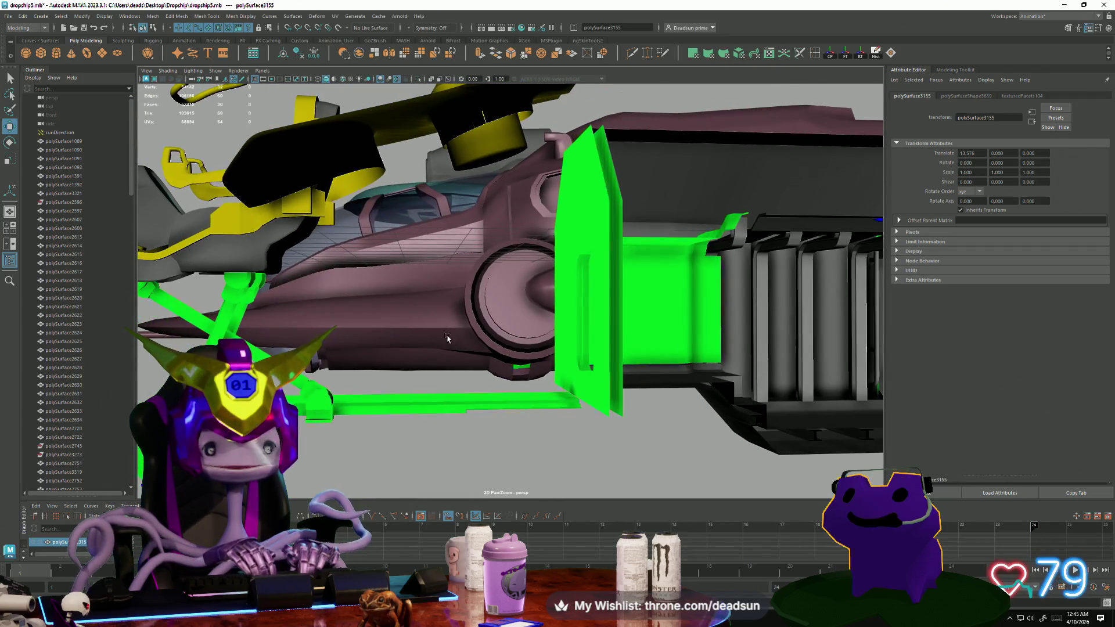
{"action": "mouse_move", "coordinate": [456, 289]}
{"action": "left_mouse_down", "text": "alt"}
{"action": "mouse_move", "coordinate": [573, 323]}
{"action": "mouse_move", "coordinate": [459, 376]}
{"action": "mouse_move", "coordinate": [485, 361]}
{"action": "mouse_move", "coordinate": [476, 348]}
{"action": "left_mouse_up", "text": "alt"}
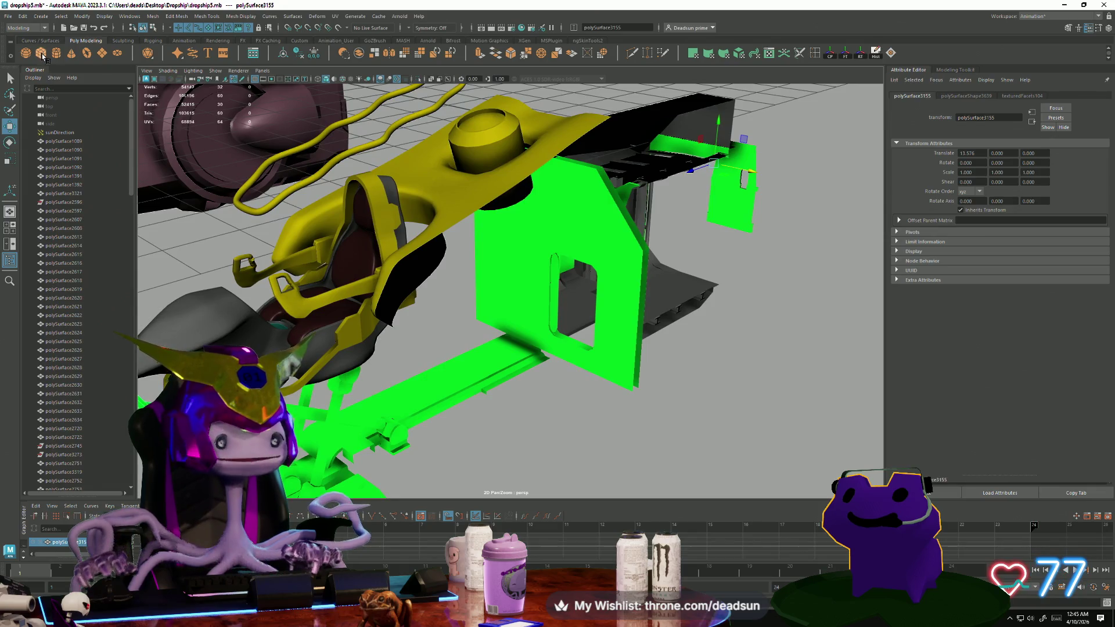
{"action": "left_click", "coordinate": [41, 53]}
{"action": "scroll", "coordinate": [248, 233], "scroll_direction": "down", "scroll_amount": 5}
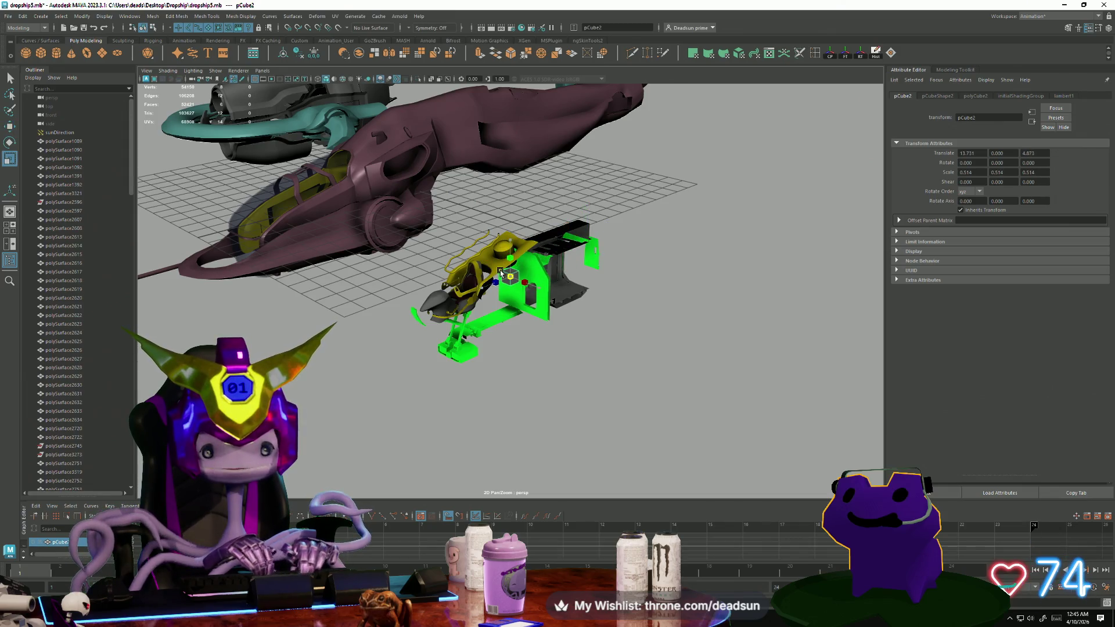
Frame pCube2 and move it down beside the green panel.
{"action": "key", "text": "f"}
{"action": "scroll", "coordinate": [443, 321], "scroll_direction": "down", "scroll_amount": 3}
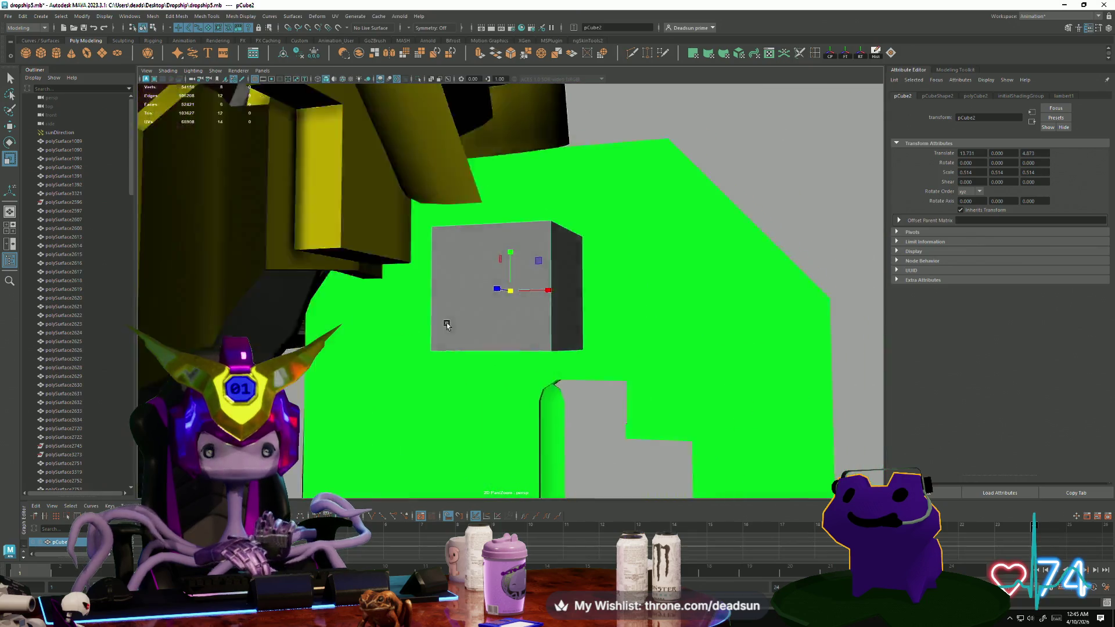
{"action": "scroll", "coordinate": [451, 328], "scroll_direction": "up", "scroll_amount": 2}
{"action": "mouse_move", "coordinate": [509, 247]}
{"action": "left_mouse_down"}
{"action": "mouse_move", "coordinate": [509, 456]}
{"action": "mouse_move", "coordinate": [638, 286]}
{"action": "mouse_move", "coordinate": [487, 276]}
{"action": "left_mouse_up"}
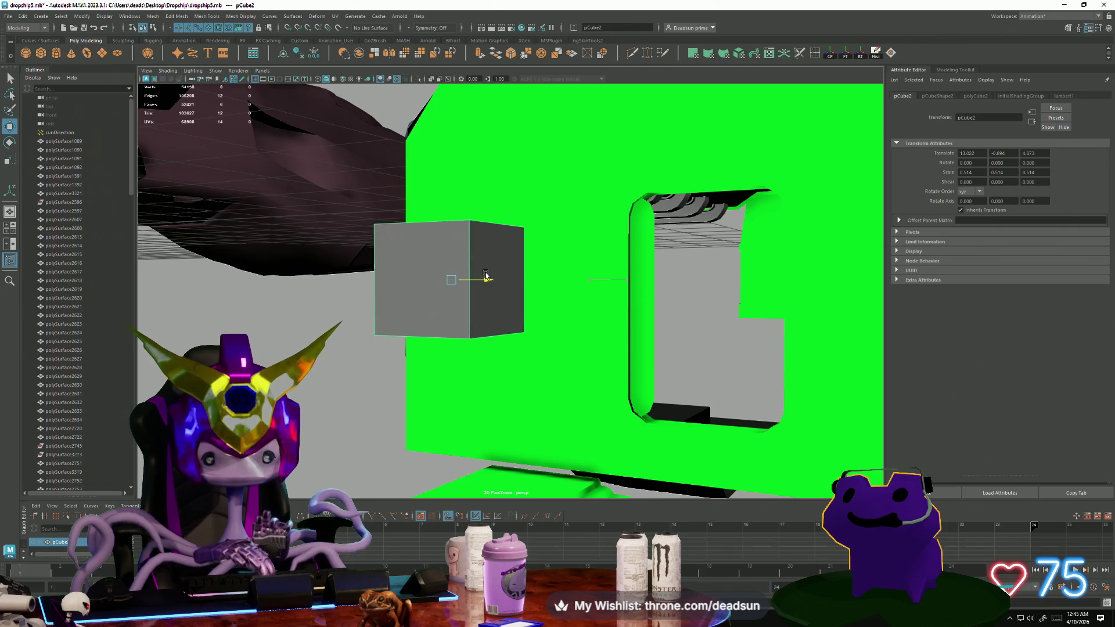
{"action": "mouse_move", "coordinate": [449, 236]}
{"action": "left_mouse_down"}
{"action": "mouse_move", "coordinate": [434, 329]}
{"action": "mouse_move", "coordinate": [447, 302]}
{"action": "mouse_move", "coordinate": [449, 314]}
{"action": "left_mouse_up"}
{"action": "mouse_move", "coordinate": [448, 313]}
{"action": "left_mouse_down", "text": "alt"}
{"action": "mouse_move", "coordinate": [439, 312]}
{"action": "mouse_move", "coordinate": [608, 280]}
{"action": "mouse_move", "coordinate": [530, 249]}
{"action": "mouse_move", "coordinate": [570, 257]}
{"action": "mouse_move", "coordinate": [524, 266]}
{"action": "left_mouse_up", "text": "alt"}
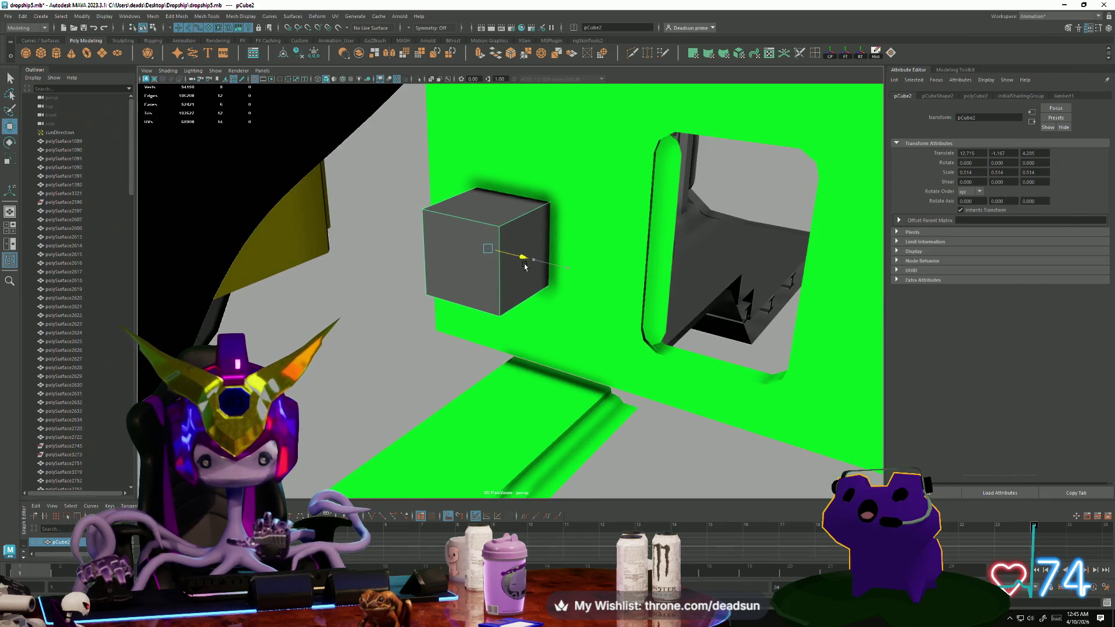
Flatten the cube into a thin slab and extrude its top face up into a tall box.
{"action": "key", "text": "F11"}
{"action": "left_click", "coordinate": [490, 200]}
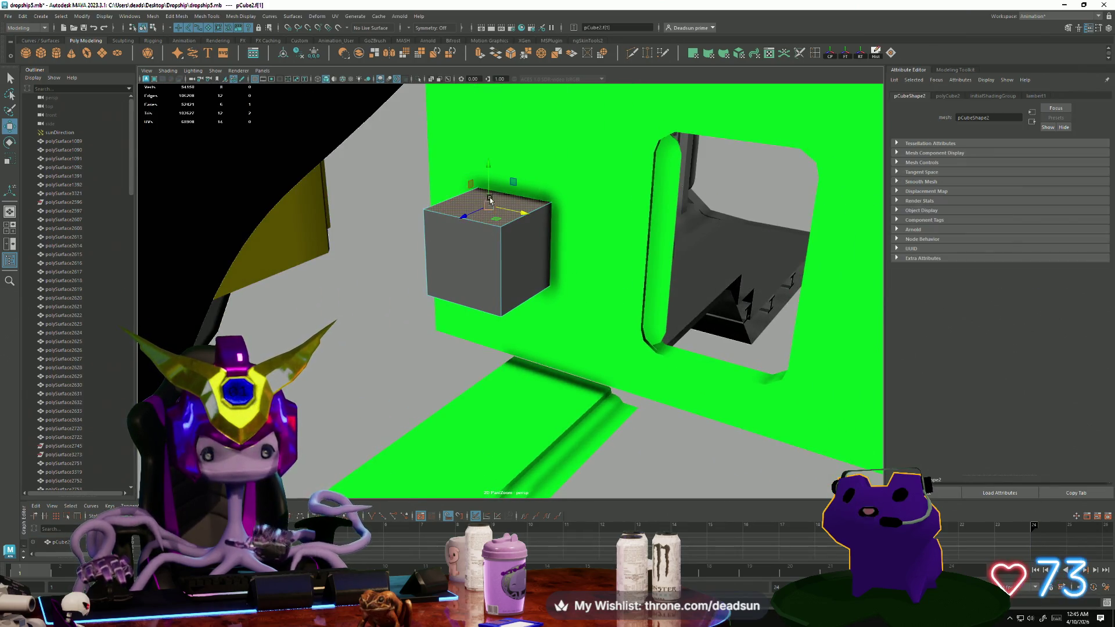
{"action": "left_click_drag", "start_coordinate": [488, 163], "coordinate": [490, 241]}
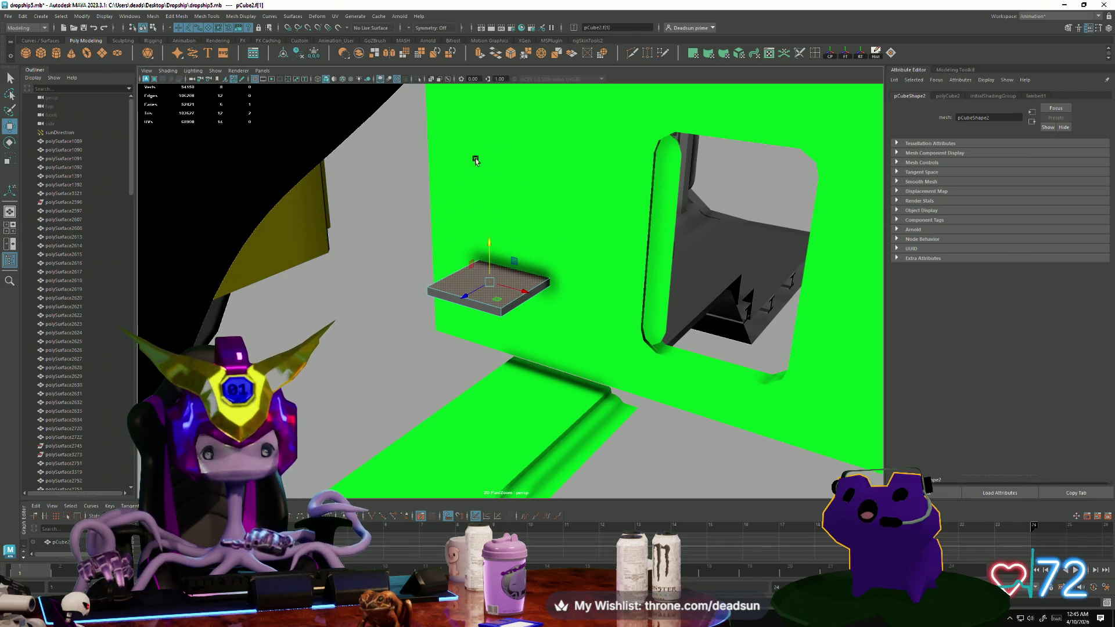
{"action": "left_click", "coordinate": [480, 53]}
{"action": "left_click_drag", "start_coordinate": [490, 246], "coordinate": [495, 180]}
Slide the box's top edge to form a sloped wedge, then extrude its top face straight up.
{"action": "right_click_drag", "start_coordinate": [522, 246], "coordinate": [522, 221]}
{"action": "left_click", "coordinate": [546, 233]}
{"action": "left_click_drag", "start_coordinate": [546, 232], "coordinate": [500, 223]}
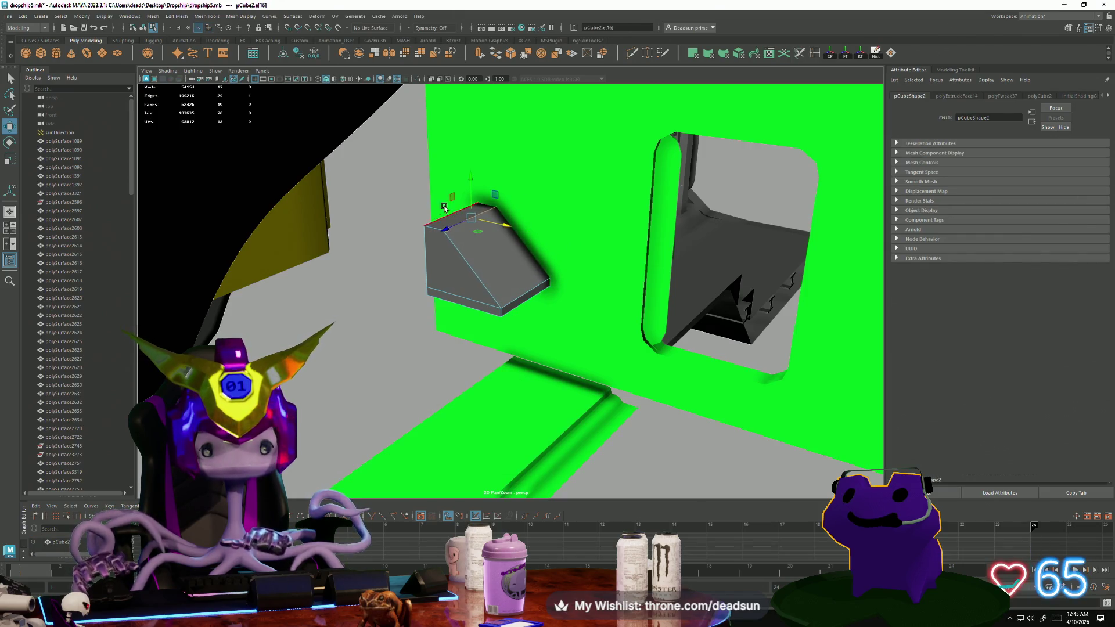
{"action": "right_click_drag", "start_coordinate": [446, 221], "coordinate": [446, 239]}
{"action": "left_click", "coordinate": [450, 219]}
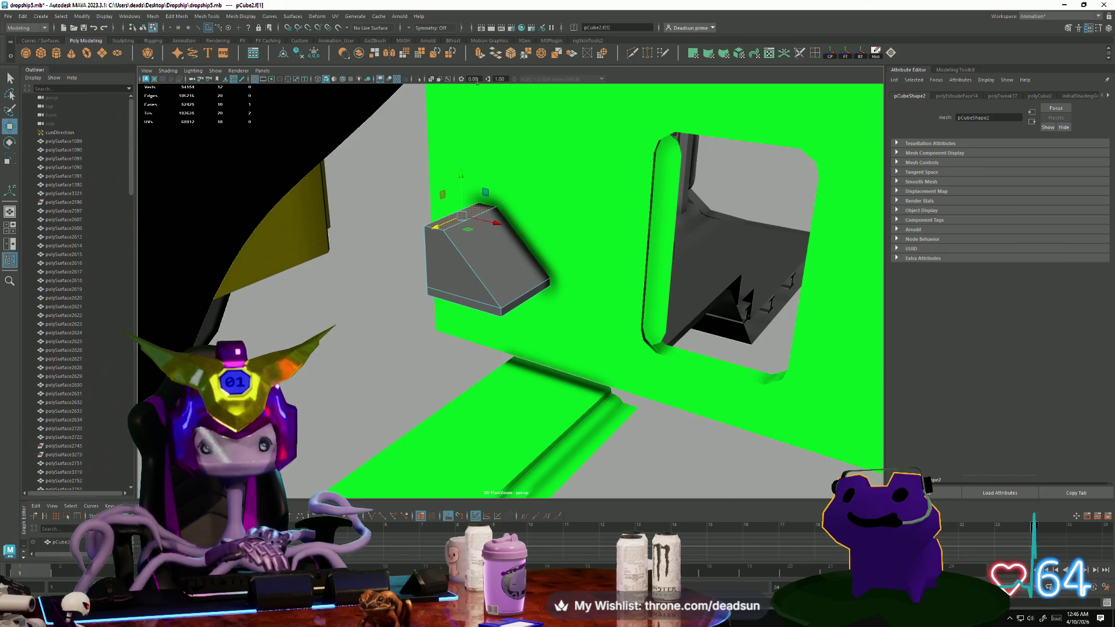
{"action": "left_click", "coordinate": [477, 59]}
{"action": "mouse_move", "coordinate": [460, 182]}
{"action": "left_mouse_down"}
{"action": "mouse_move", "coordinate": [458, 116]}
{"action": "mouse_move", "coordinate": [461, 278]}
{"action": "mouse_move", "coordinate": [550, 298]}
{"action": "left_mouse_up"}
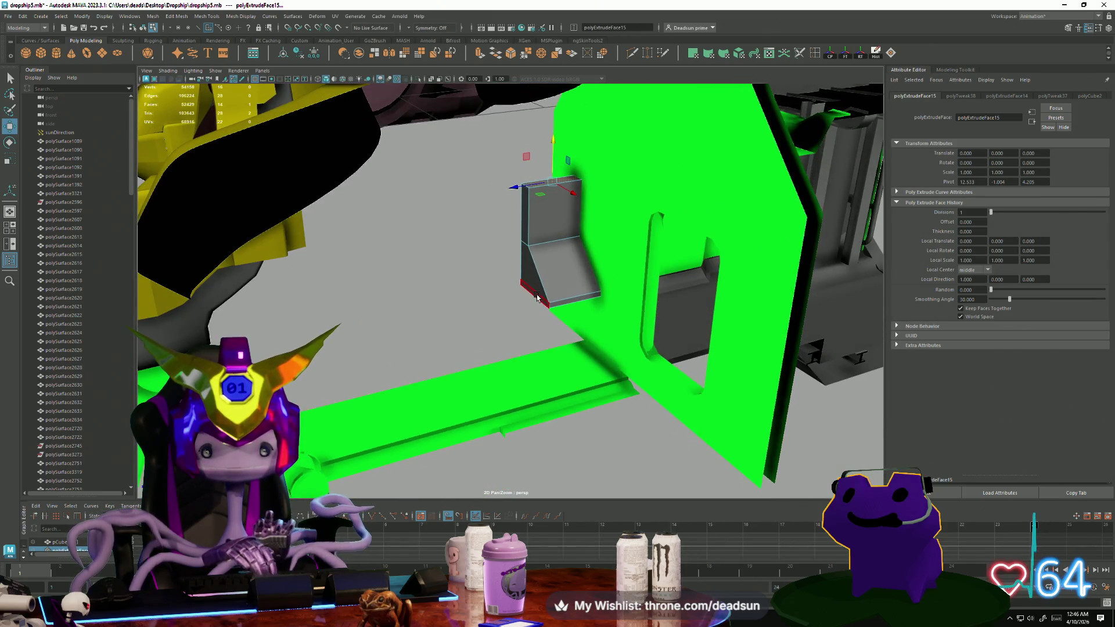
Pull the block's left side face out to lengthen the grey block.
{"action": "left_click", "coordinate": [531, 269]}
{"action": "left_click_drag", "start_coordinate": [495, 256], "coordinate": [417, 247]}
{"action": "mouse_move", "coordinate": [484, 285]}
{"action": "left_mouse_down", "text": "alt"}
{"action": "mouse_move", "coordinate": [492, 297]}
{"action": "mouse_move", "coordinate": [475, 291]}
{"action": "mouse_move", "coordinate": [615, 284]}
{"action": "mouse_move", "coordinate": [665, 308]}
{"action": "mouse_move", "coordinate": [639, 313]}
{"action": "left_mouse_up", "text": "alt"}
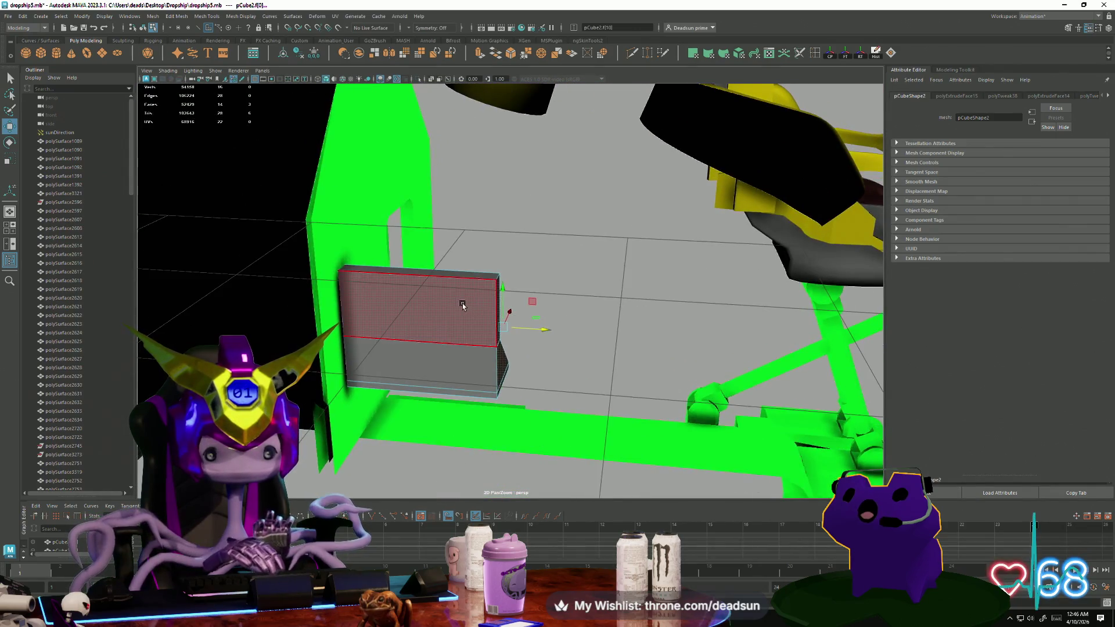
{"action": "left_click", "coordinate": [446, 387]}
{"action": "mouse_move", "coordinate": [447, 396]}
{"action": "left_mouse_down", "text": "alt"}
{"action": "mouse_move", "coordinate": [444, 386]}
{"action": "mouse_move", "coordinate": [356, 398]}
{"action": "mouse_move", "coordinate": [327, 389]}
{"action": "left_mouse_up", "text": "alt"}
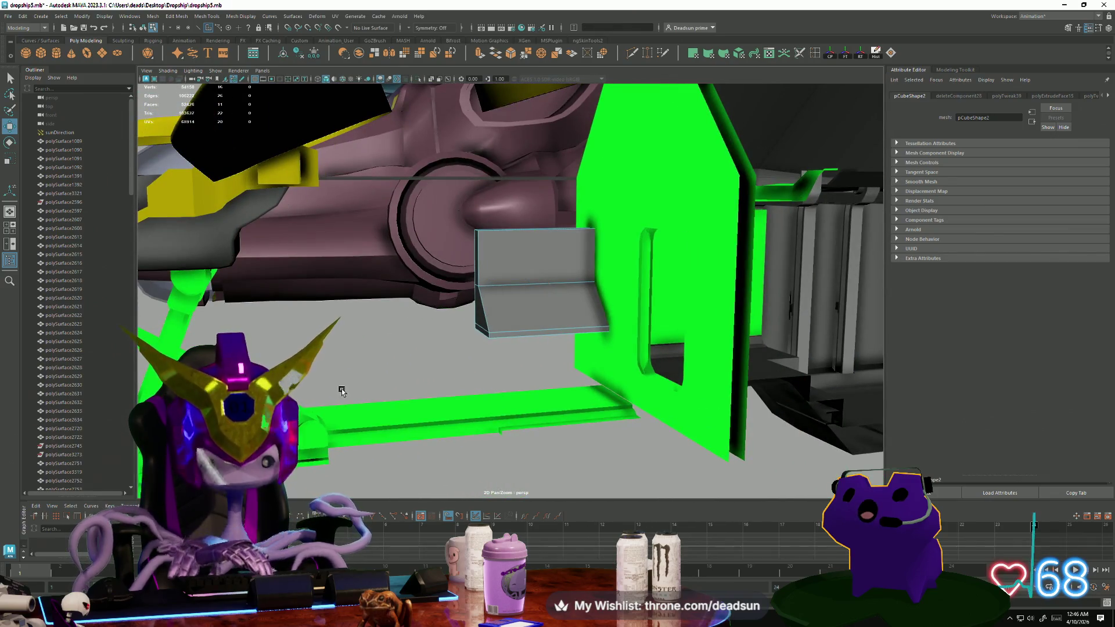
{"action": "mouse_move", "coordinate": [471, 330]}
{"action": "left_mouse_down", "text": "alt"}
{"action": "mouse_move", "coordinate": [465, 342]}
{"action": "mouse_move", "coordinate": [476, 349]}
{"action": "mouse_move", "coordinate": [551, 288]}
{"action": "mouse_move", "coordinate": [530, 356]}
{"action": "mouse_move", "coordinate": [505, 325]}
{"action": "mouse_move", "coordinate": [505, 349]}
{"action": "mouse_move", "coordinate": [541, 325]}
{"action": "mouse_move", "coordinate": [378, 284]}
{"action": "left_mouse_up", "text": "alt"}
Extrude the block's triangular side face outward with Ctrl+E.
{"action": "left_click", "coordinate": [552, 286]}
{"action": "right_click_drag", "start_coordinate": [377, 285], "coordinate": [377, 286]}
{"action": "left_click", "coordinate": [378, 285]}
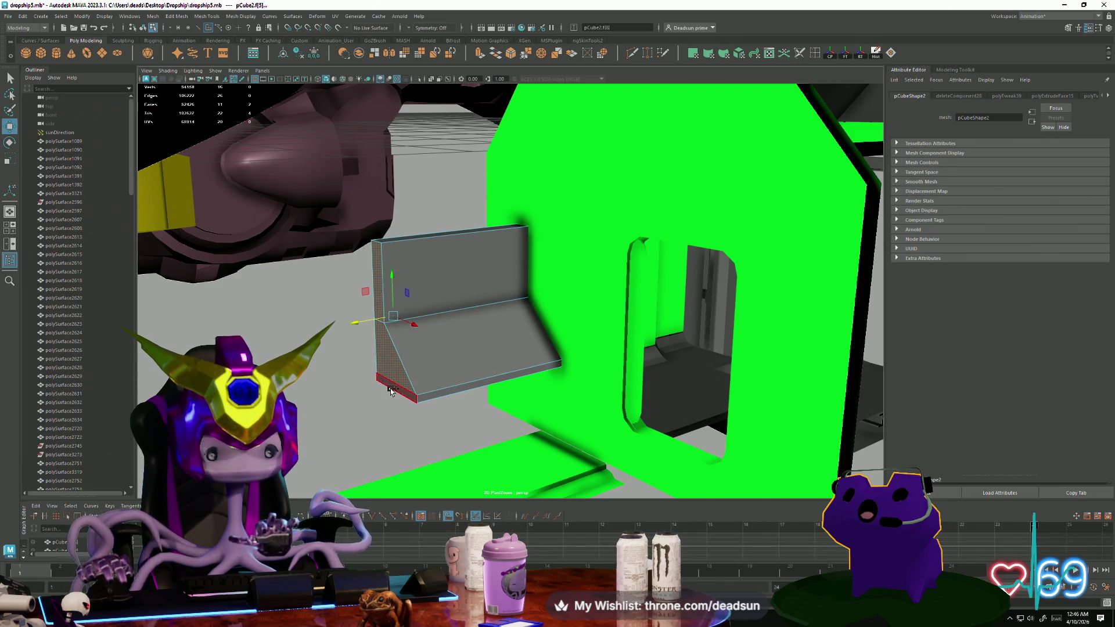
{"action": "mouse_move", "coordinate": [435, 398]}
{"action": "left_mouse_down", "text": "alt"}
{"action": "mouse_move", "coordinate": [430, 372]}
{"action": "mouse_move", "coordinate": [442, 397]}
{"action": "left_mouse_up", "text": "alt"}
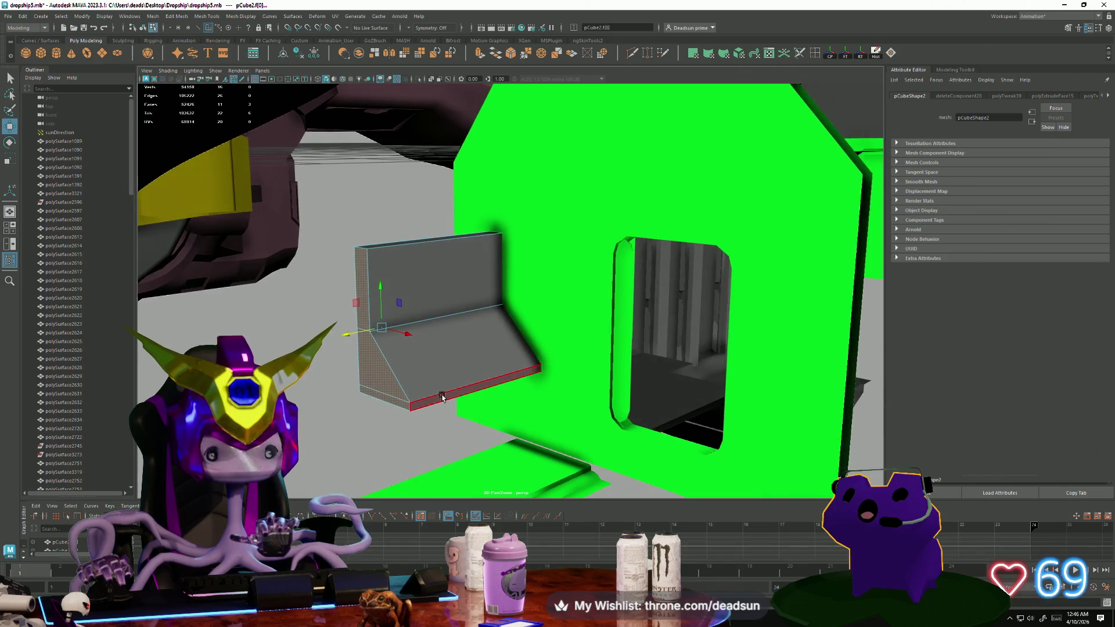
{"action": "left_click", "coordinate": [357, 381]}
{"action": "key", "text": "ctrl+e"}
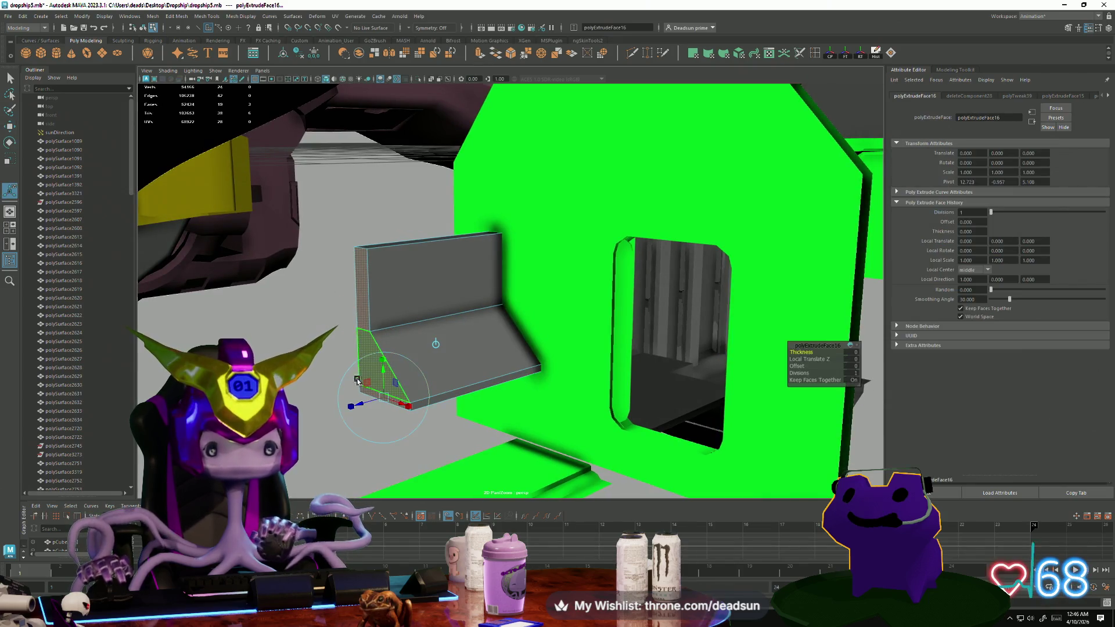
{"action": "left_click_drag", "start_coordinate": [361, 405], "coordinate": [353, 407]}
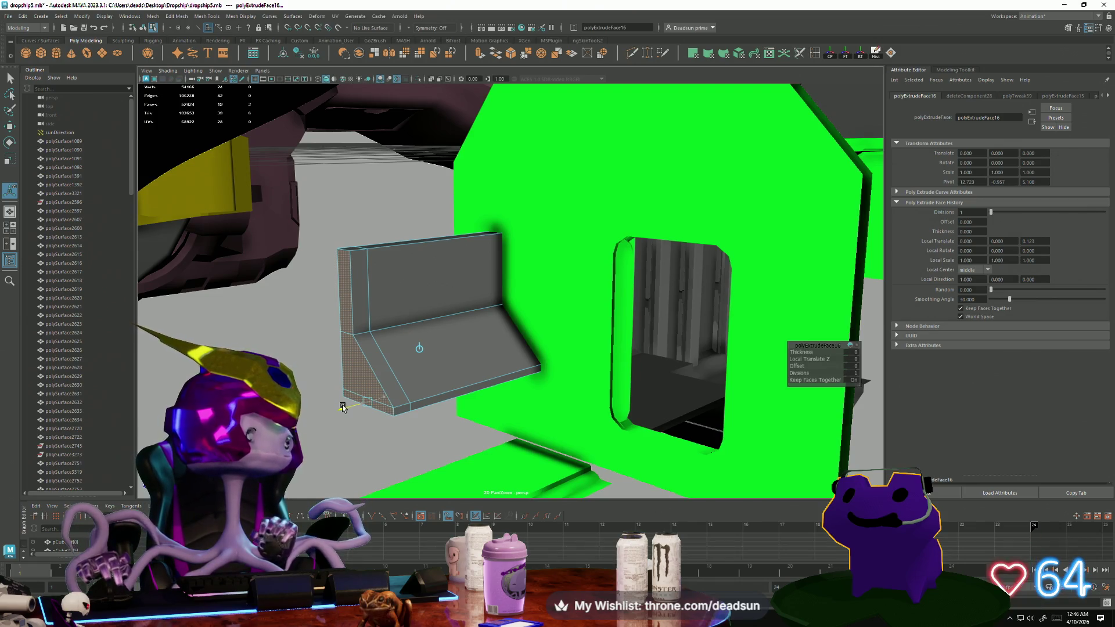
{"action": "mouse_move", "coordinate": [423, 341]}
{"action": "right_mouse_down", "text": "alt"}
{"action": "mouse_move", "coordinate": [418, 368]}
{"action": "mouse_move", "coordinate": [428, 386]}
{"action": "mouse_move", "coordinate": [443, 379]}
{"action": "right_mouse_up", "text": "alt"}
{"action": "left_click_drag", "start_coordinate": [443, 380], "coordinate": [406, 306], "text": "alt"}
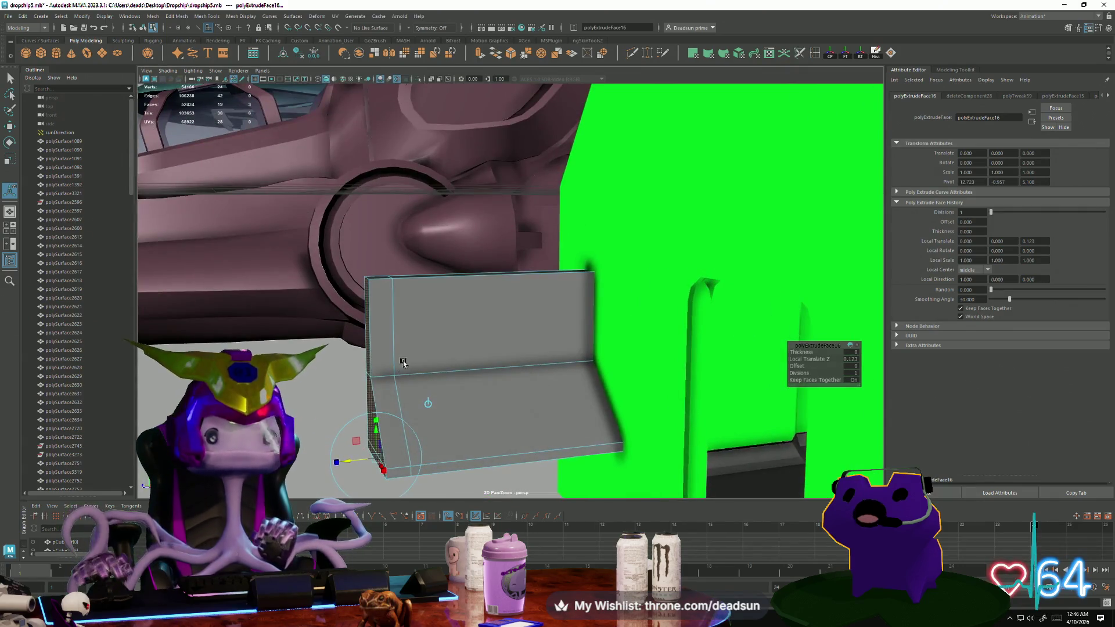
Finish the extrude and switch the grey block to vertex editing.
{"action": "key", "text": "q"}
{"action": "key", "text": "F8"}
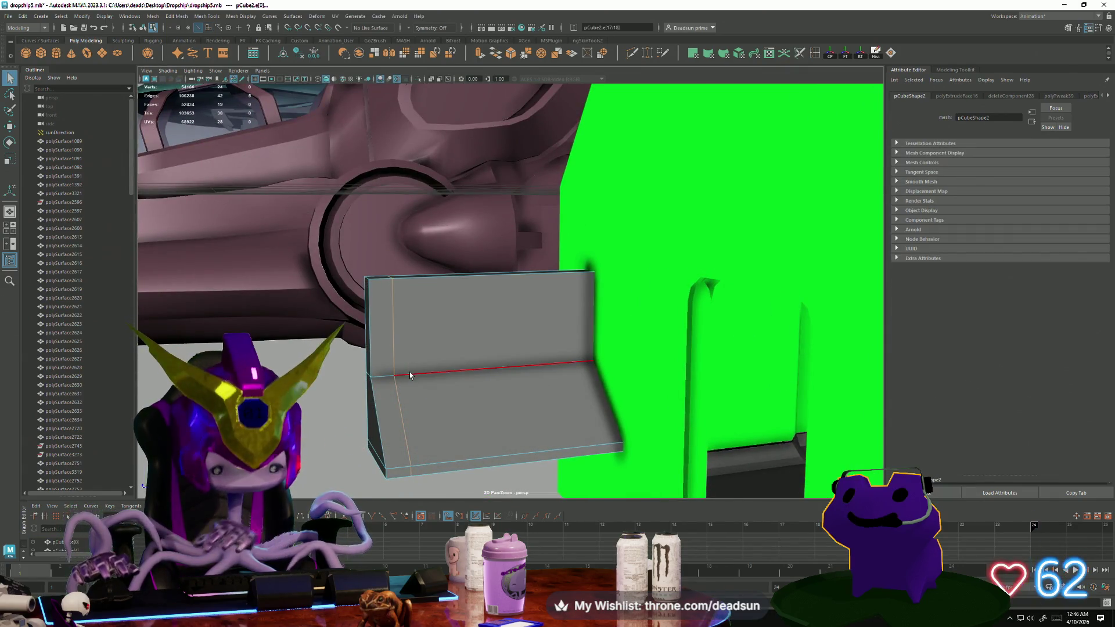
{"action": "key", "text": "F9"}
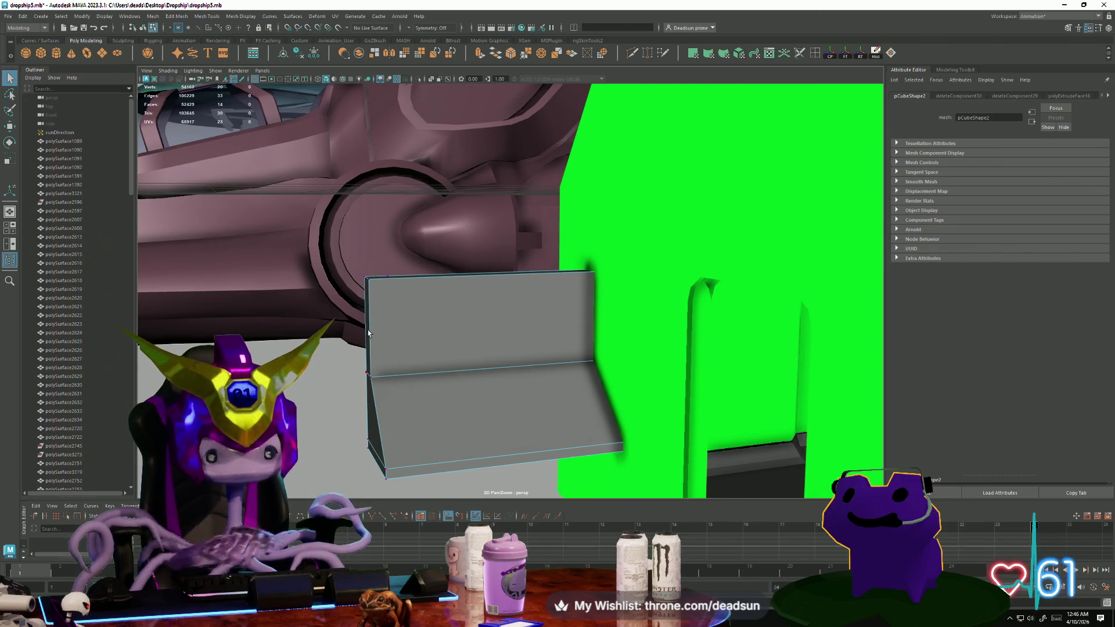
{"action": "left_click_drag", "start_coordinate": [368, 333], "coordinate": [408, 337], "text": "alt"}
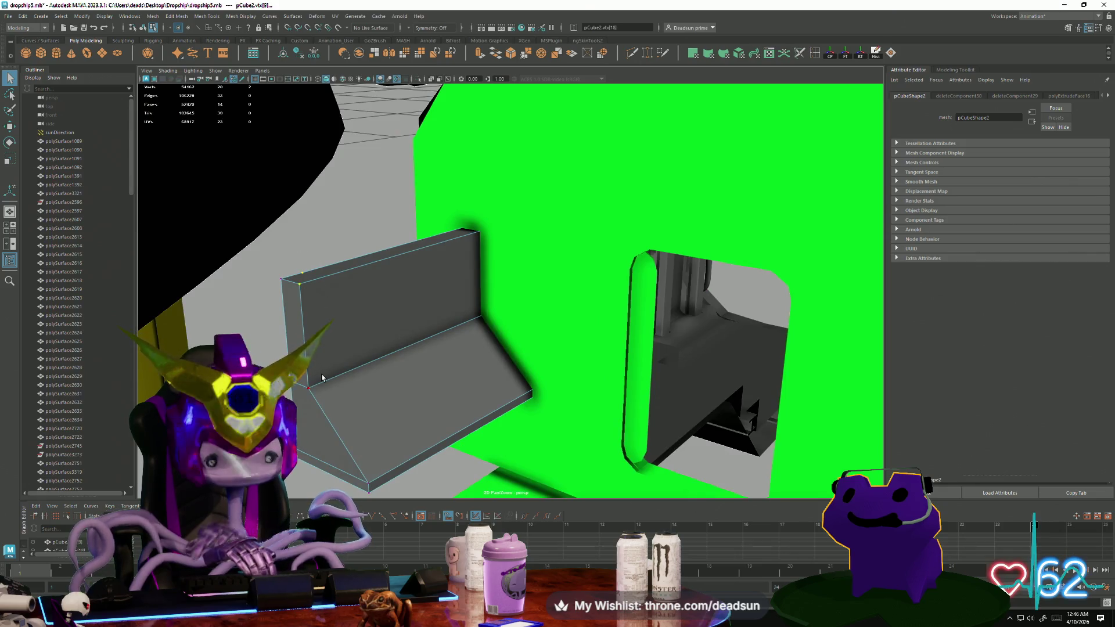
Delete the grey block's side face, leaving that side open.
{"action": "left_click_drag", "start_coordinate": [408, 337], "coordinate": [489, 355], "text": "alt"}
{"action": "mouse_move", "coordinate": [489, 355]}
{"action": "right_mouse_down"}
{"action": "mouse_move", "coordinate": [489, 333]}
{"action": "mouse_move", "coordinate": [489, 359]}
{"action": "right_mouse_up"}
{"action": "left_click", "coordinate": [489, 359]}
{"action": "left_click_drag", "start_coordinate": [489, 359], "coordinate": [479, 421], "text": "alt"}
{"action": "left_click", "coordinate": [473, 413]}
{"action": "key", "text": "Delete"}
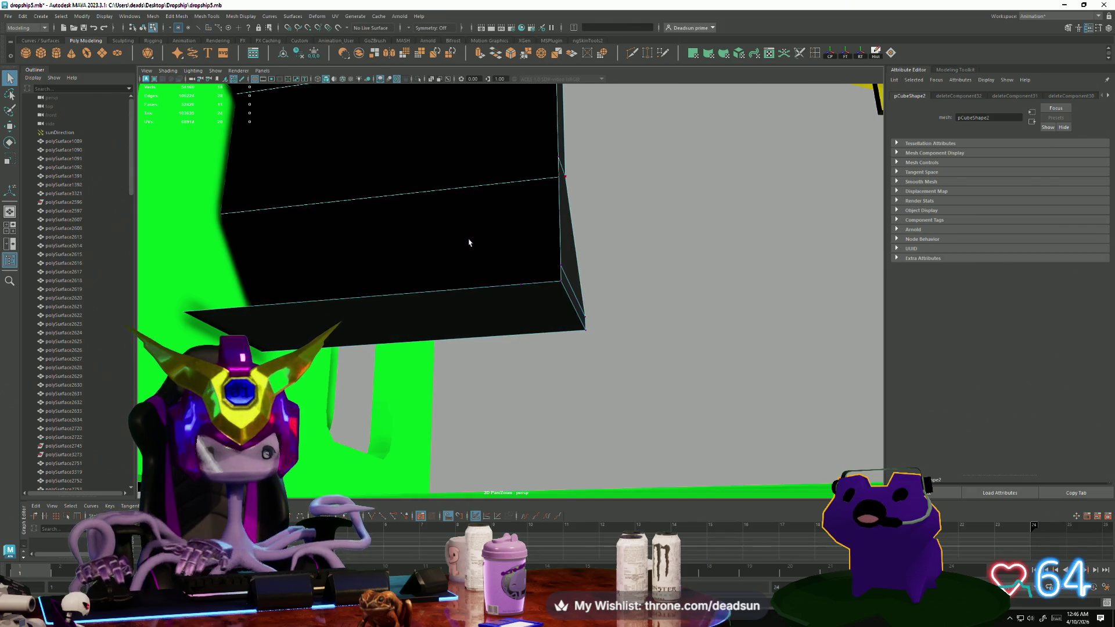
Return to object selection and zoom in on the grey box by the green frame rail.
{"action": "mouse_move", "coordinate": [496, 188]}
{"action": "left_mouse_down", "text": "alt"}
{"action": "mouse_move", "coordinate": [510, 336]}
{"action": "mouse_move", "coordinate": [509, 168]}
{"action": "left_mouse_up", "text": "alt"}
{"action": "left_click_drag", "start_coordinate": [509, 168], "coordinate": [524, 204]}
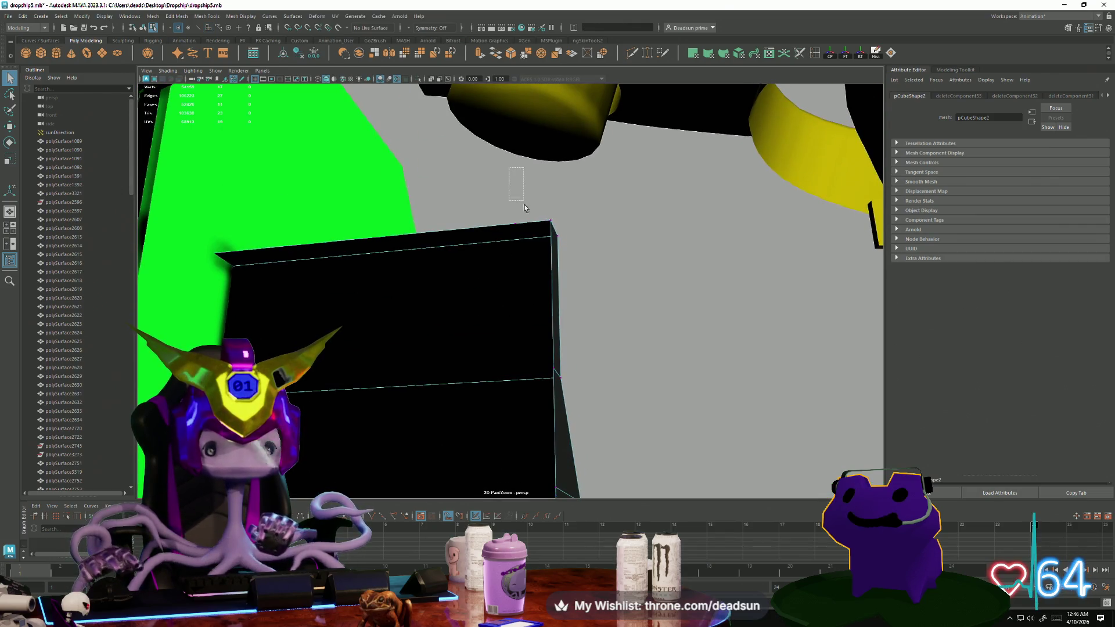
{"action": "scroll", "coordinate": [579, 316], "scroll_direction": "down", "scroll_amount": 3}
{"action": "mouse_move", "coordinate": [562, 326]}
{"action": "left_mouse_down", "text": "alt"}
{"action": "mouse_move", "coordinate": [393, 343]}
{"action": "mouse_move", "coordinate": [401, 382]}
{"action": "mouse_move", "coordinate": [528, 364]}
{"action": "mouse_move", "coordinate": [662, 424]}
{"action": "mouse_move", "coordinate": [639, 440]}
{"action": "mouse_move", "coordinate": [550, 385]}
{"action": "left_mouse_up", "text": "alt"}
{"action": "scroll", "coordinate": [400, 381], "scroll_direction": "down", "scroll_amount": 3}
{"action": "right_click_drag", "start_coordinate": [553, 378], "coordinate": [549, 374]}
{"action": "mouse_move", "coordinate": [549, 374]}
{"action": "left_mouse_down", "text": "alt"}
{"action": "mouse_move", "coordinate": [516, 359]}
{"action": "mouse_move", "coordinate": [407, 376]}
{"action": "left_mouse_up", "text": "alt"}
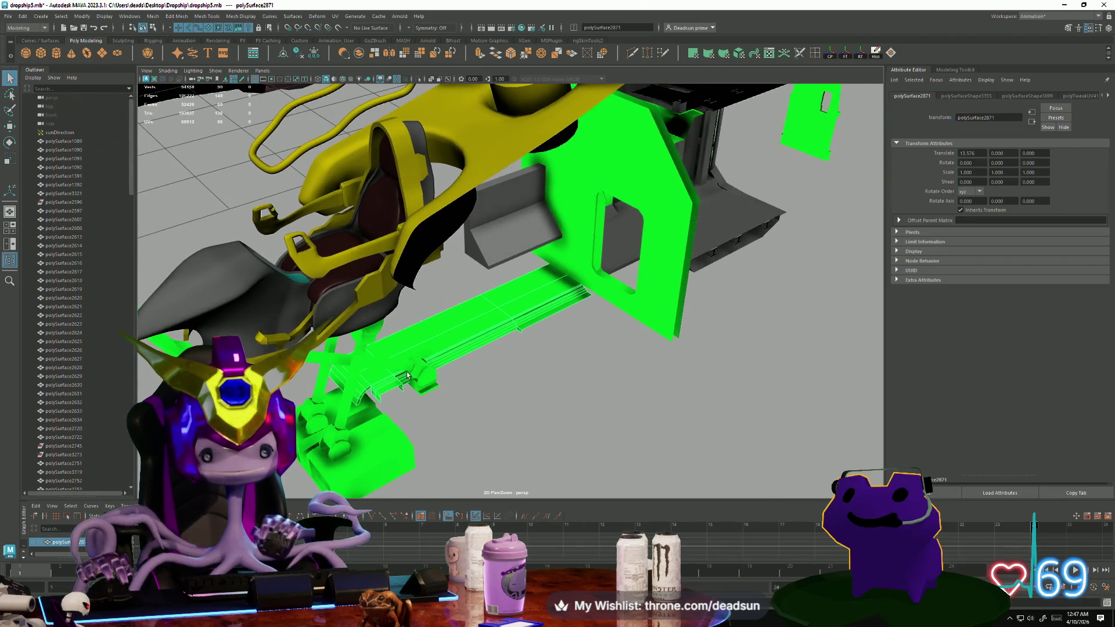
{"action": "left_click_drag", "start_coordinate": [560, 313], "coordinate": [535, 343], "text": "alt"}
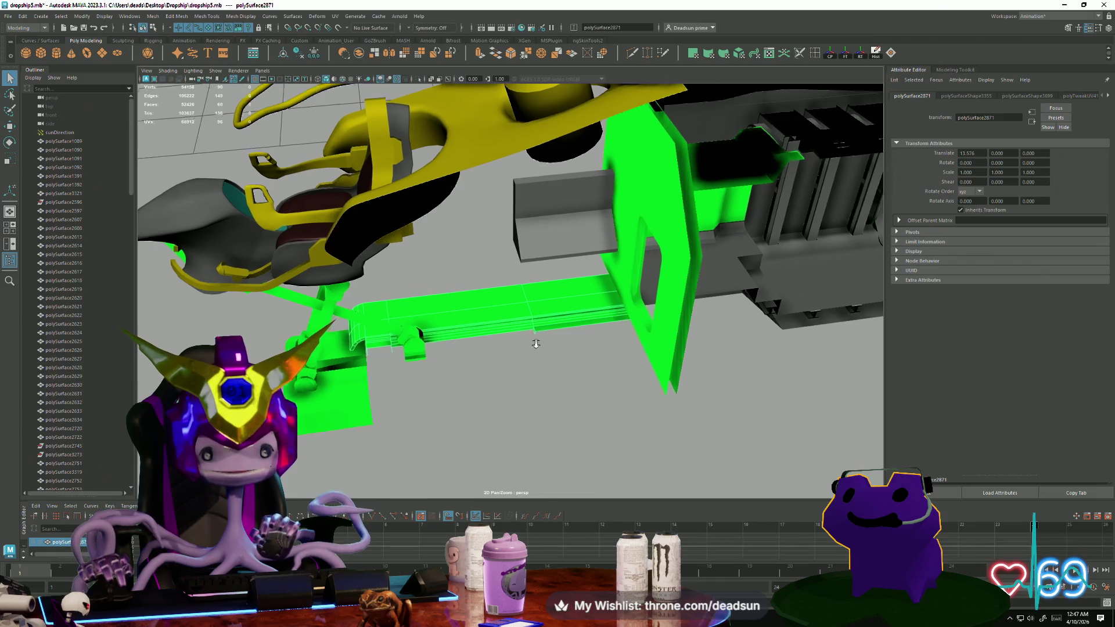
{"action": "right_click_drag", "start_coordinate": [535, 343], "coordinate": [638, 363], "text": "alt"}
{"action": "mouse_move", "coordinate": [638, 363]}
{"action": "left_mouse_down", "text": "alt"}
{"action": "mouse_move", "coordinate": [529, 374]}
{"action": "mouse_move", "coordinate": [493, 347]}
{"action": "left_mouse_up", "text": "alt"}
Select the vertices along the box's left side and move them with W.
{"action": "right_click_drag", "start_coordinate": [498, 221], "coordinate": [459, 156]}
{"action": "left_click_drag", "start_coordinate": [511, 316], "coordinate": [511, 315]}
{"action": "key", "text": "w"}
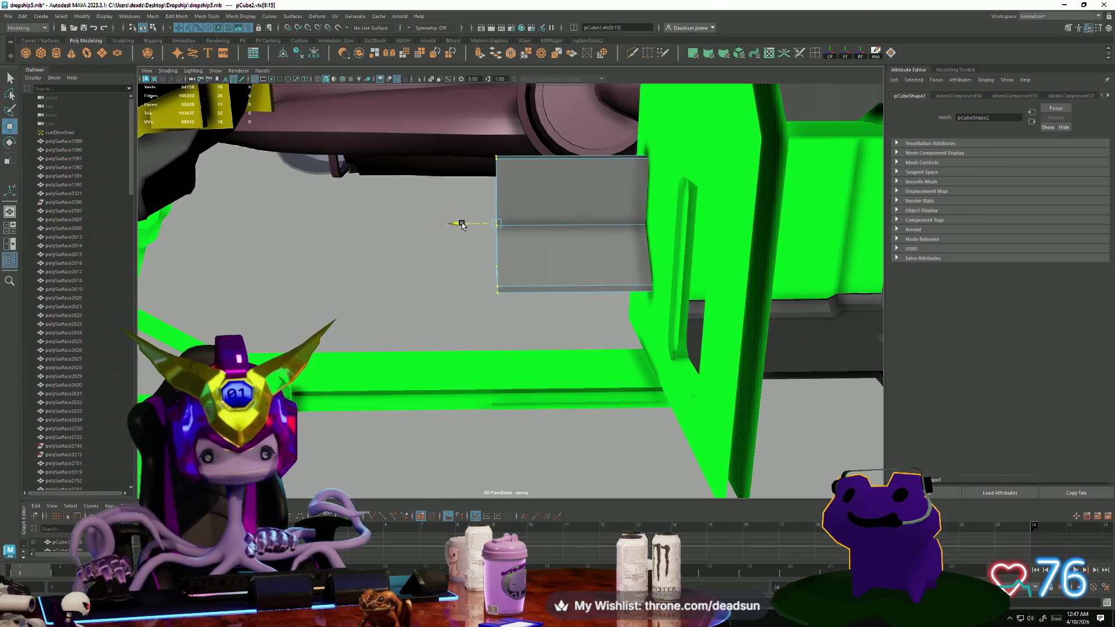
{"action": "mouse_move", "coordinate": [494, 203]}
{"action": "left_mouse_down", "text": "alt"}
{"action": "mouse_move", "coordinate": [500, 308]}
{"action": "mouse_move", "coordinate": [386, 368]}
{"action": "mouse_move", "coordinate": [381, 301]}
{"action": "left_mouse_up", "text": "alt"}
{"action": "right_click", "coordinate": [484, 297]}
{"action": "left_click", "coordinate": [485, 300]}
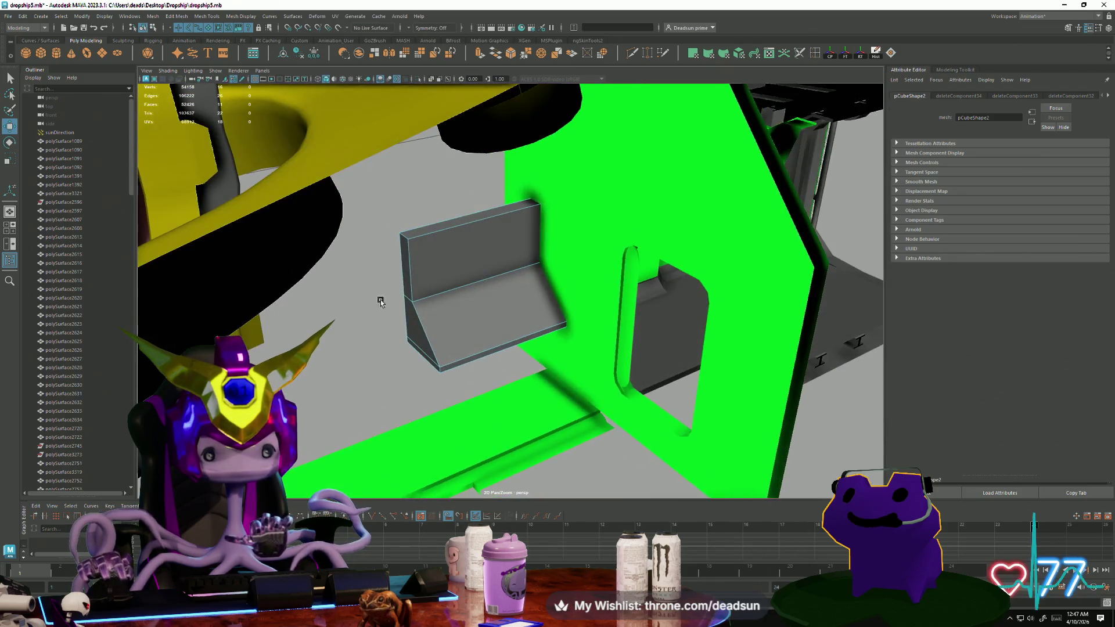
Select the box's left side face.
{"action": "left_click", "coordinate": [179, 16]}
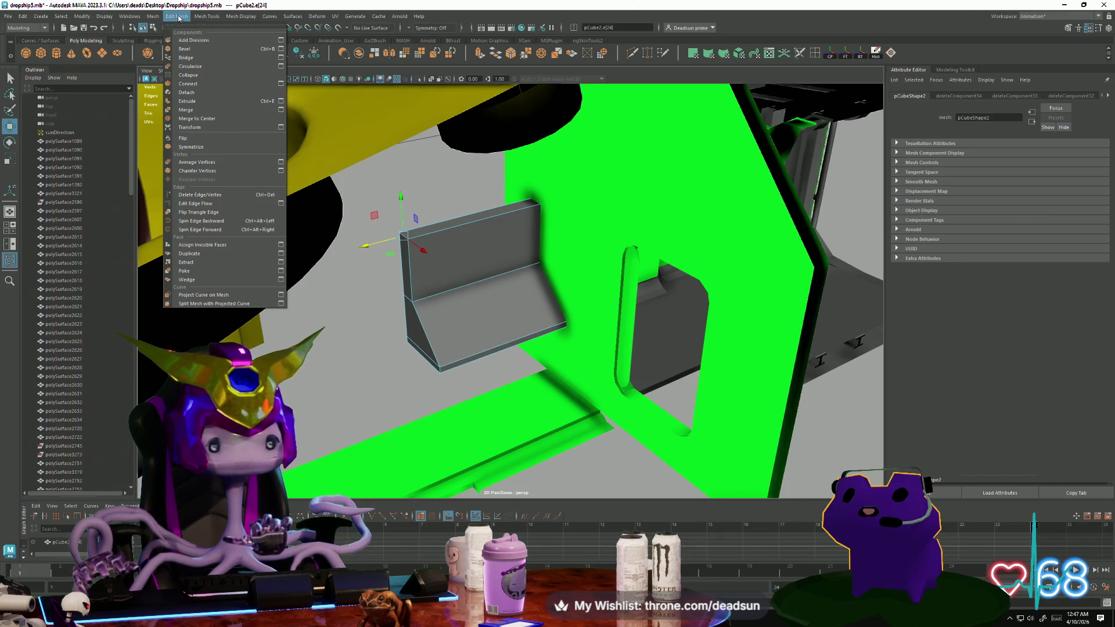
{"action": "left_click", "coordinate": [378, 299]}
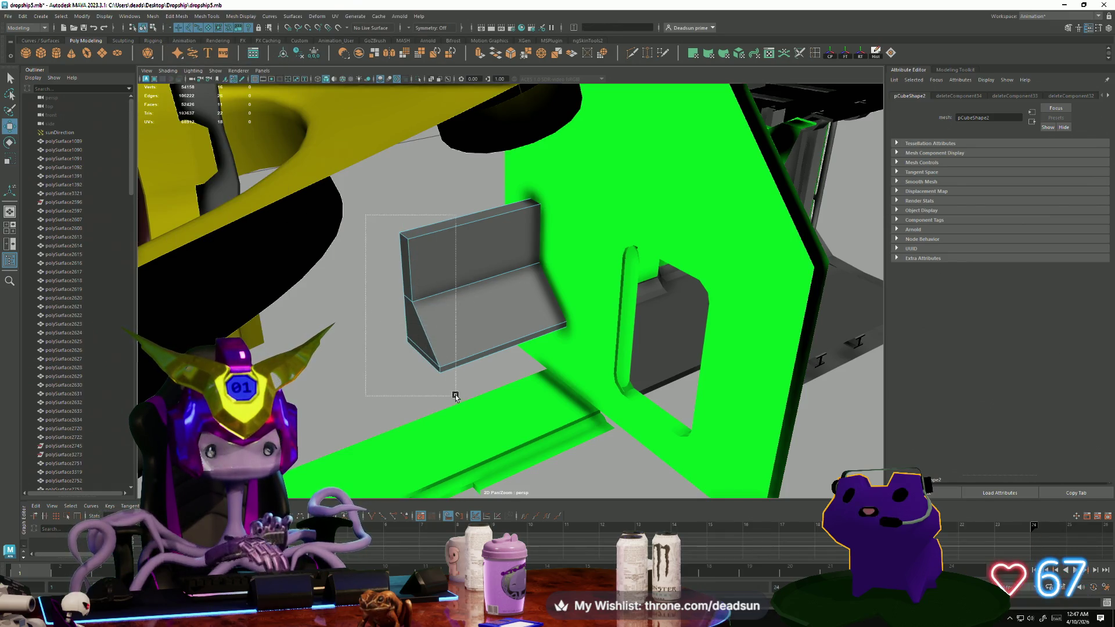
{"action": "left_click_drag", "start_coordinate": [455, 395], "coordinate": [455, 396]}
{"action": "left_click", "coordinate": [392, 310]}
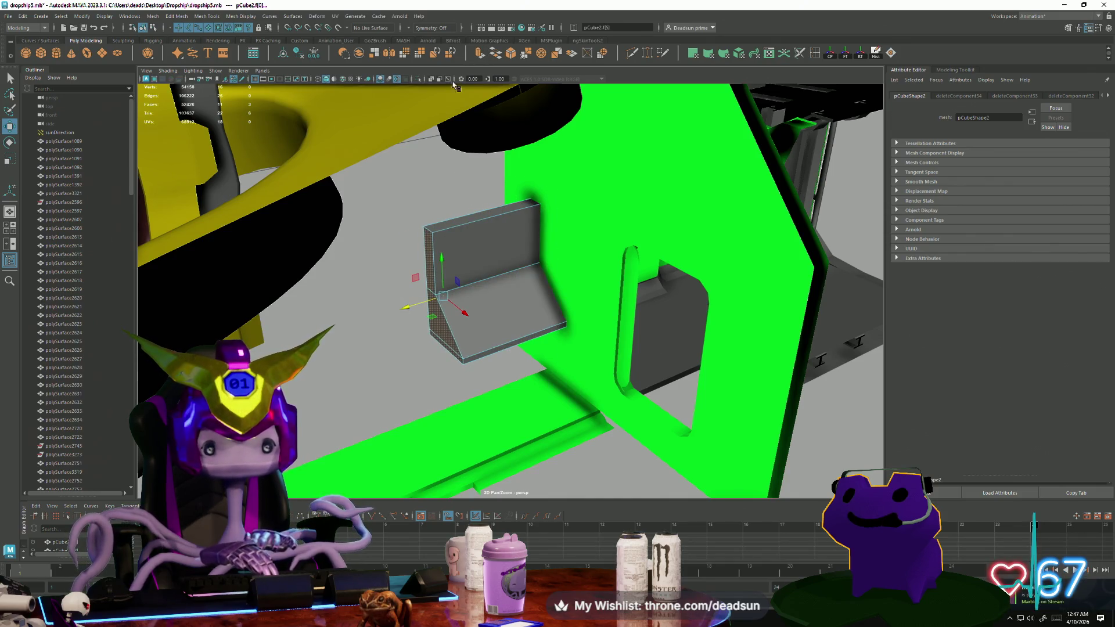
Extrude the side face outward to thicken the panel and select its upright corner edge.
{"action": "left_click", "coordinate": [486, 51]}
{"action": "left_click_drag", "start_coordinate": [411, 311], "coordinate": [390, 312]}
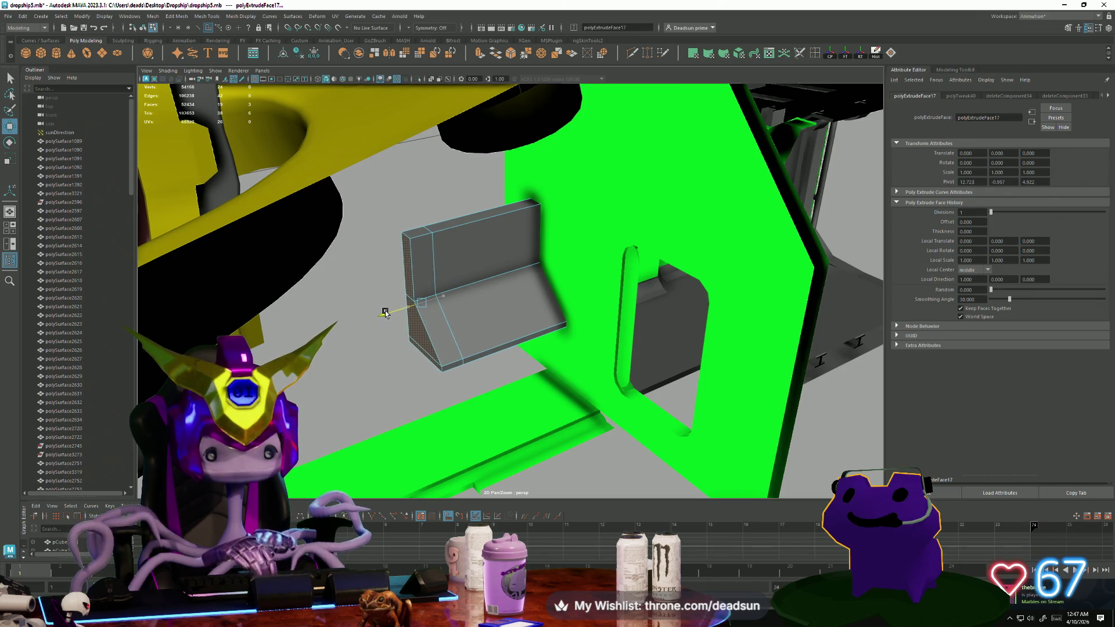
{"action": "key", "text": "F10"}
{"action": "left_click", "coordinate": [406, 236]}
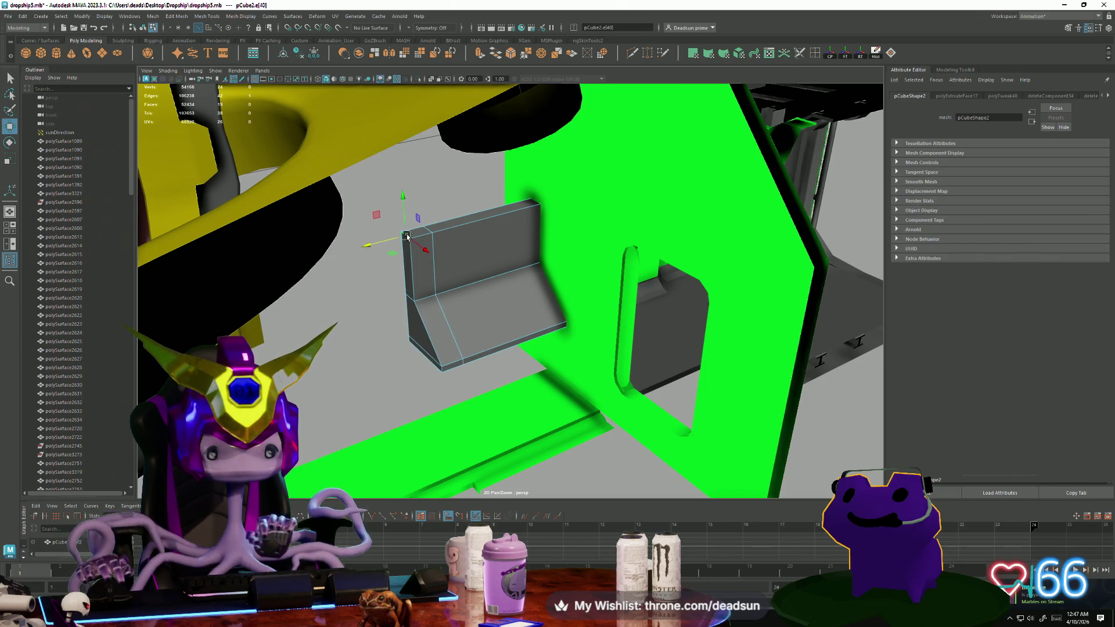
Bevel the corner edge through Edit Mesh > Bevel options with width 0.728.
{"action": "left_click", "coordinate": [153, 16]}
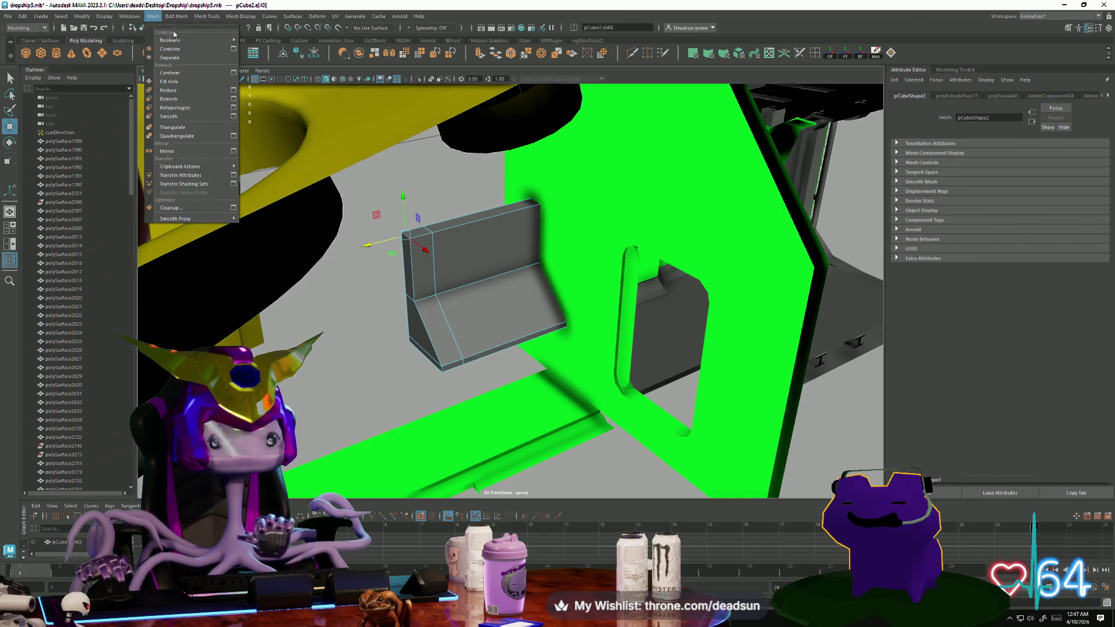
{"action": "mouse_move", "coordinate": [179, 13]}
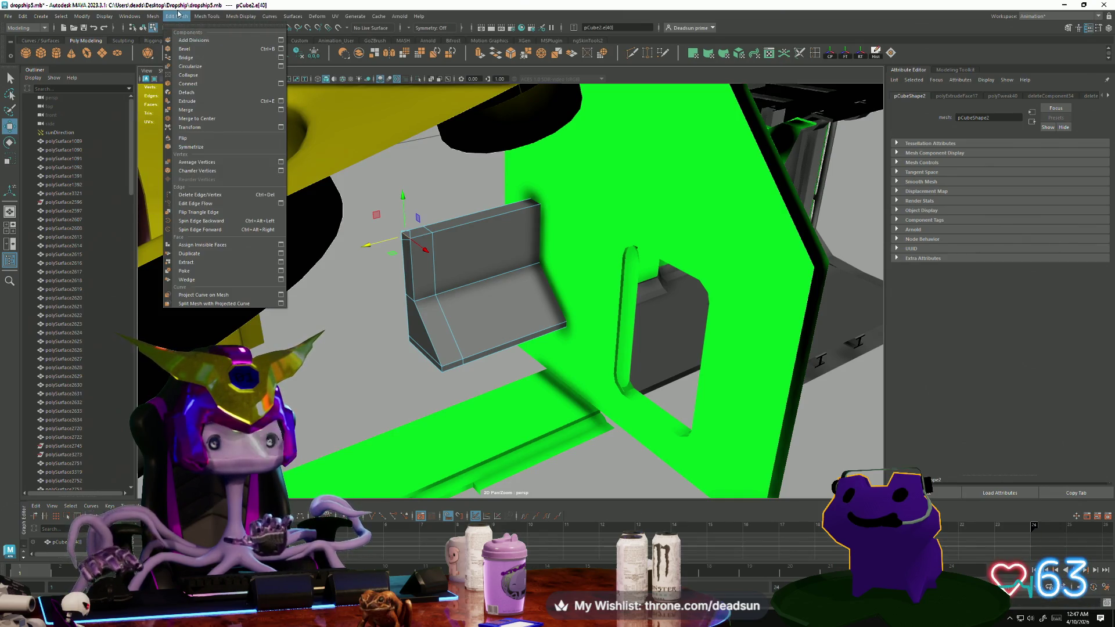
{"action": "left_click", "coordinate": [281, 49]}
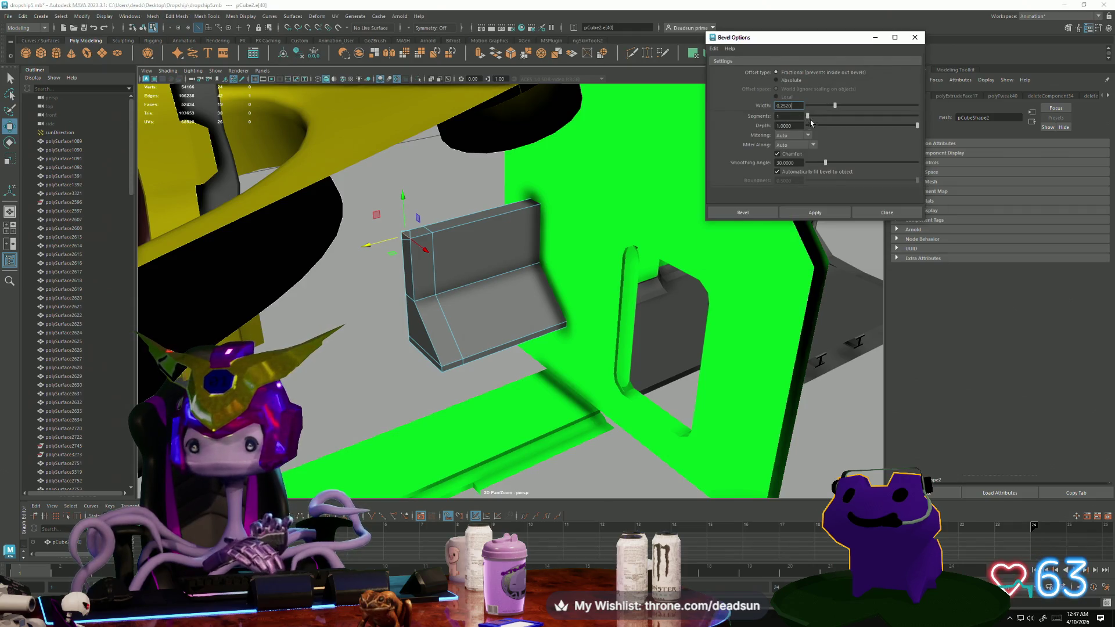
{"action": "left_click", "coordinate": [815, 212]}
{"action": "key", "text": "ctrl+z"}
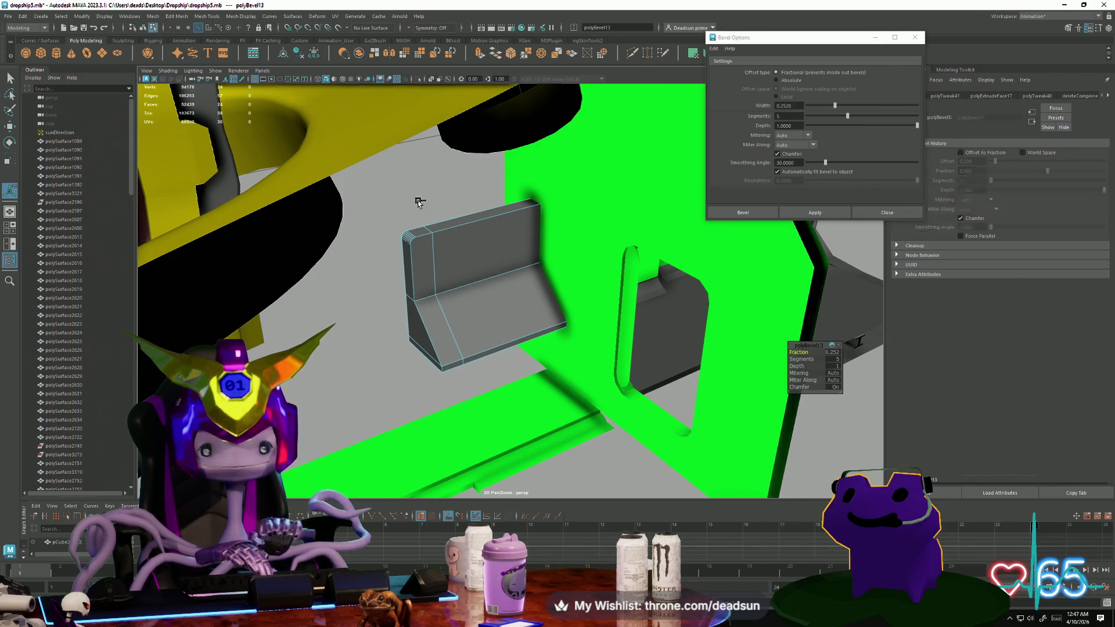
{"action": "left_click_drag", "start_coordinate": [835, 106], "coordinate": [879, 111]}
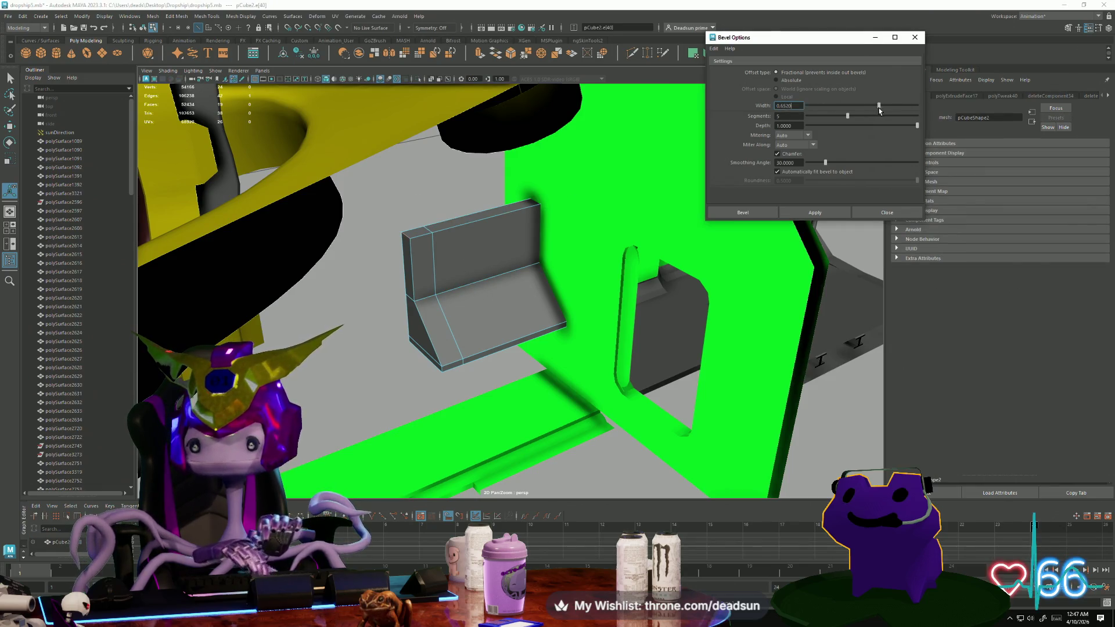
{"action": "left_click", "coordinate": [834, 207]}
Select a face on the bevelled part and delete it.
{"action": "mouse_move", "coordinate": [560, 288]}
{"action": "left_mouse_down", "text": "alt"}
{"action": "mouse_move", "coordinate": [486, 263]}
{"action": "mouse_move", "coordinate": [552, 266]}
{"action": "mouse_move", "coordinate": [550, 286]}
{"action": "left_mouse_up", "text": "alt"}
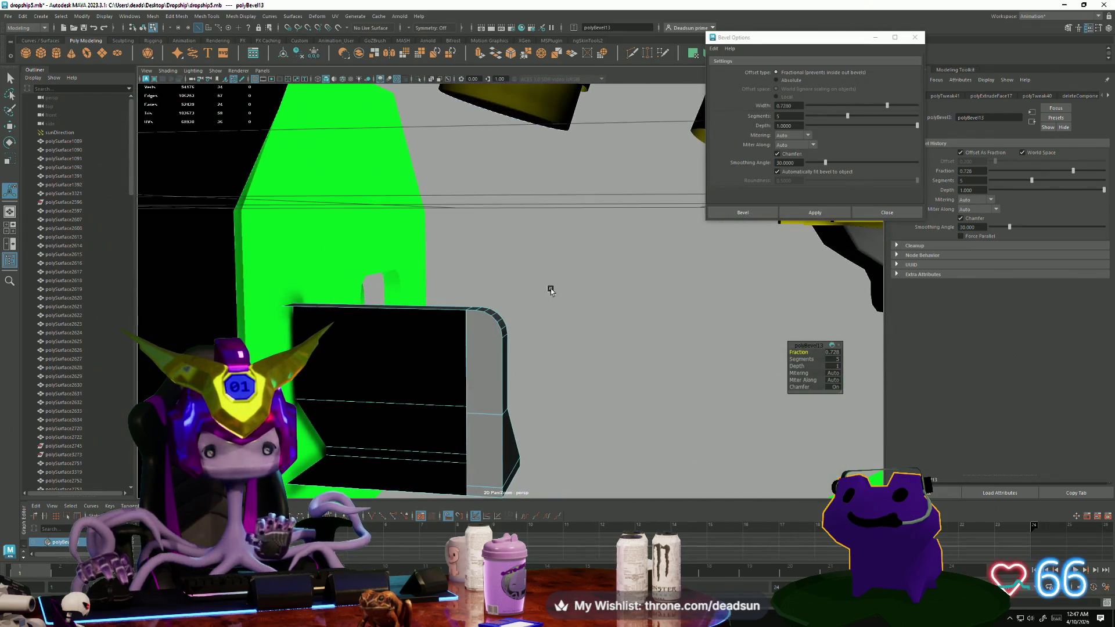
{"action": "left_click", "coordinate": [482, 337]}
{"action": "left_click_drag", "start_coordinate": [482, 337], "coordinate": [492, 292], "text": "alt"}
{"action": "mouse_move", "coordinate": [541, 357]}
{"action": "left_mouse_down", "text": "alt"}
{"action": "mouse_move", "coordinate": [497, 319]}
{"action": "mouse_move", "coordinate": [375, 372]}
{"action": "mouse_move", "coordinate": [392, 346]}
{"action": "left_mouse_up", "text": "alt"}
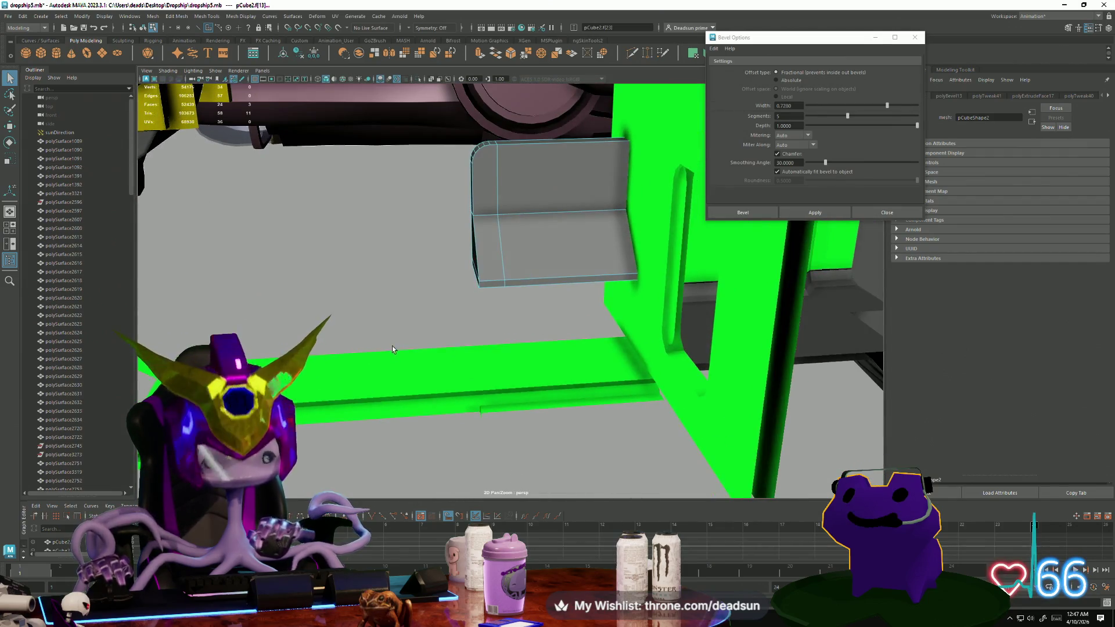
{"action": "key", "text": "Delete"}
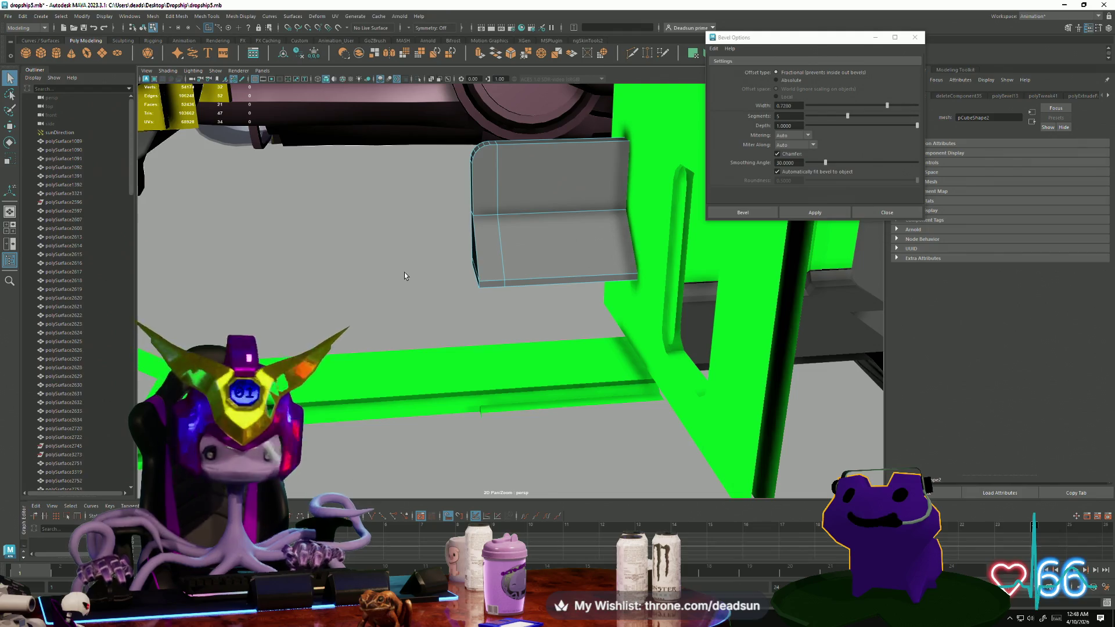
Slide the left-edge vertices left and extrude the bottom face down twice into a tab.
{"action": "mouse_move", "coordinate": [412, 271]}
{"action": "left_mouse_down", "text": "alt"}
{"action": "mouse_move", "coordinate": [506, 306]}
{"action": "mouse_move", "coordinate": [454, 258]}
{"action": "mouse_move", "coordinate": [430, 288]}
{"action": "mouse_move", "coordinate": [461, 242]}
{"action": "mouse_move", "coordinate": [505, 229]}
{"action": "left_mouse_up", "text": "alt"}
{"action": "key", "text": "w"}
{"action": "right_click_drag", "start_coordinate": [505, 229], "coordinate": [496, 248]}
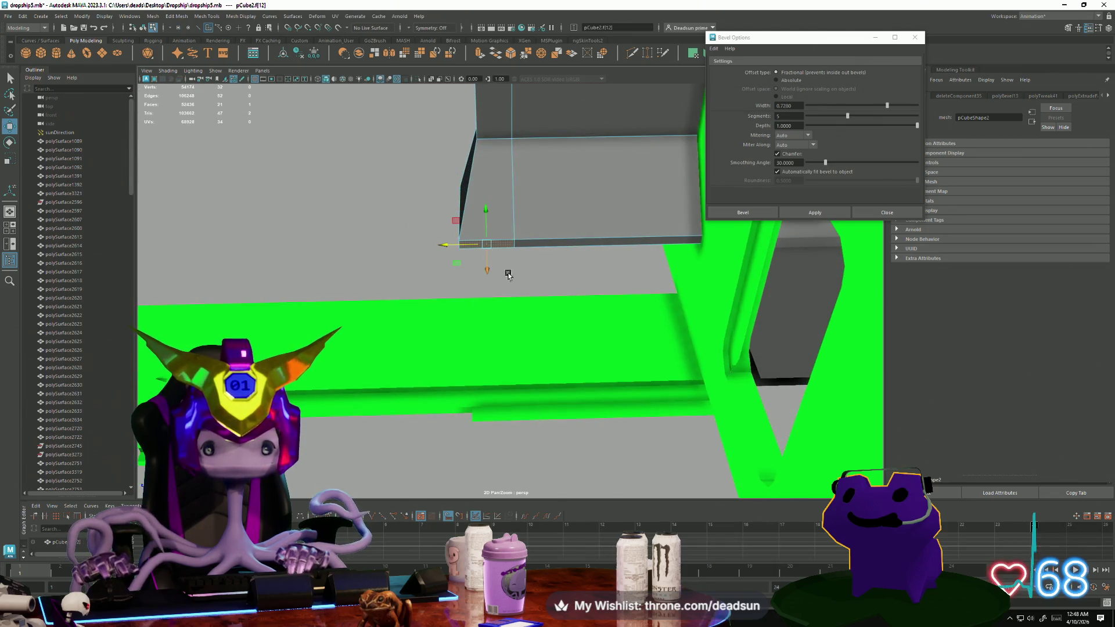
{"action": "left_click_drag", "start_coordinate": [508, 274], "coordinate": [499, 306], "text": "alt"}
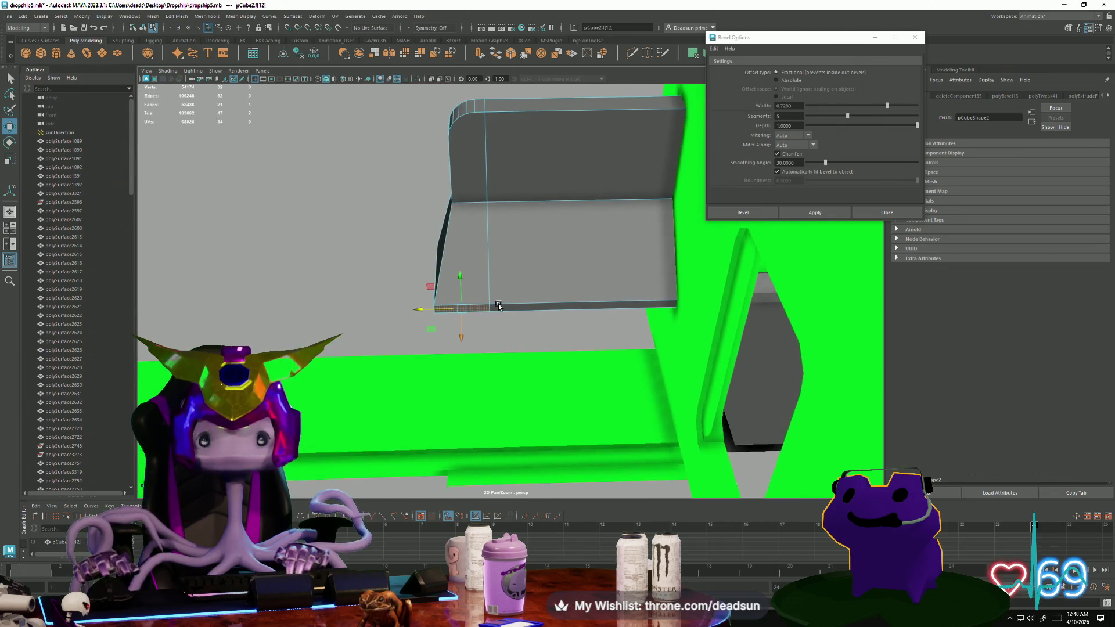
{"action": "left_click", "coordinate": [473, 58]}
{"action": "left_click_drag", "start_coordinate": [459, 329], "coordinate": [461, 353]}
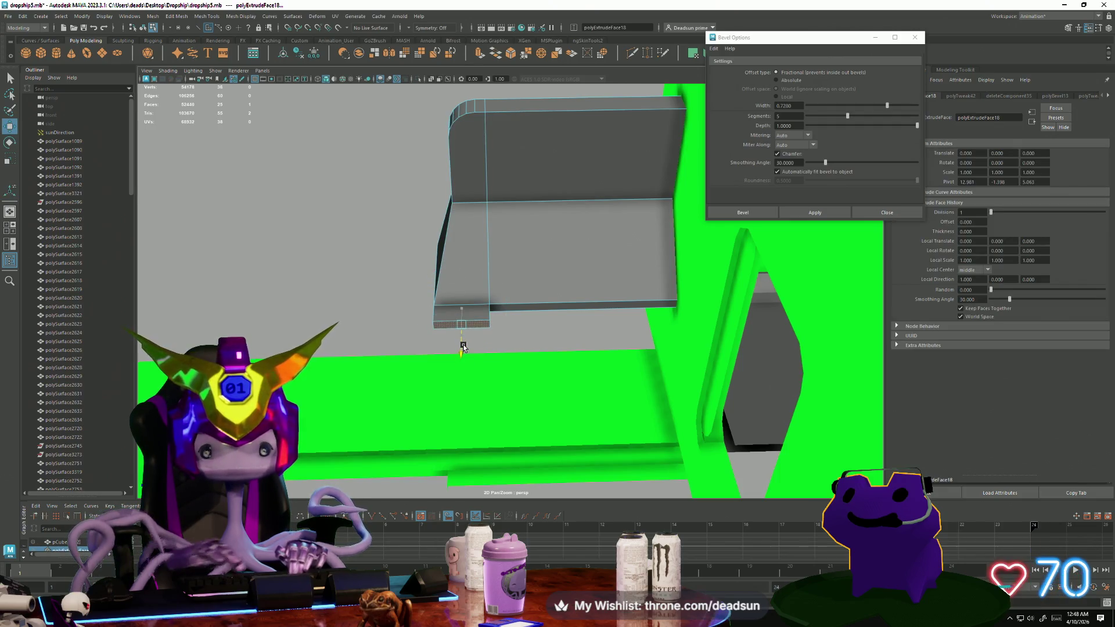
{"action": "left_click", "coordinate": [476, 56]}
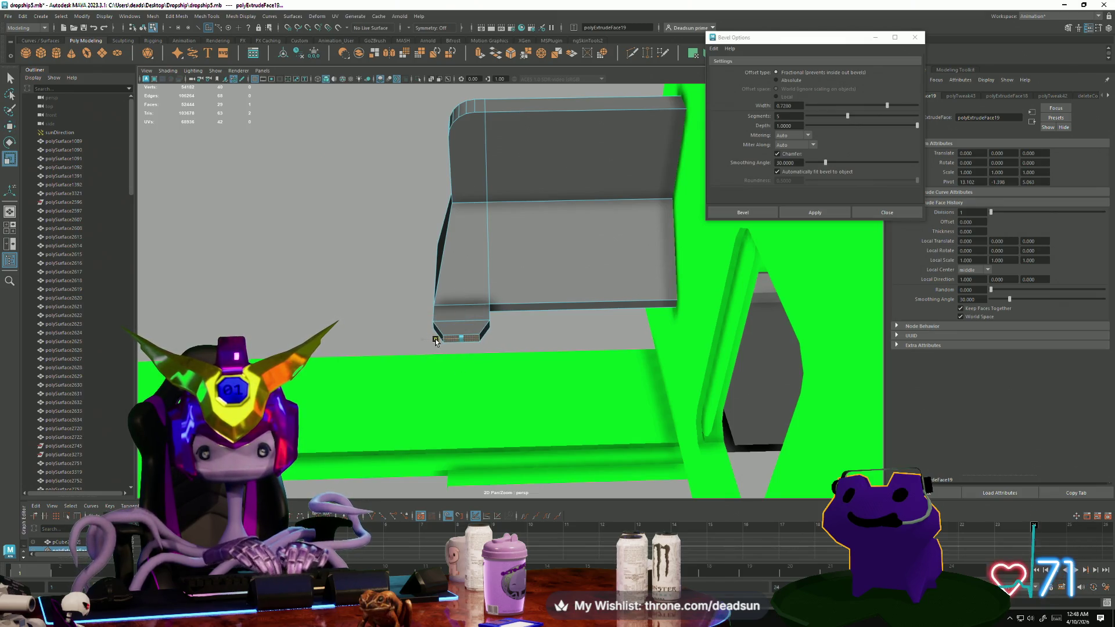
Round the tab's inner corner edge with a Ctrl+B bevel.
{"action": "mouse_move", "coordinate": [540, 327]}
{"action": "left_mouse_down", "text": "alt"}
{"action": "mouse_move", "coordinate": [511, 323]}
{"action": "mouse_move", "coordinate": [530, 356]}
{"action": "mouse_move", "coordinate": [515, 314]}
{"action": "left_mouse_up", "text": "alt"}
{"action": "key", "text": "F10"}
{"action": "left_click", "coordinate": [511, 323]}
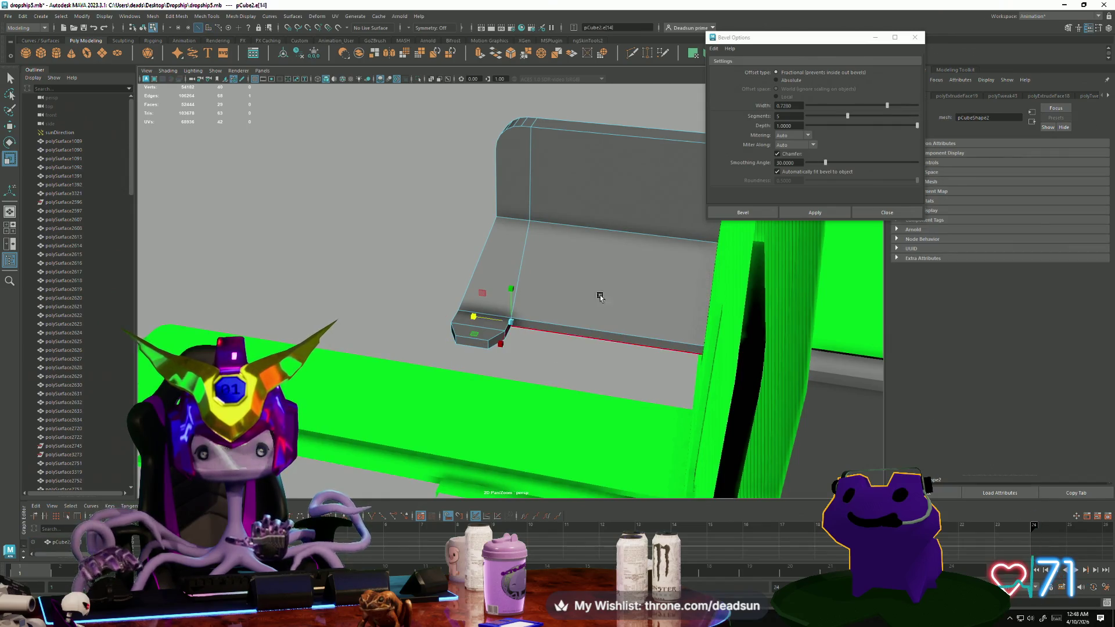
{"action": "key", "text": "ctrl+b"}
Select the whole notched shelf piece in object mode and close the Bevel Options window.
{"action": "mouse_move", "coordinate": [548, 317]}
{"action": "left_mouse_down", "text": "alt"}
{"action": "mouse_move", "coordinate": [559, 319]}
{"action": "mouse_move", "coordinate": [552, 360]}
{"action": "mouse_move", "coordinate": [741, 378]}
{"action": "mouse_move", "coordinate": [520, 328]}
{"action": "left_mouse_up", "text": "alt"}
{"action": "mouse_move", "coordinate": [520, 328]}
{"action": "right_mouse_down", "text": "alt"}
{"action": "mouse_move", "coordinate": [505, 330]}
{"action": "mouse_move", "coordinate": [536, 326]}
{"action": "mouse_move", "coordinate": [593, 360]}
{"action": "mouse_move", "coordinate": [487, 333]}
{"action": "right_mouse_up", "text": "alt"}
{"action": "right_click", "coordinate": [486, 332]}
{"action": "left_click", "coordinate": [523, 318]}
{"action": "left_click_drag", "start_coordinate": [541, 370], "coordinate": [349, 374], "text": "alt"}
{"action": "mouse_move", "coordinate": [348, 374]}
{"action": "right_mouse_down", "text": "alt"}
{"action": "mouse_move", "coordinate": [713, 420]}
{"action": "mouse_move", "coordinate": [500, 360]}
{"action": "right_mouse_up", "text": "alt"}
{"action": "mouse_move", "coordinate": [500, 361]}
{"action": "left_mouse_down", "text": "alt"}
{"action": "mouse_move", "coordinate": [511, 368]}
{"action": "mouse_move", "coordinate": [497, 341]}
{"action": "left_mouse_up", "text": "alt"}
{"action": "left_click", "coordinate": [497, 341]}
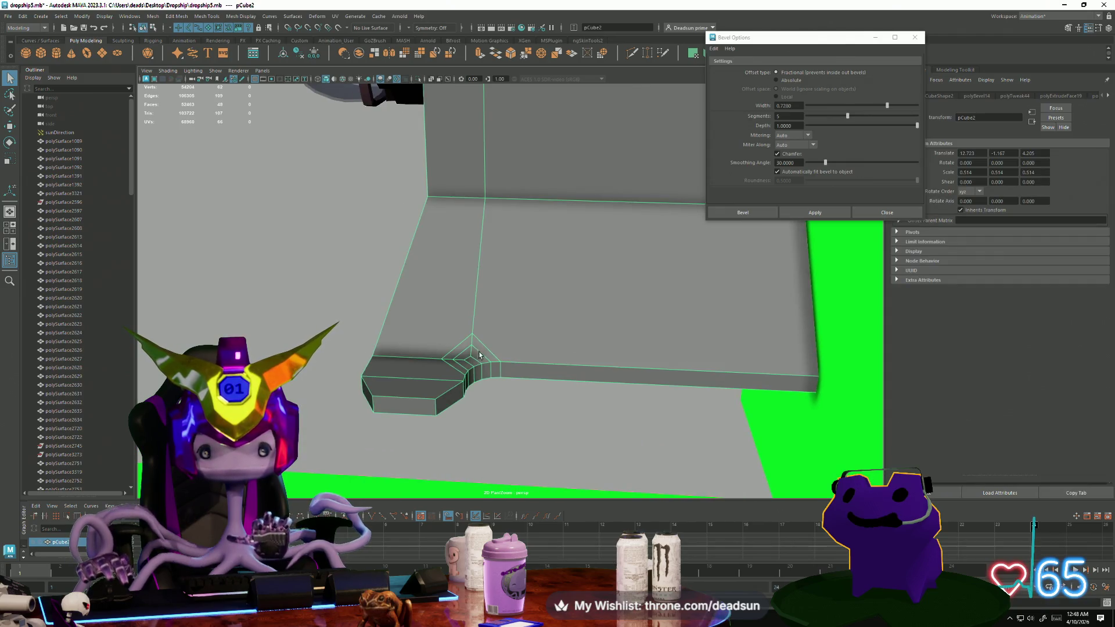
{"action": "mouse_move", "coordinate": [478, 373]}
{"action": "left_mouse_down", "text": "alt"}
{"action": "mouse_move", "coordinate": [478, 384]}
{"action": "mouse_move", "coordinate": [497, 341]}
{"action": "mouse_move", "coordinate": [491, 370]}
{"action": "mouse_move", "coordinate": [465, 375]}
{"action": "mouse_move", "coordinate": [458, 364]}
{"action": "mouse_move", "coordinate": [506, 254]}
{"action": "left_mouse_up", "text": "alt"}
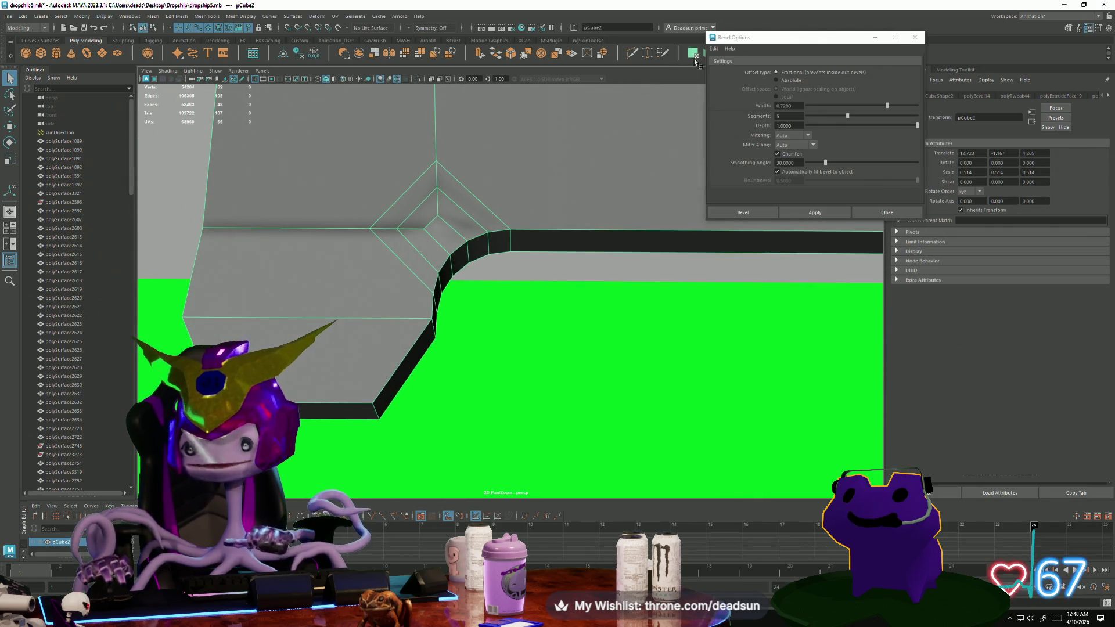
{"action": "left_click", "coordinate": [924, 39]}
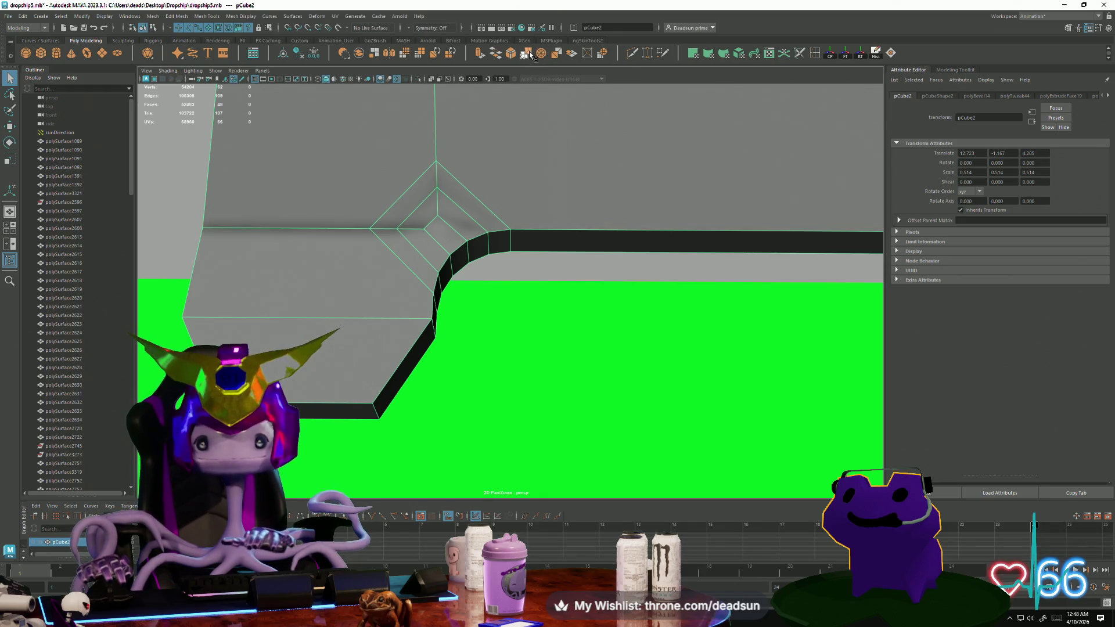
Try the Multi-Cut tool and pick a face on the panel's inner side.
{"action": "right_click_drag", "start_coordinate": [511, 162], "coordinate": [440, 243], "text": "shift"}
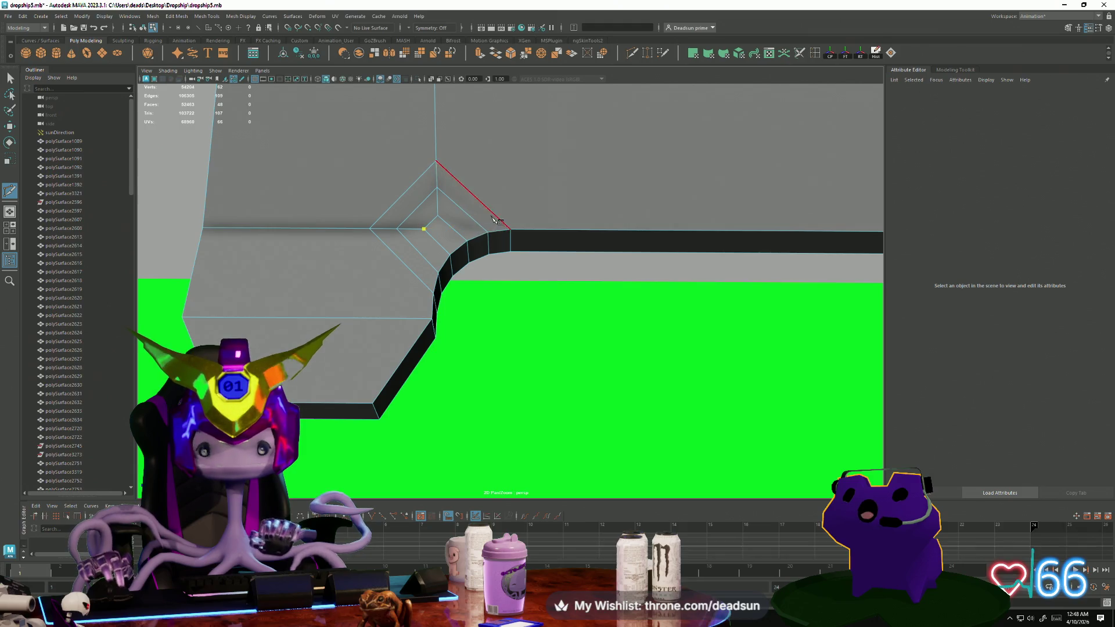
{"action": "mouse_move", "coordinate": [514, 284]}
{"action": "left_mouse_down", "text": "alt"}
{"action": "mouse_move", "coordinate": [473, 302]}
{"action": "mouse_move", "coordinate": [479, 218]}
{"action": "mouse_move", "coordinate": [360, 220]}
{"action": "left_mouse_up", "text": "alt"}
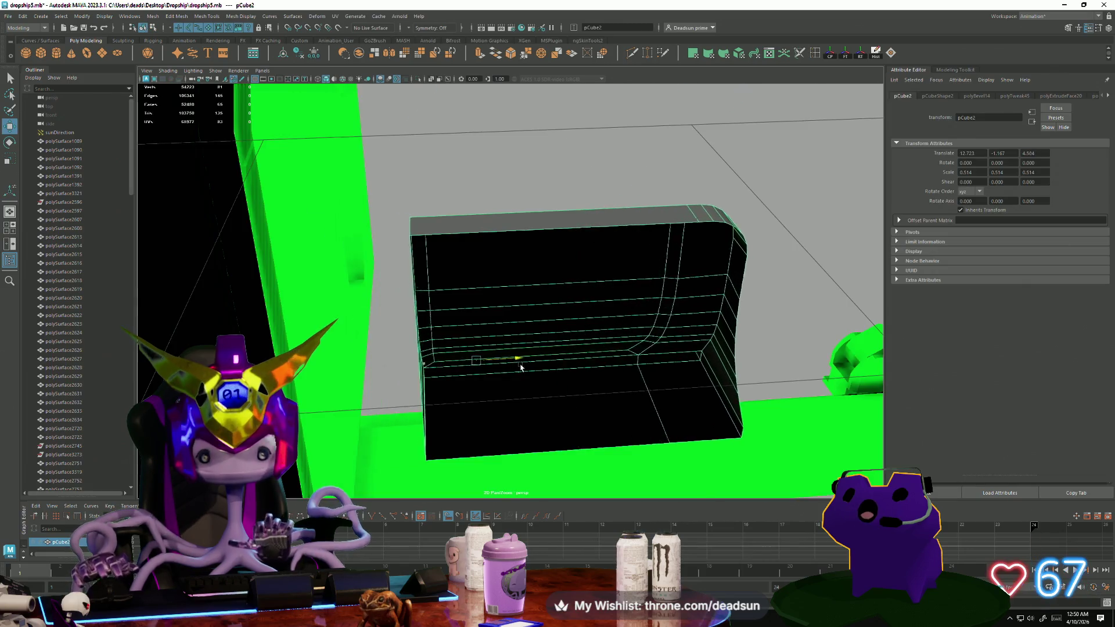
{"action": "mouse_move", "coordinate": [521, 367]}
{"action": "left_mouse_down", "text": "alt"}
{"action": "mouse_move", "coordinate": [482, 302]}
{"action": "mouse_move", "coordinate": [494, 293]}
{"action": "left_mouse_up", "text": "alt"}
{"action": "right_click_drag", "start_coordinate": [494, 293], "coordinate": [419, 262]}
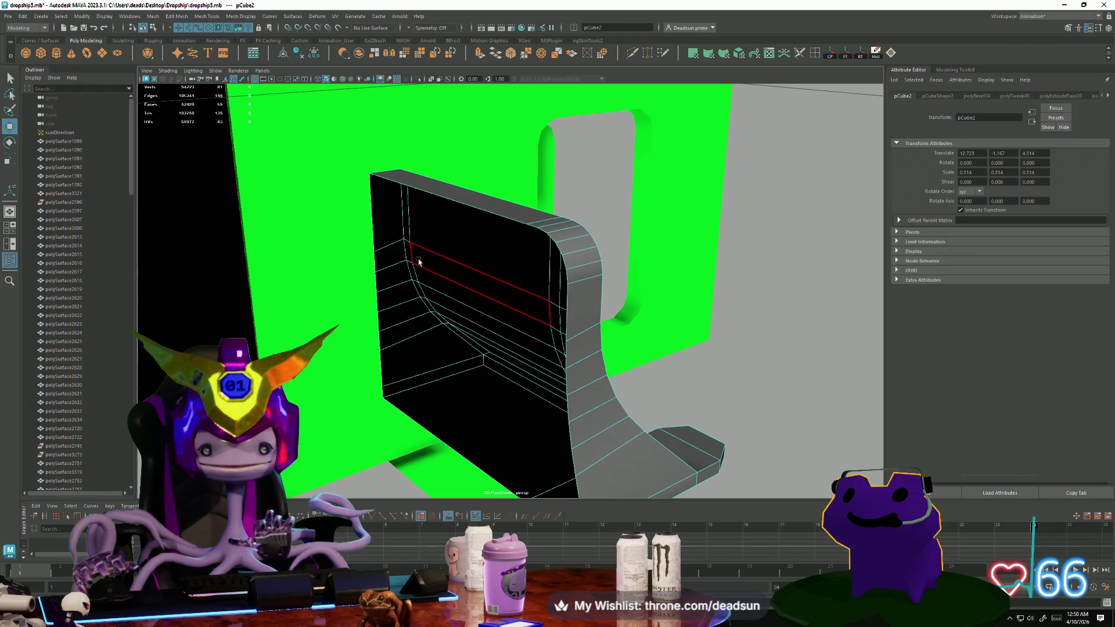
{"action": "left_click", "coordinate": [394, 367]}
{"action": "left_click_drag", "start_coordinate": [427, 383], "coordinate": [439, 419], "text": "alt"}
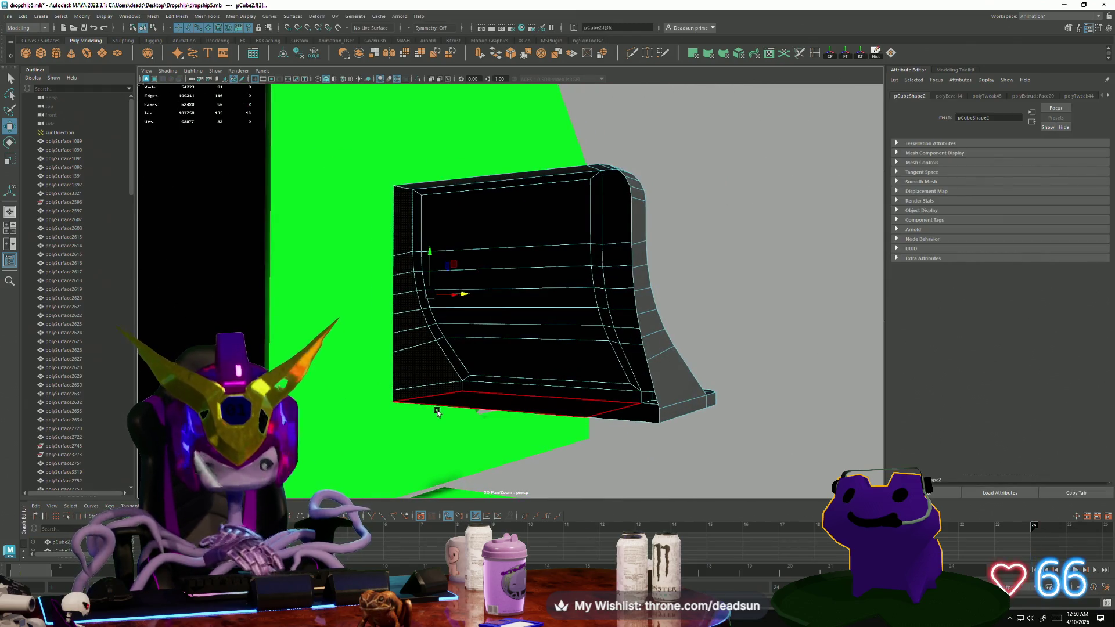
Return to object mode and select the curved panel piece pCube2.
{"action": "right_click_drag", "start_coordinate": [498, 348], "coordinate": [511, 314]}
{"action": "left_click", "coordinate": [717, 259]}
{"action": "mouse_move", "coordinate": [716, 259]}
{"action": "left_mouse_down", "text": "alt"}
{"action": "mouse_move", "coordinate": [660, 327]}
{"action": "mouse_move", "coordinate": [513, 337]}
{"action": "mouse_move", "coordinate": [548, 346]}
{"action": "mouse_move", "coordinate": [513, 325]}
{"action": "mouse_move", "coordinate": [561, 327]}
{"action": "left_mouse_up", "text": "alt"}
{"action": "left_click", "coordinate": [548, 347]}
{"action": "scroll", "coordinate": [488, 379], "scroll_direction": "up", "scroll_amount": 2}
Select the front face rows of the curved panel piece pCube2 in face mode.
{"action": "right_click_drag", "start_coordinate": [486, 238], "coordinate": [490, 231]}
{"action": "left_click", "coordinate": [490, 232]}
{"action": "left_click", "coordinate": [491, 252], "text": "shift"}
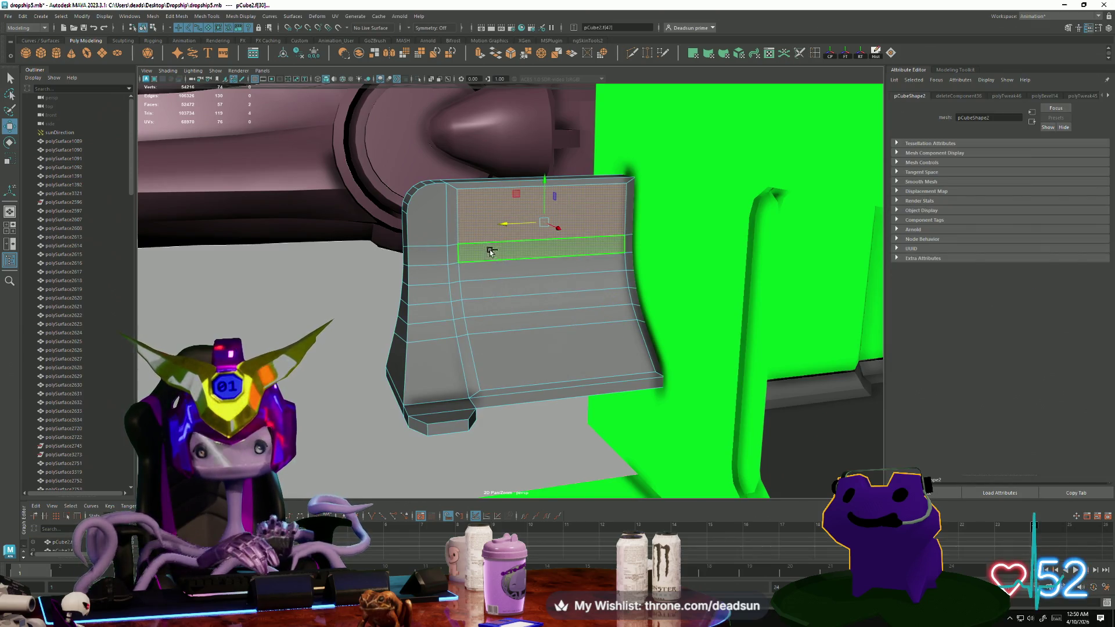
{"action": "left_click", "coordinate": [492, 266], "text": "shift"}
{"action": "left_click", "coordinate": [496, 291], "text": "shift"}
{"action": "left_click", "coordinate": [497, 307], "text": "shift"}
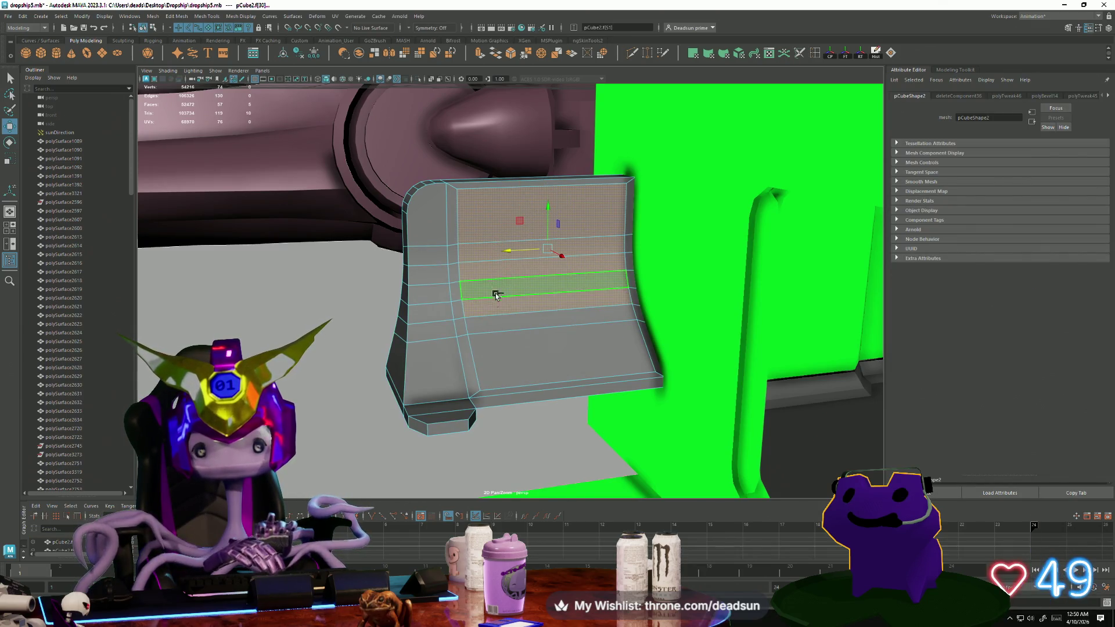
{"action": "left_click", "coordinate": [497, 319], "text": "shift"}
{"action": "left_click", "coordinate": [511, 376], "text": "shift"}
Extrude the selected front faces inward with Local Translate Z -0.014, then deselect.
{"action": "mouse_move", "coordinate": [510, 376]}
{"action": "left_mouse_down", "text": "alt"}
{"action": "mouse_move", "coordinate": [435, 388]}
{"action": "mouse_move", "coordinate": [435, 370]}
{"action": "mouse_move", "coordinate": [399, 399]}
{"action": "mouse_move", "coordinate": [413, 411]}
{"action": "left_mouse_up", "text": "alt"}
{"action": "right_click_drag", "start_coordinate": [413, 410], "coordinate": [622, 447], "text": "alt"}
{"action": "left_click_drag", "start_coordinate": [498, 385], "coordinate": [552, 381], "text": "alt"}
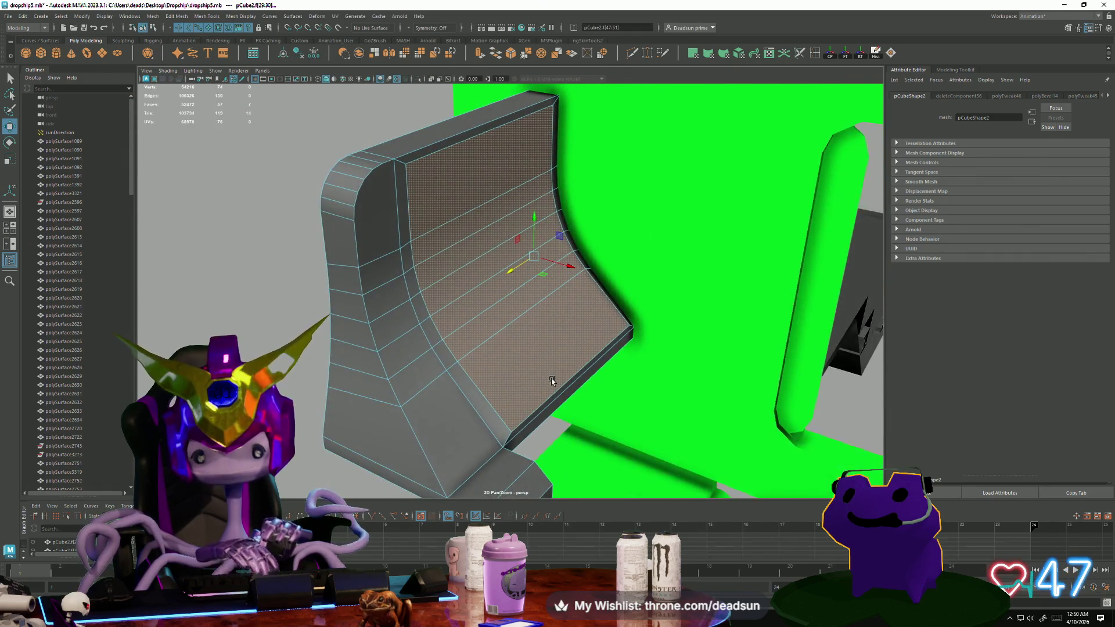
{"action": "left_click", "coordinate": [479, 54]}
{"action": "mouse_move", "coordinate": [534, 372]}
{"action": "left_mouse_down", "text": "alt"}
{"action": "mouse_move", "coordinate": [566, 356]}
{"action": "mouse_move", "coordinate": [554, 376]}
{"action": "mouse_move", "coordinate": [509, 388]}
{"action": "left_mouse_up", "text": "alt"}
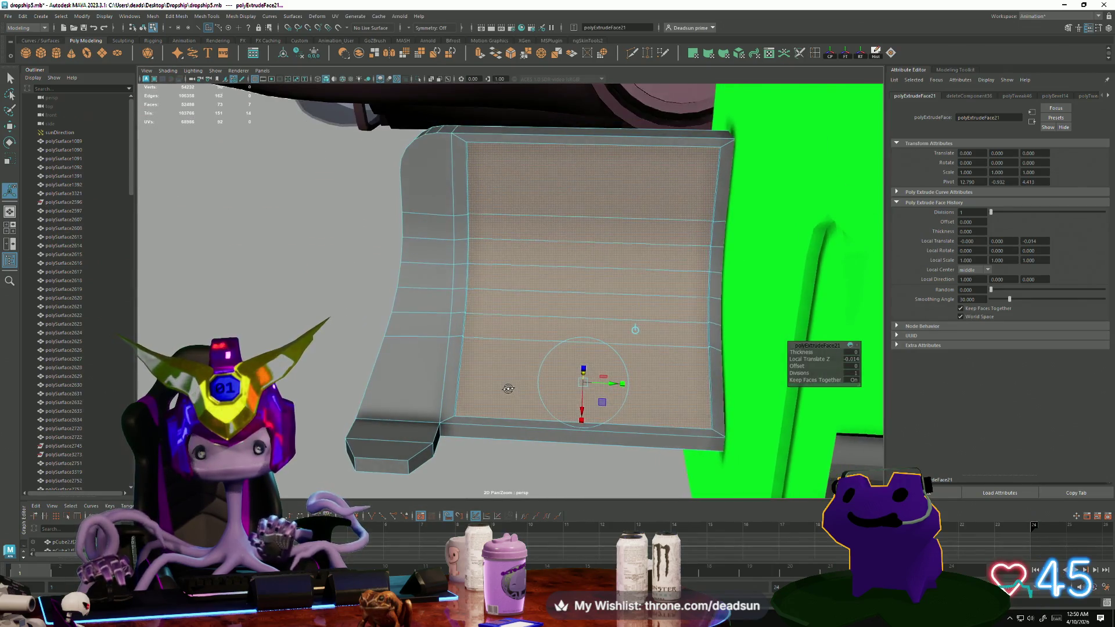
{"action": "right_click_drag", "start_coordinate": [508, 389], "coordinate": [393, 335], "text": "alt"}
{"action": "mouse_move", "coordinate": [393, 336]}
{"action": "left_mouse_down", "text": "alt"}
{"action": "mouse_move", "coordinate": [418, 314]}
{"action": "mouse_move", "coordinate": [346, 319]}
{"action": "mouse_move", "coordinate": [345, 334]}
{"action": "left_mouse_up", "text": "alt"}
{"action": "left_click", "coordinate": [425, 296]}
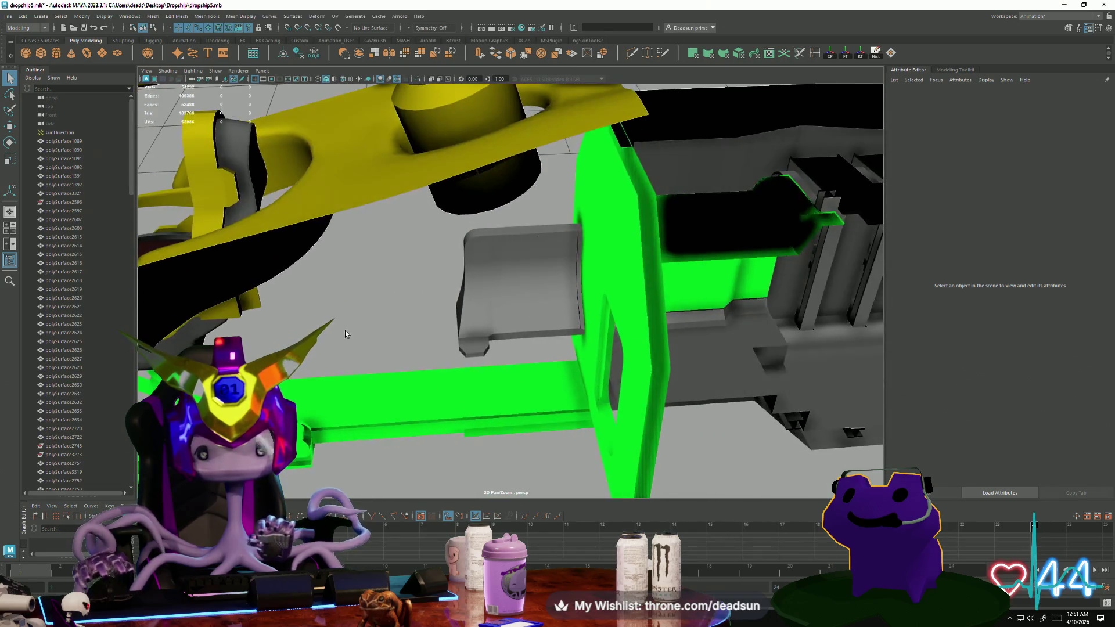
Bring up the Assign Existing Material list on the grey panel's faces.
{"action": "right_click_drag", "start_coordinate": [345, 333], "coordinate": [511, 361], "text": "alt"}
{"action": "left_click", "coordinate": [519, 363]}
{"action": "left_click_drag", "start_coordinate": [518, 363], "coordinate": [520, 336], "text": "alt"}
{"action": "right_click_drag", "start_coordinate": [520, 337], "coordinate": [535, 225]}
{"action": "mouse_move", "coordinate": [535, 331]}
{"action": "right_mouse_down"}
{"action": "mouse_move", "coordinate": [553, 562]}
{"action": "mouse_move", "coordinate": [614, 372]}
{"action": "right_mouse_up"}
{"action": "scroll", "coordinate": [409, 384], "scroll_direction": "down", "scroll_amount": 3}
Select hull part polySurface2871, the dark hull interior and the roof.
{"action": "mouse_move", "coordinate": [409, 384]}
{"action": "left_mouse_down", "text": "alt"}
{"action": "mouse_move", "coordinate": [264, 323]}
{"action": "mouse_move", "coordinate": [325, 320]}
{"action": "left_mouse_up", "text": "alt"}
{"action": "mouse_move", "coordinate": [326, 319]}
{"action": "right_mouse_down", "text": "alt"}
{"action": "mouse_move", "coordinate": [482, 316]}
{"action": "mouse_move", "coordinate": [353, 316]}
{"action": "right_mouse_up", "text": "alt"}
{"action": "mouse_move", "coordinate": [353, 315]}
{"action": "left_mouse_down", "text": "alt"}
{"action": "mouse_move", "coordinate": [233, 310]}
{"action": "mouse_move", "coordinate": [329, 339]}
{"action": "mouse_move", "coordinate": [313, 269]}
{"action": "mouse_move", "coordinate": [309, 278]}
{"action": "mouse_move", "coordinate": [336, 287]}
{"action": "mouse_move", "coordinate": [308, 316]}
{"action": "mouse_move", "coordinate": [338, 311]}
{"action": "mouse_move", "coordinate": [342, 292]}
{"action": "mouse_move", "coordinate": [346, 317]}
{"action": "left_mouse_up", "text": "alt"}
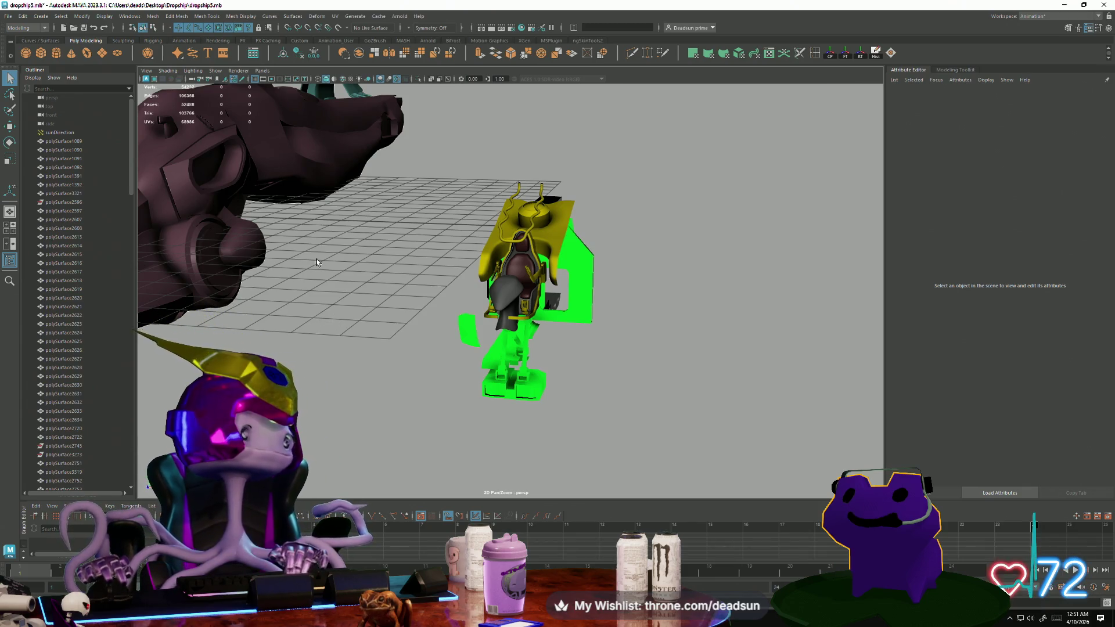
{"action": "mouse_move", "coordinate": [326, 249]}
{"action": "left_mouse_down", "text": "alt"}
{"action": "mouse_move", "coordinate": [548, 364]}
{"action": "mouse_move", "coordinate": [475, 337]}
{"action": "mouse_move", "coordinate": [512, 367]}
{"action": "mouse_move", "coordinate": [525, 341]}
{"action": "mouse_move", "coordinate": [445, 330]}
{"action": "mouse_move", "coordinate": [549, 335]}
{"action": "mouse_move", "coordinate": [542, 393]}
{"action": "mouse_move", "coordinate": [574, 277]}
{"action": "left_mouse_up", "text": "alt"}
{"action": "left_click", "coordinate": [514, 372]}
{"action": "left_click", "coordinate": [544, 348]}
{"action": "left_click", "coordinate": [592, 234], "text": "shift"}
Pick the green cockpit part polySurface3327 and view it from the side.
{"action": "mouse_move", "coordinate": [506, 340]}
{"action": "left_mouse_down", "text": "alt"}
{"action": "mouse_move", "coordinate": [490, 356]}
{"action": "mouse_move", "coordinate": [646, 262]}
{"action": "left_mouse_up", "text": "alt"}
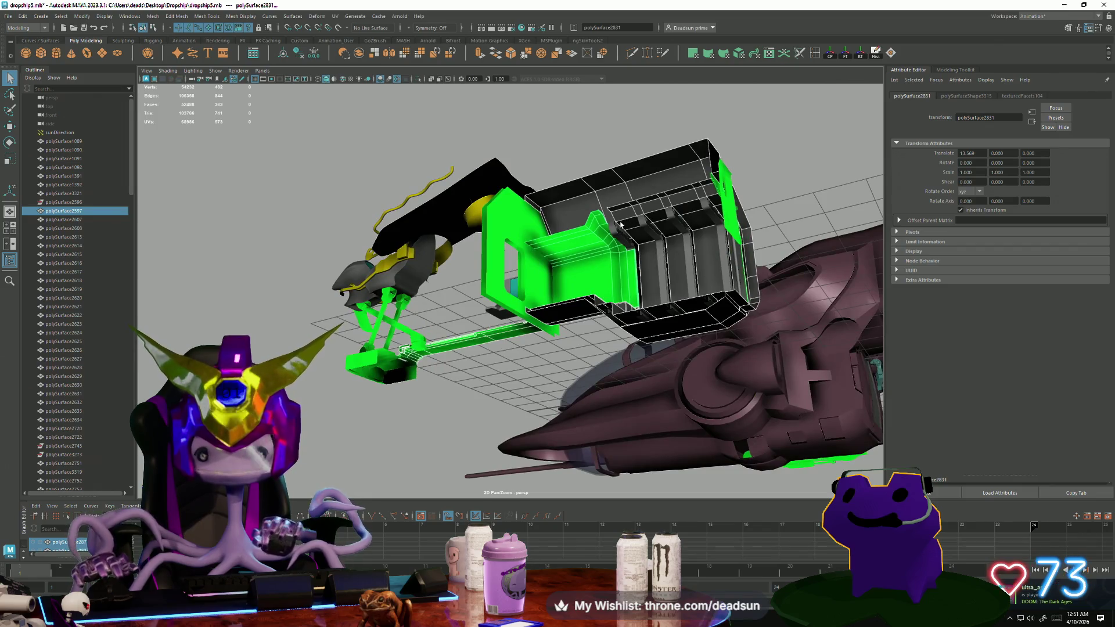
{"action": "left_click", "coordinate": [713, 219]}
{"action": "mouse_move", "coordinate": [714, 219]}
{"action": "left_mouse_down", "text": "alt"}
{"action": "mouse_move", "coordinate": [520, 374]}
{"action": "mouse_move", "coordinate": [531, 356]}
{"action": "mouse_move", "coordinate": [585, 369]}
{"action": "mouse_move", "coordinate": [575, 351]}
{"action": "left_mouse_up", "text": "alt"}
{"action": "mouse_move", "coordinate": [579, 349]}
{"action": "left_mouse_down", "text": "alt"}
{"action": "mouse_move", "coordinate": [575, 368]}
{"action": "mouse_move", "coordinate": [495, 386]}
{"action": "mouse_move", "coordinate": [409, 348]}
{"action": "mouse_move", "coordinate": [386, 311]}
{"action": "mouse_move", "coordinate": [396, 361]}
{"action": "mouse_move", "coordinate": [465, 307]}
{"action": "mouse_move", "coordinate": [428, 350]}
{"action": "left_mouse_up", "text": "alt"}
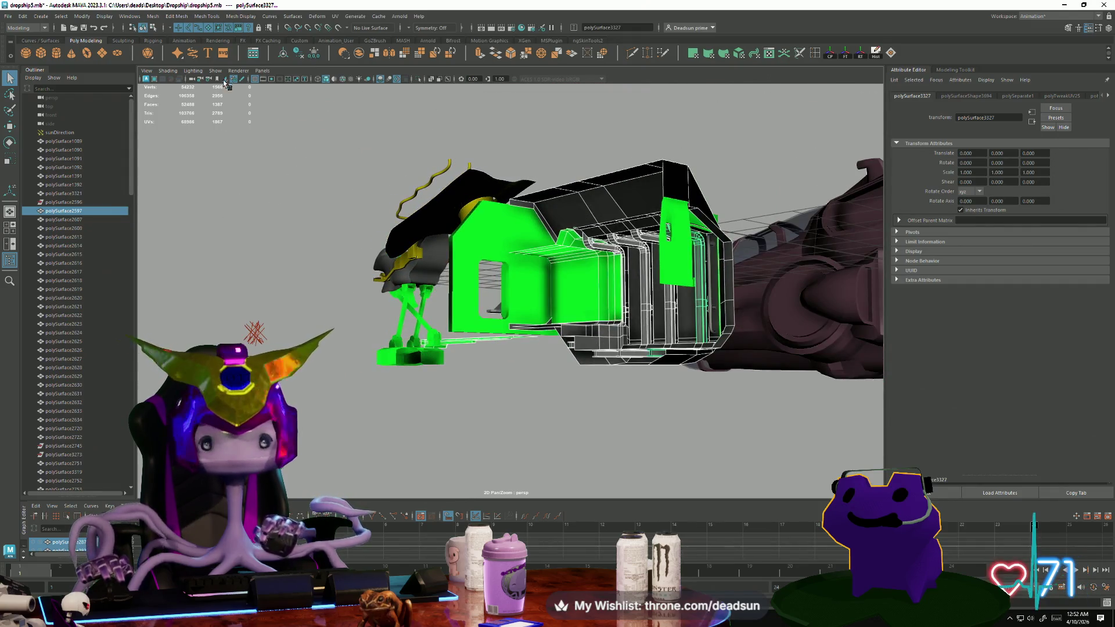
Combine the selected cockpit-section parts into one mesh.
{"action": "left_click", "coordinate": [150, 17]}
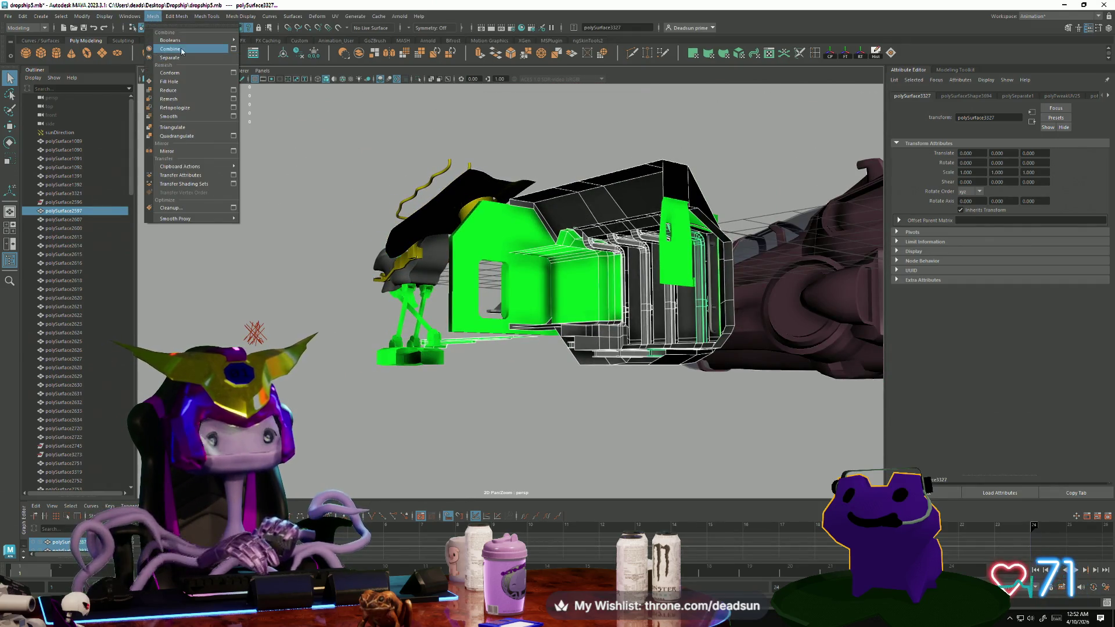
{"action": "left_click", "coordinate": [182, 51]}
{"action": "mouse_move", "coordinate": [306, 287]}
{"action": "left_mouse_down", "text": "alt"}
{"action": "mouse_move", "coordinate": [343, 331]}
{"action": "mouse_move", "coordinate": [393, 337]}
{"action": "mouse_move", "coordinate": [366, 325]}
{"action": "left_mouse_up", "text": "alt"}
Mirror a copy of the combined mesh across world X with 0 offset.
{"action": "left_click", "coordinate": [151, 17]}
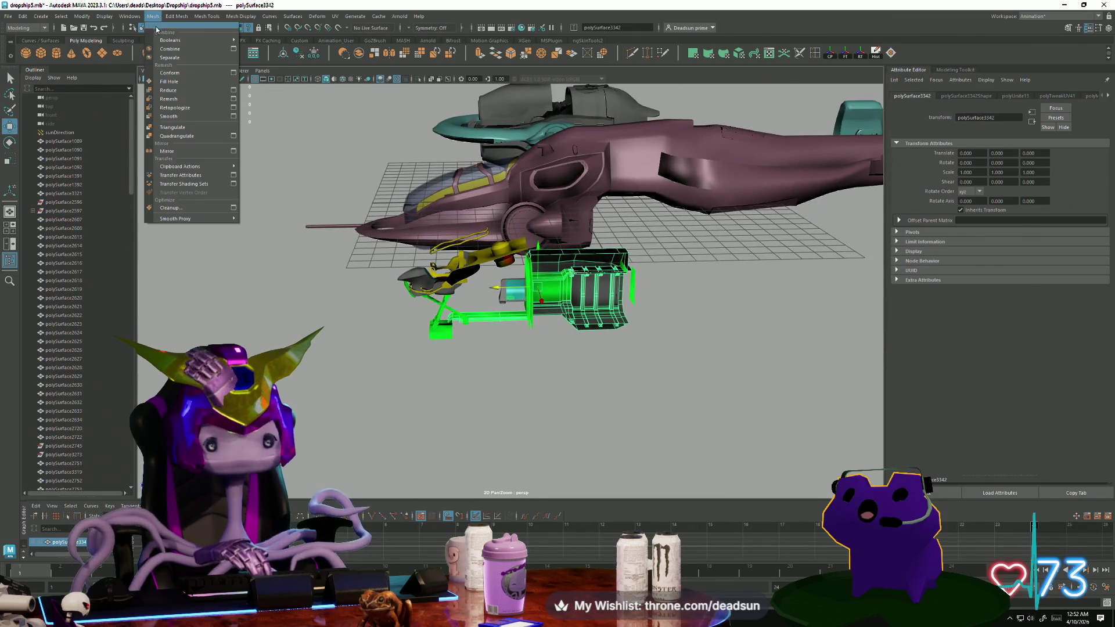
{"action": "left_click", "coordinate": [234, 152]}
{"action": "left_click", "coordinate": [823, 255]}
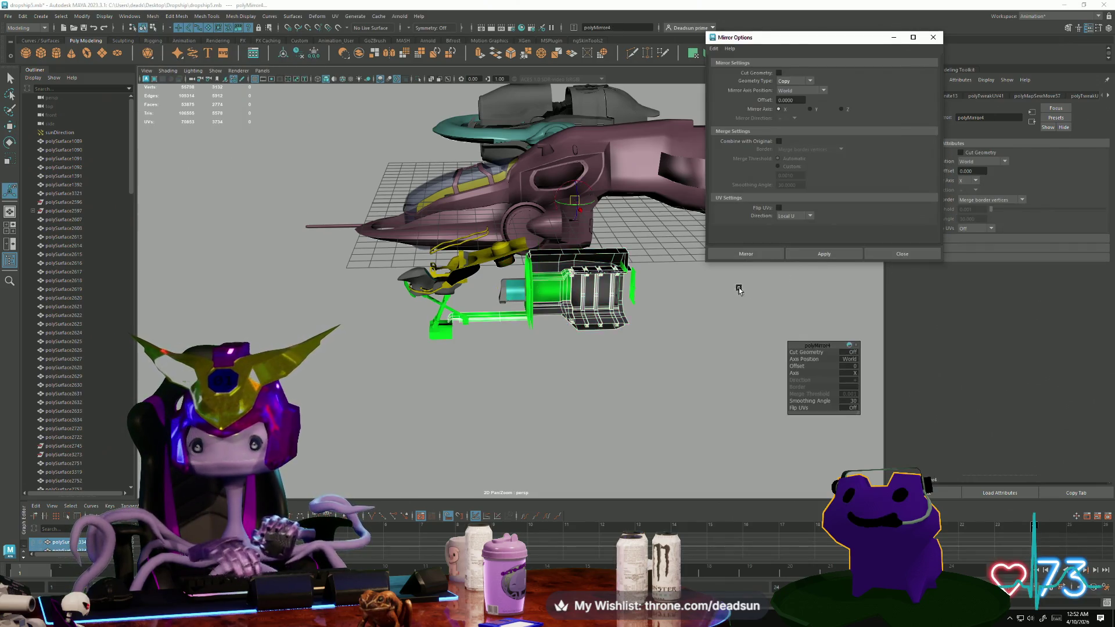
{"action": "scroll", "coordinate": [739, 287], "scroll_direction": "down", "scroll_amount": 3}
{"action": "mouse_move", "coordinate": [697, 290]}
{"action": "left_mouse_down", "text": "alt"}
{"action": "mouse_move", "coordinate": [395, 302]}
{"action": "mouse_move", "coordinate": [418, 290]}
{"action": "mouse_move", "coordinate": [375, 281]}
{"action": "left_mouse_up", "text": "alt"}
{"action": "scroll", "coordinate": [402, 283], "scroll_direction": "up", "scroll_amount": 5}
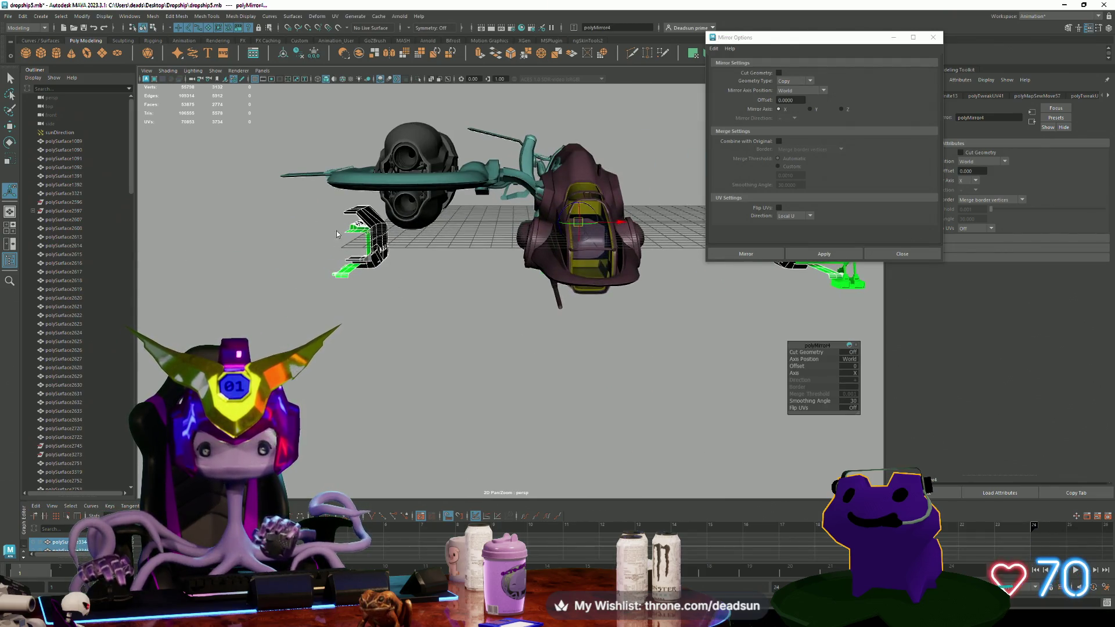
Select all vertices of the mirrored copy with the Move tool, undoing its last two changes.
{"action": "right_click_drag", "start_coordinate": [337, 231], "coordinate": [291, 193]}
{"action": "scroll", "coordinate": [429, 309], "scroll_direction": "down", "scroll_amount": 2}
{"action": "mouse_move", "coordinate": [395, 306]}
{"action": "left_mouse_down"}
{"action": "mouse_move", "coordinate": [348, 325]}
{"action": "mouse_move", "coordinate": [335, 346]}
{"action": "left_mouse_up"}
{"action": "key", "text": "w"}
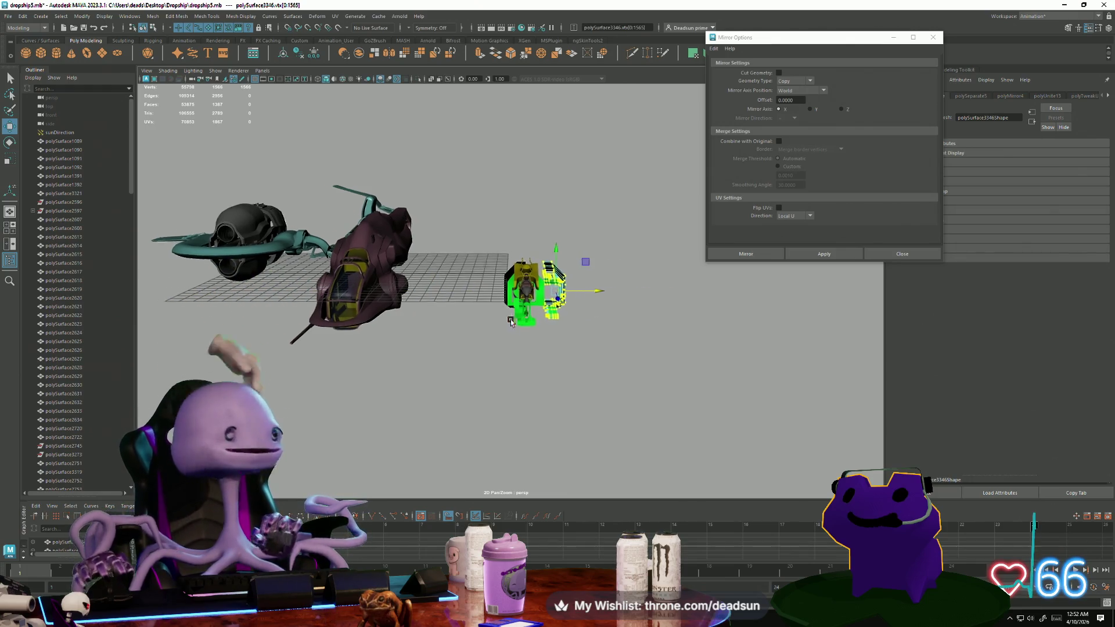
{"action": "scroll", "coordinate": [517, 337], "scroll_direction": "up", "scroll_amount": 10}
{"action": "left_click_drag", "start_coordinate": [476, 365], "coordinate": [372, 314], "text": "alt"}
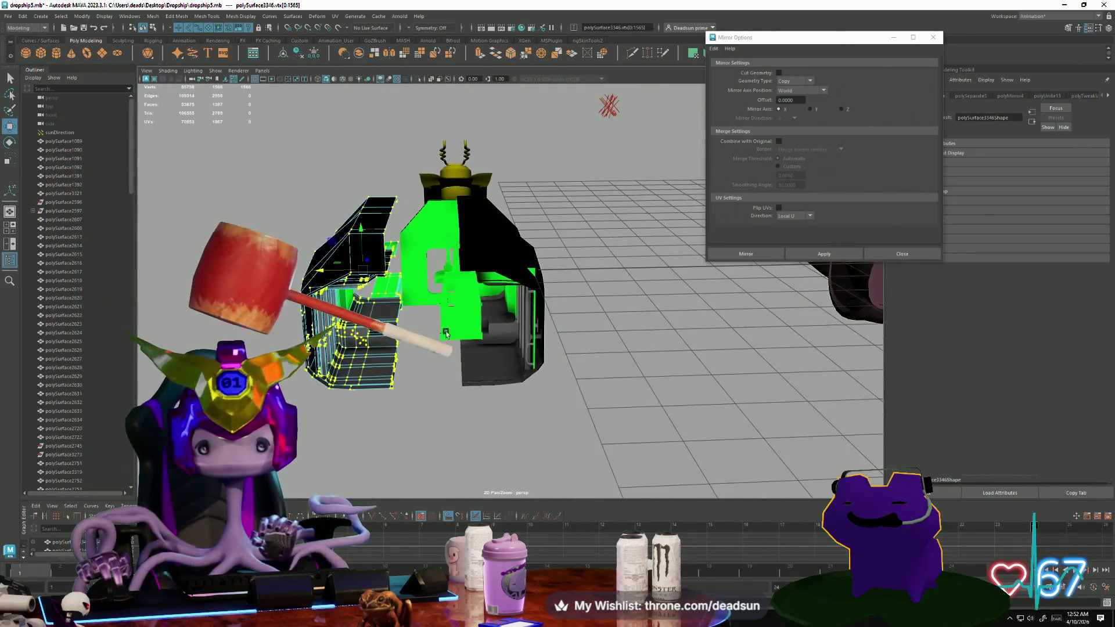
{"action": "key", "text": "ctrl+z"}
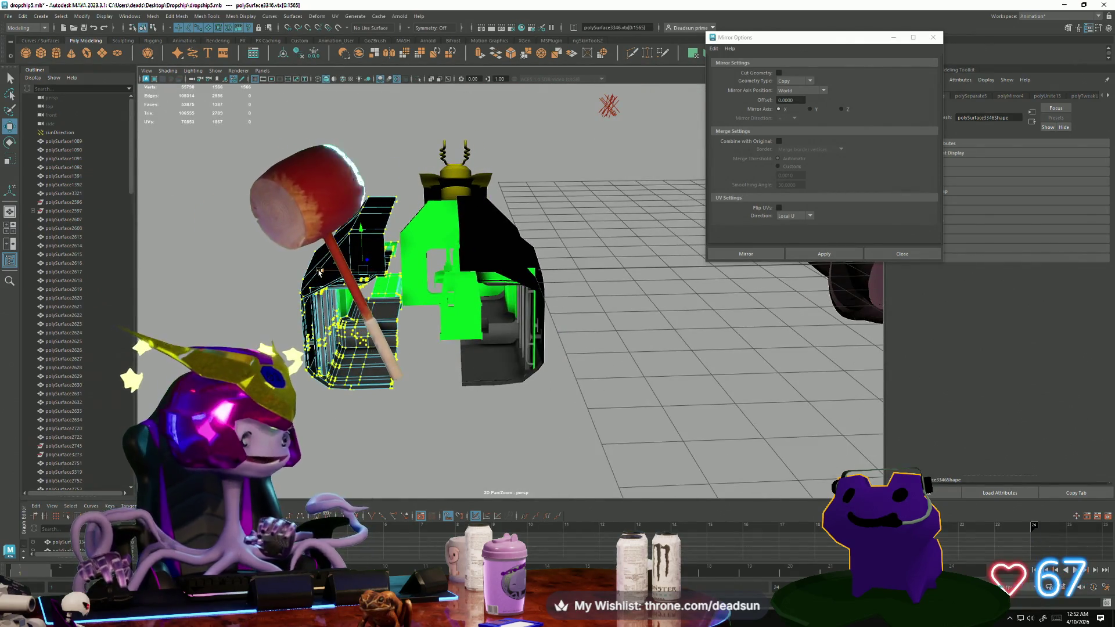
{"action": "key", "text": "ctrl+z"}
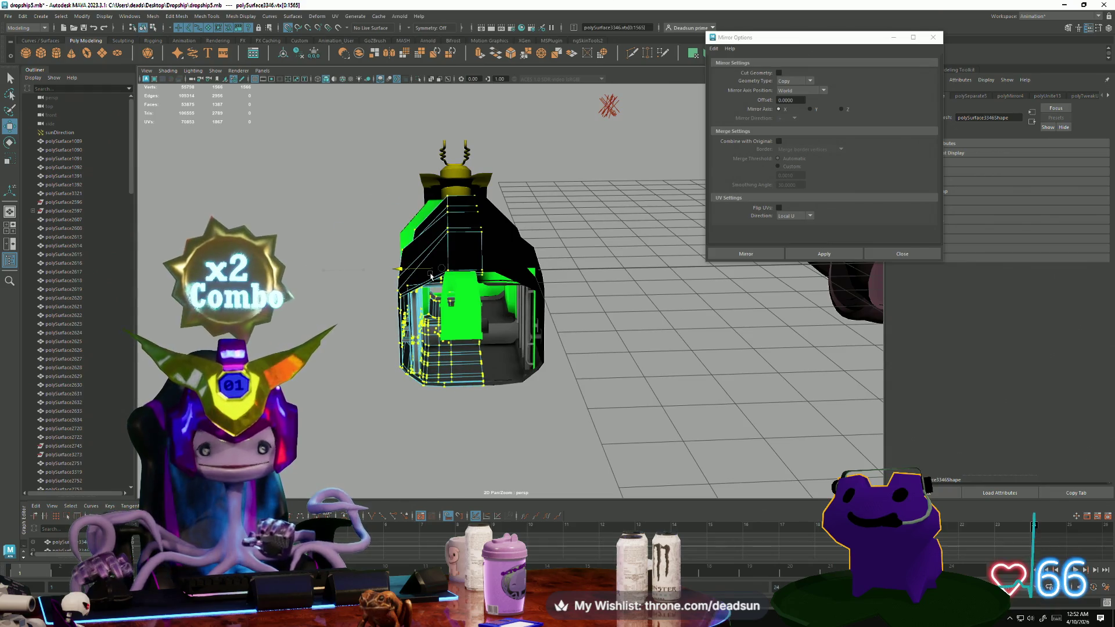
Slide the mirrored copy along X into line with the green hull.
{"action": "key", "text": "ctrl+z"}
{"action": "left_click_drag", "start_coordinate": [359, 269], "coordinate": [378, 276]}
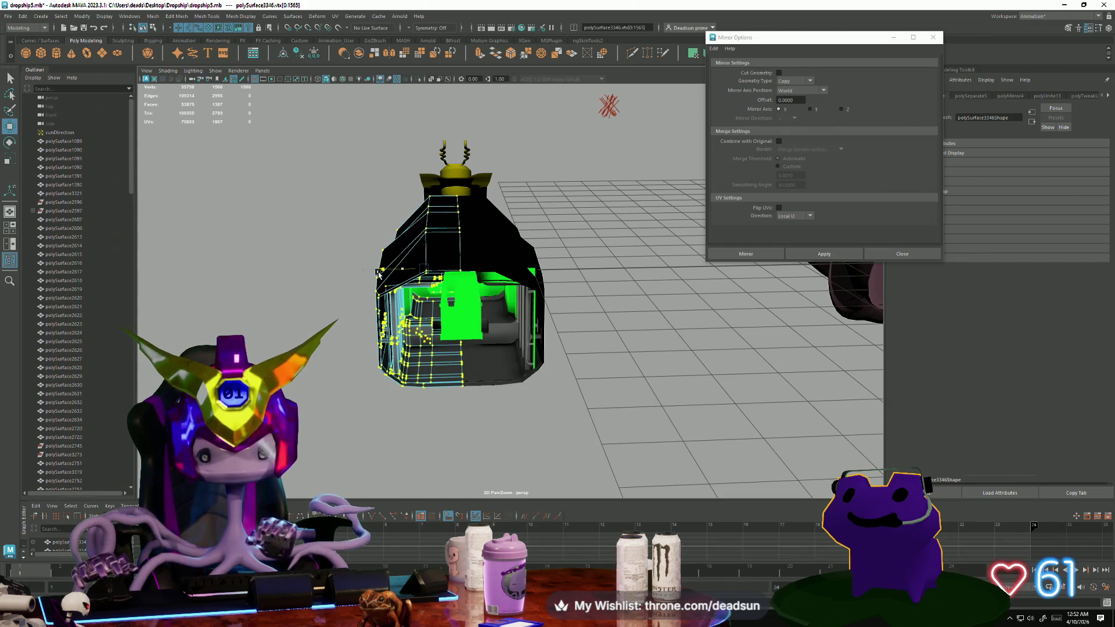
{"action": "mouse_move", "coordinate": [333, 297]}
{"action": "left_mouse_down", "text": "alt"}
{"action": "mouse_move", "coordinate": [600, 326]}
{"action": "mouse_move", "coordinate": [563, 347]}
{"action": "mouse_move", "coordinate": [604, 398]}
{"action": "mouse_move", "coordinate": [614, 260]}
{"action": "left_mouse_up", "text": "alt"}
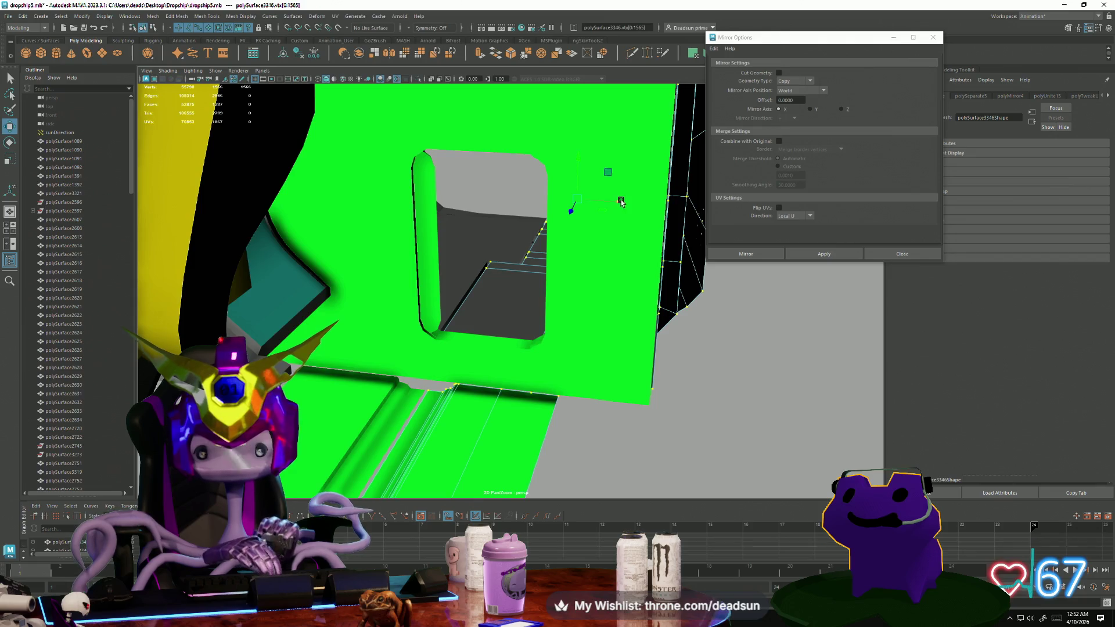
{"action": "left_click_drag", "start_coordinate": [619, 200], "coordinate": [618, 201], "text": "alt"}
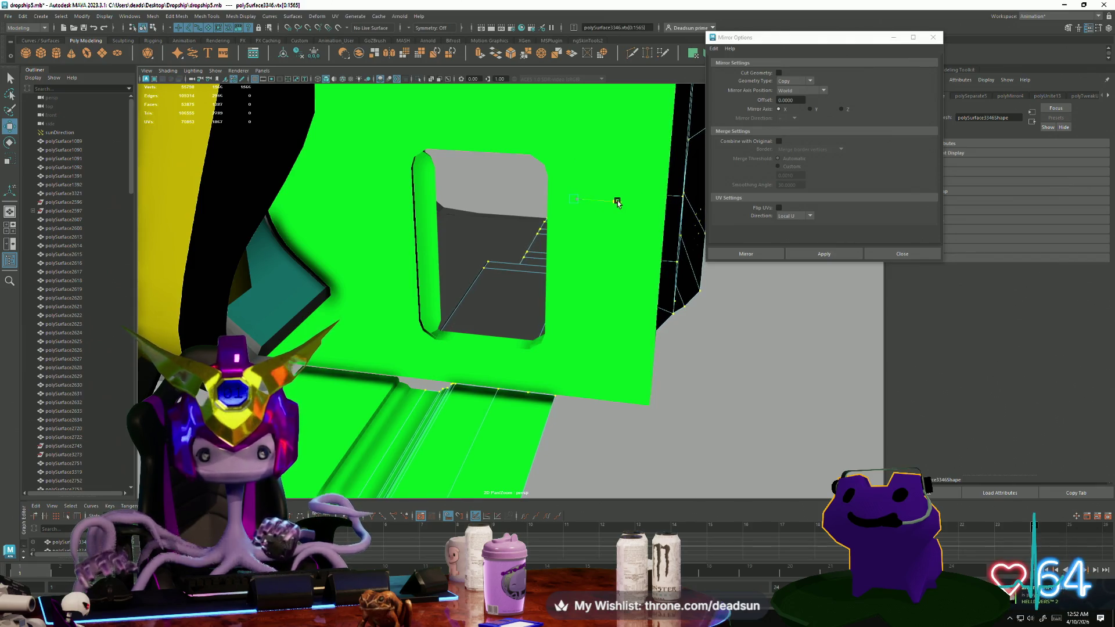
{"action": "mouse_move", "coordinate": [551, 276]}
{"action": "left_mouse_down", "text": "alt"}
{"action": "mouse_move", "coordinate": [530, 275]}
{"action": "mouse_move", "coordinate": [540, 311]}
{"action": "left_mouse_up", "text": "alt"}
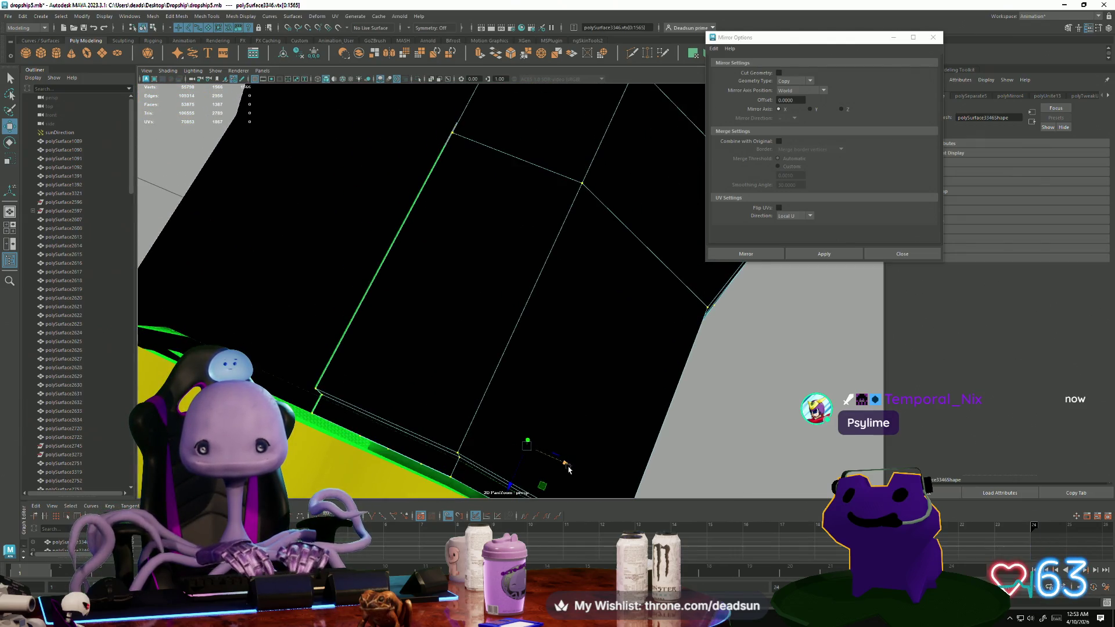
Clear the vertex selection and look into the enclosed cabin interior from the front.
{"action": "mouse_move", "coordinate": [567, 469]}
{"action": "right_mouse_down"}
{"action": "mouse_move", "coordinate": [455, 418]}
{"action": "mouse_move", "coordinate": [465, 411]}
{"action": "right_mouse_up"}
{"action": "mouse_move", "coordinate": [465, 418]}
{"action": "left_mouse_down", "text": "alt"}
{"action": "mouse_move", "coordinate": [480, 378]}
{"action": "mouse_move", "coordinate": [422, 360]}
{"action": "left_mouse_up", "text": "alt"}
{"action": "right_click_drag", "start_coordinate": [579, 265], "coordinate": [553, 329]}
{"action": "left_click_drag", "start_coordinate": [552, 328], "coordinate": [352, 363], "text": "alt"}
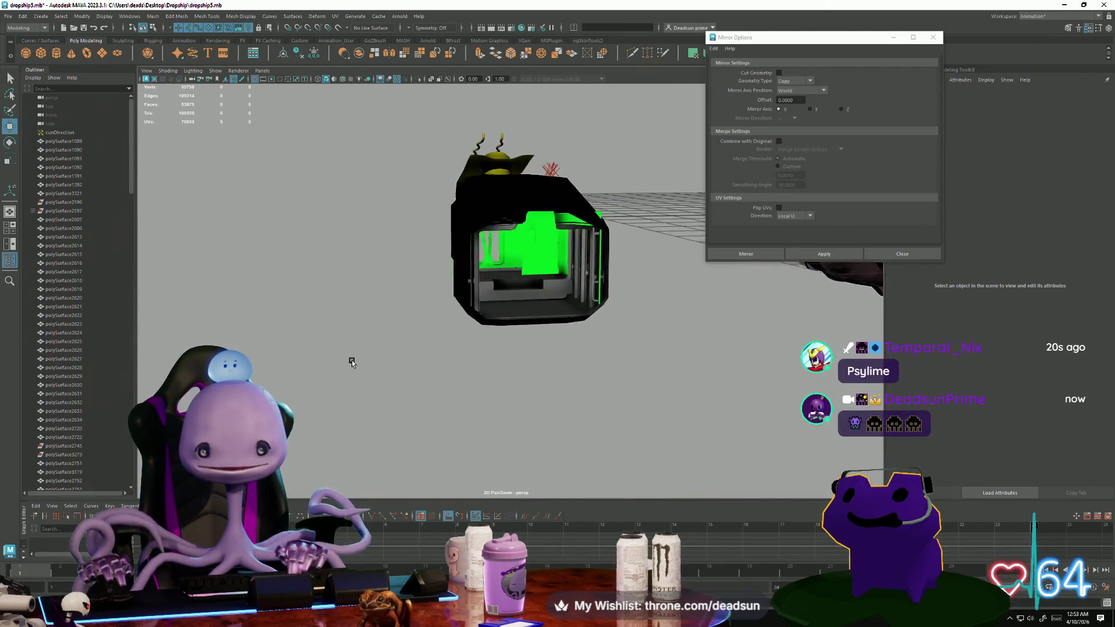
{"action": "mouse_move", "coordinate": [547, 420]}
{"action": "left_mouse_down", "text": "alt"}
{"action": "mouse_move", "coordinate": [510, 386]}
{"action": "mouse_move", "coordinate": [451, 430]}
{"action": "mouse_move", "coordinate": [352, 424]}
{"action": "mouse_move", "coordinate": [332, 412]}
{"action": "mouse_move", "coordinate": [331, 402]}
{"action": "mouse_move", "coordinate": [407, 401]}
{"action": "mouse_move", "coordinate": [348, 397]}
{"action": "mouse_move", "coordinate": [546, 227]}
{"action": "mouse_move", "coordinate": [336, 300]}
{"action": "mouse_move", "coordinate": [315, 339]}
{"action": "left_mouse_up", "text": "alt"}
{"action": "left_click", "coordinate": [601, 210]}
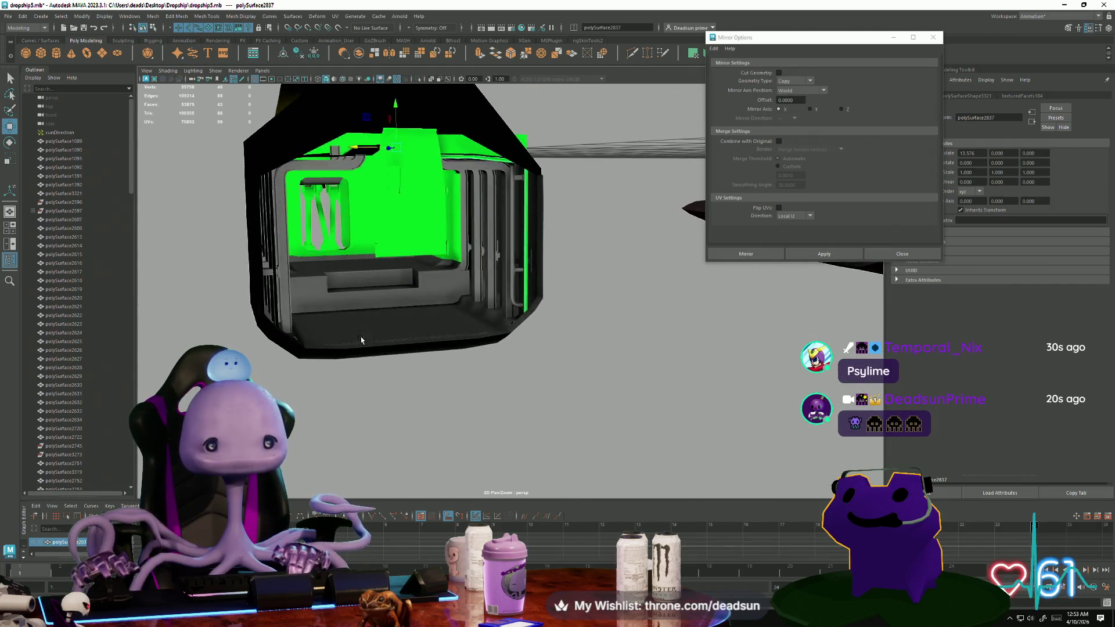
{"action": "mouse_move", "coordinate": [374, 341]}
{"action": "left_mouse_down", "text": "alt"}
{"action": "mouse_move", "coordinate": [411, 246]}
{"action": "mouse_move", "coordinate": [409, 273]}
{"action": "mouse_move", "coordinate": [336, 303]}
{"action": "left_mouse_up", "text": "alt"}
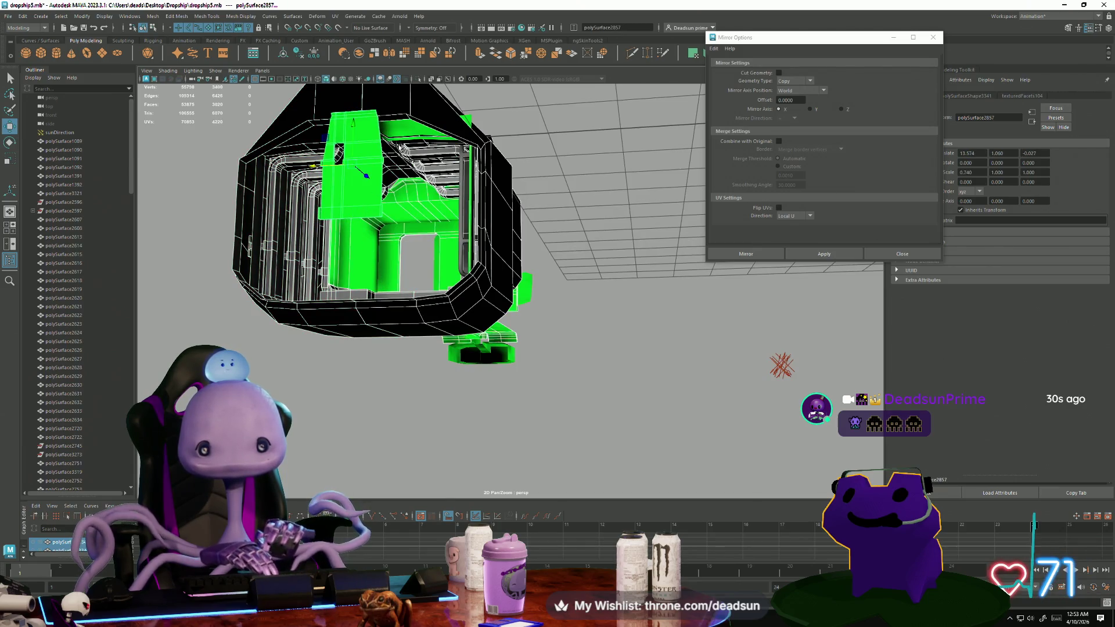
{"action": "mouse_move", "coordinate": [337, 256]}
{"action": "right_mouse_down", "text": "alt"}
{"action": "mouse_move", "coordinate": [509, 288]}
{"action": "mouse_move", "coordinate": [352, 271]}
{"action": "right_mouse_up", "text": "alt"}
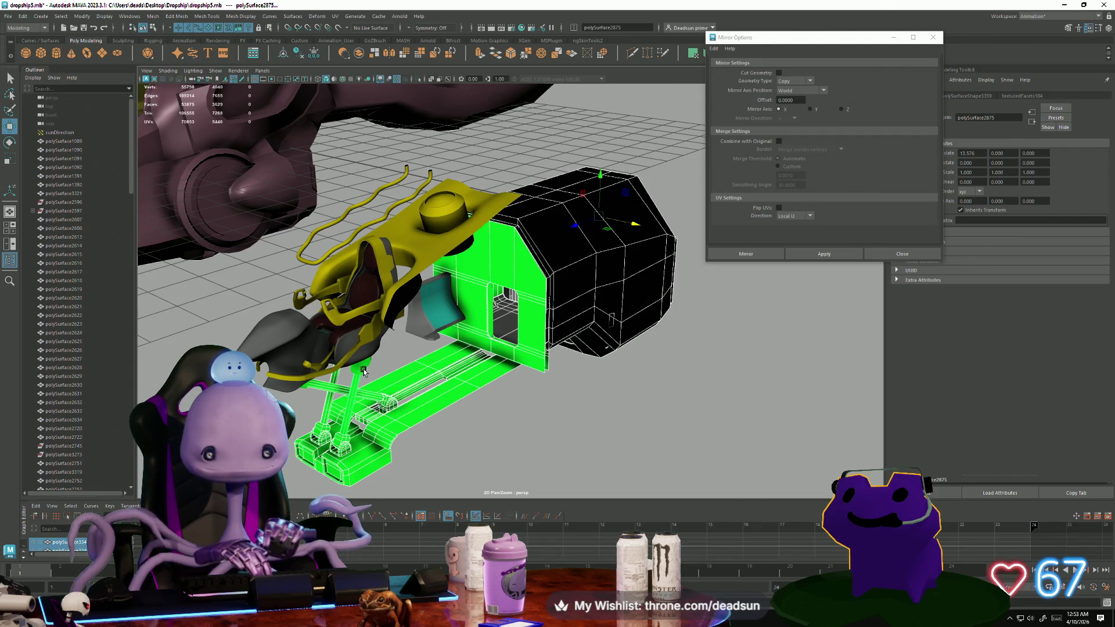
{"action": "mouse_move", "coordinate": [349, 397]}
{"action": "left_mouse_down", "text": "alt"}
{"action": "mouse_move", "coordinate": [385, 456]}
{"action": "mouse_move", "coordinate": [323, 234]}
{"action": "left_mouse_up", "text": "alt"}
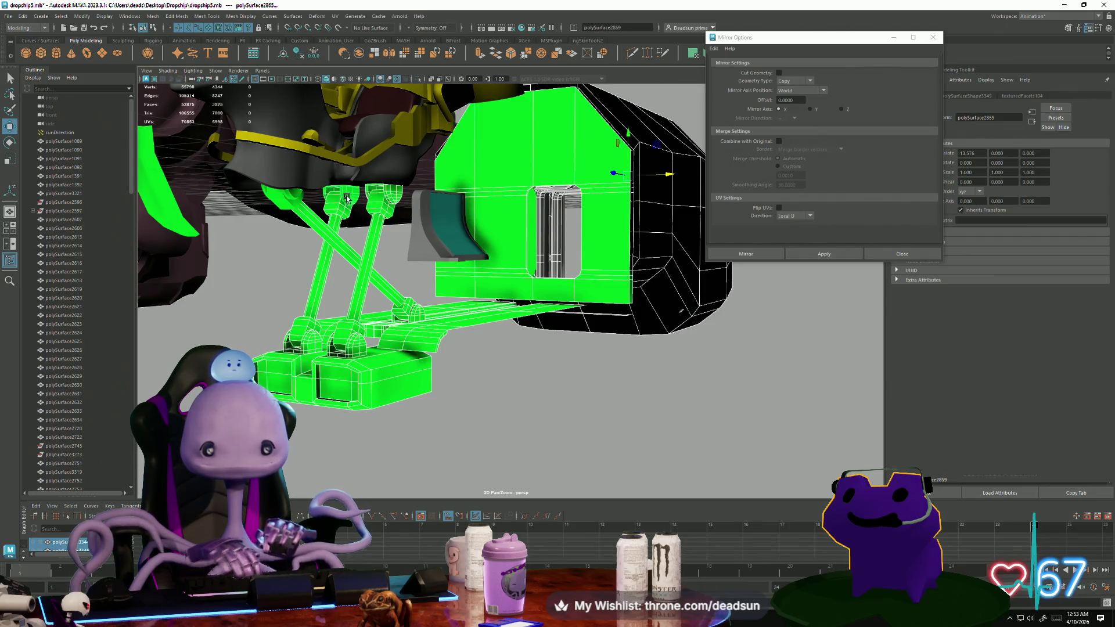
{"action": "mouse_move", "coordinate": [406, 333]}
{"action": "left_mouse_down", "text": "alt"}
{"action": "mouse_move", "coordinate": [402, 382]}
{"action": "mouse_move", "coordinate": [401, 346]}
{"action": "left_mouse_up", "text": "alt"}
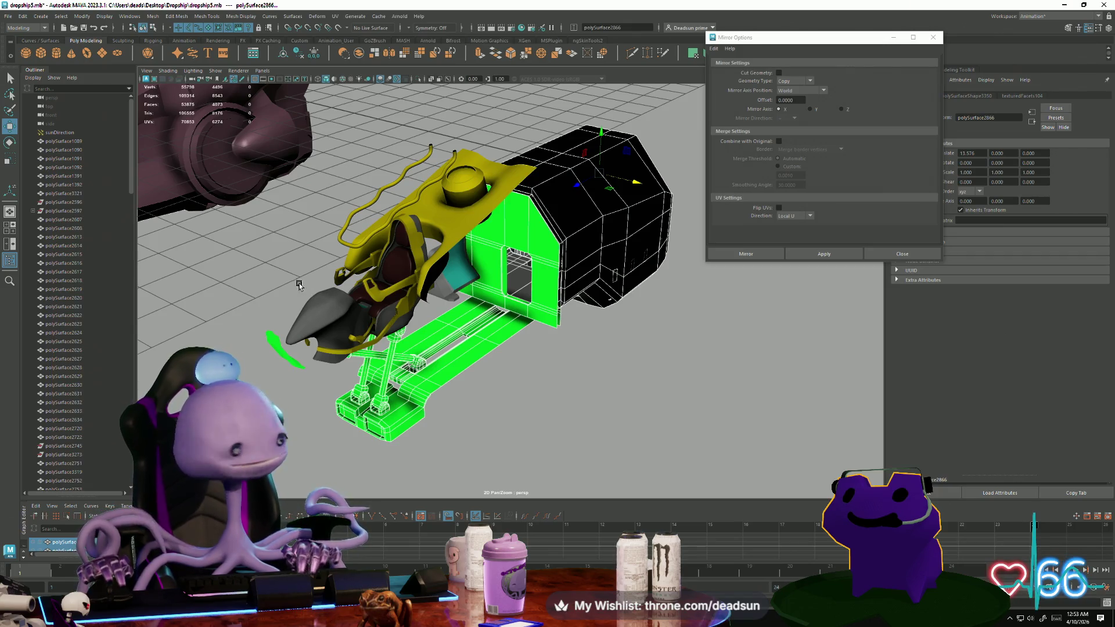
Assign blinn13 to the landing gear, then switch it to the grey blinn12 material.
{"action": "left_click", "coordinate": [149, 19]}
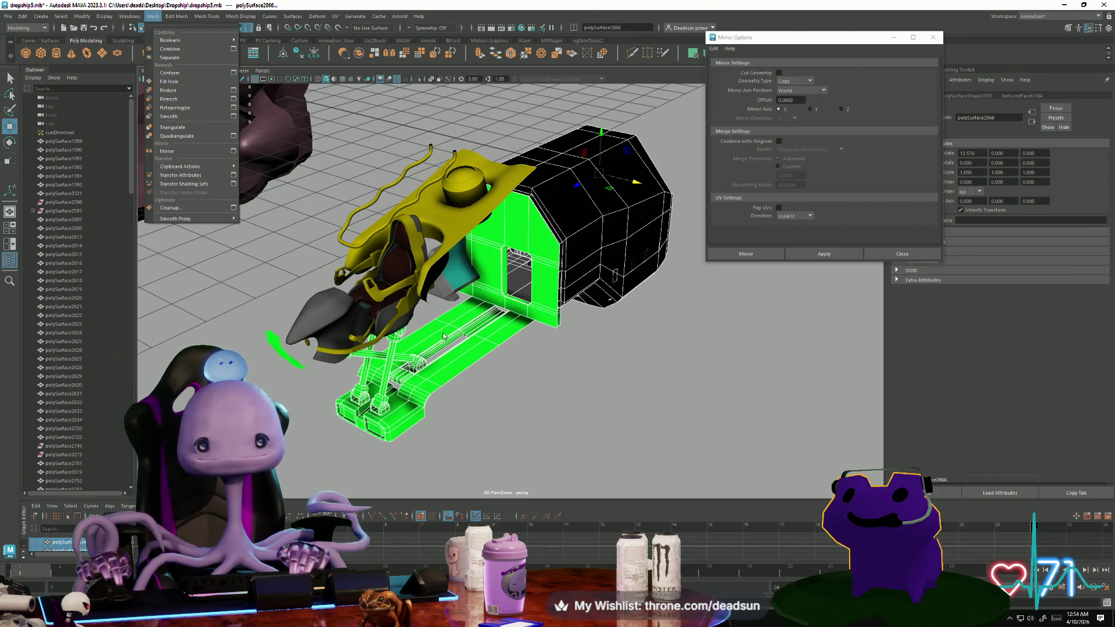
{"action": "left_click", "coordinate": [473, 337]}
{"action": "right_click", "coordinate": [472, 337]}
{"action": "mouse_move", "coordinate": [507, 340]}
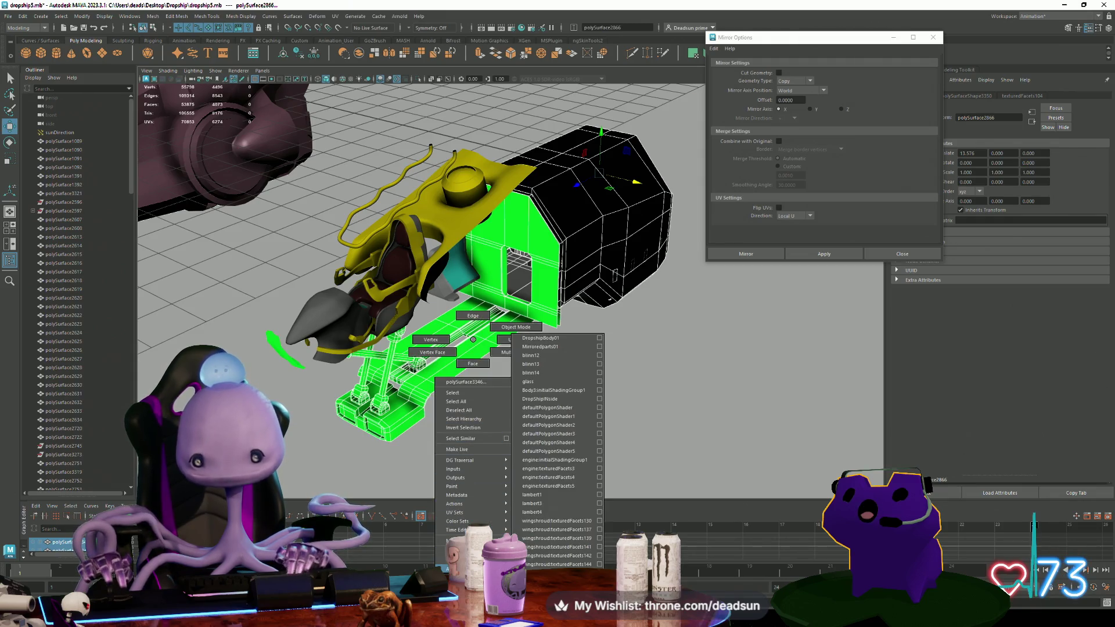
{"action": "left_click", "coordinate": [576, 364]}
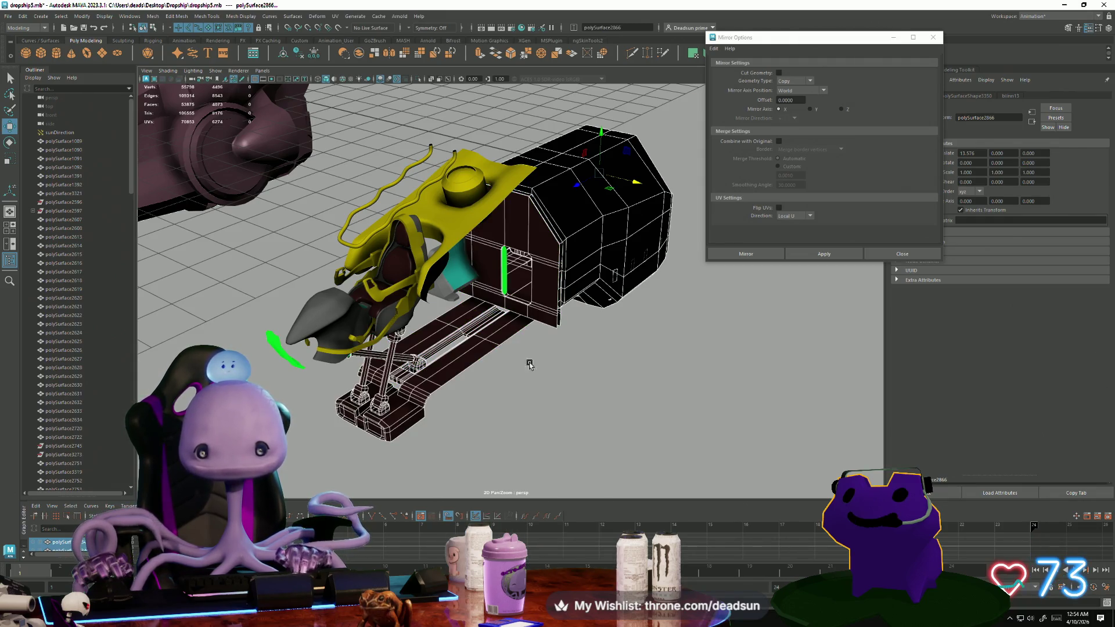
{"action": "right_click_drag", "start_coordinate": [474, 347], "coordinate": [456, 533]}
{"action": "mouse_move", "coordinate": [464, 561]}
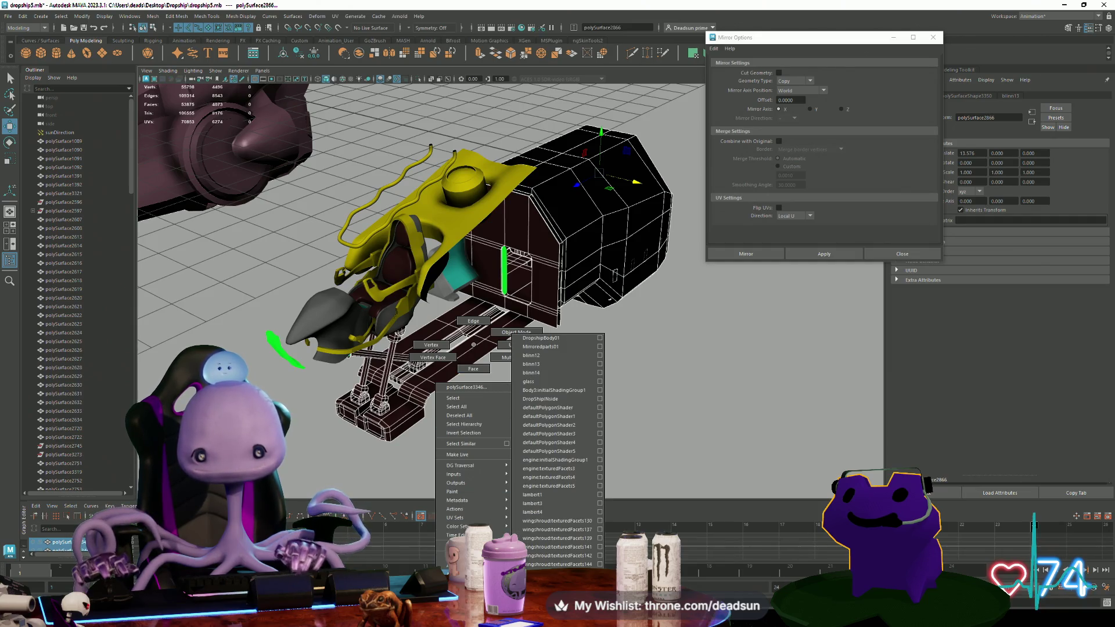
{"action": "left_click", "coordinate": [577, 355]}
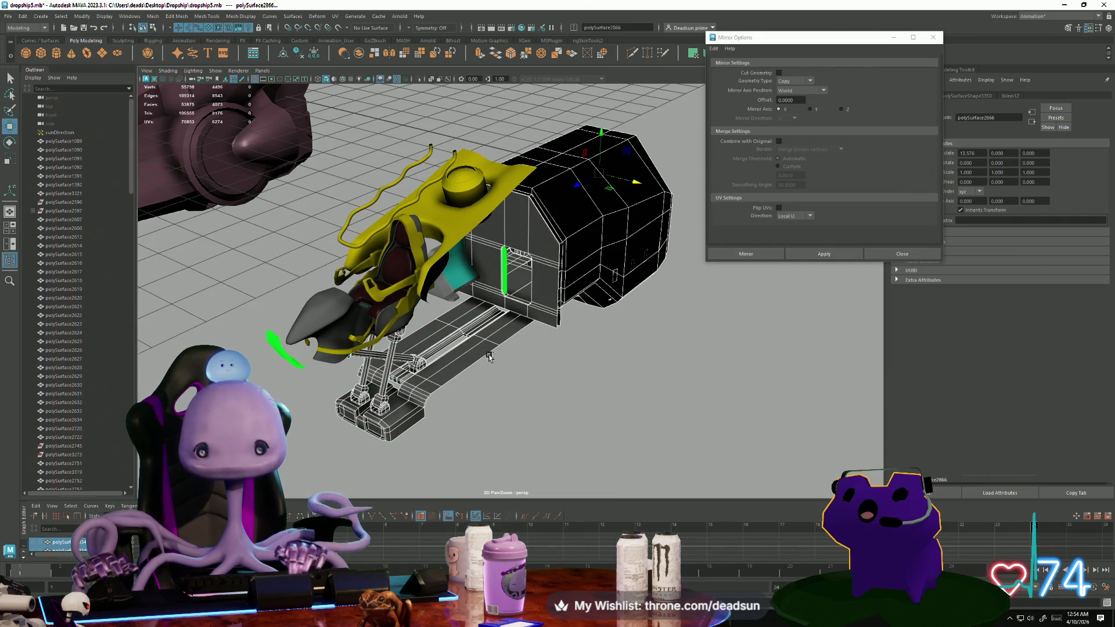
Clear the selection, face the ship's nose, and select the pod and its parts.
{"action": "mouse_move", "coordinate": [522, 391]}
{"action": "left_mouse_down", "text": "alt"}
{"action": "mouse_move", "coordinate": [476, 388]}
{"action": "mouse_move", "coordinate": [489, 392]}
{"action": "left_mouse_up", "text": "alt"}
{"action": "left_click", "coordinate": [438, 360]}
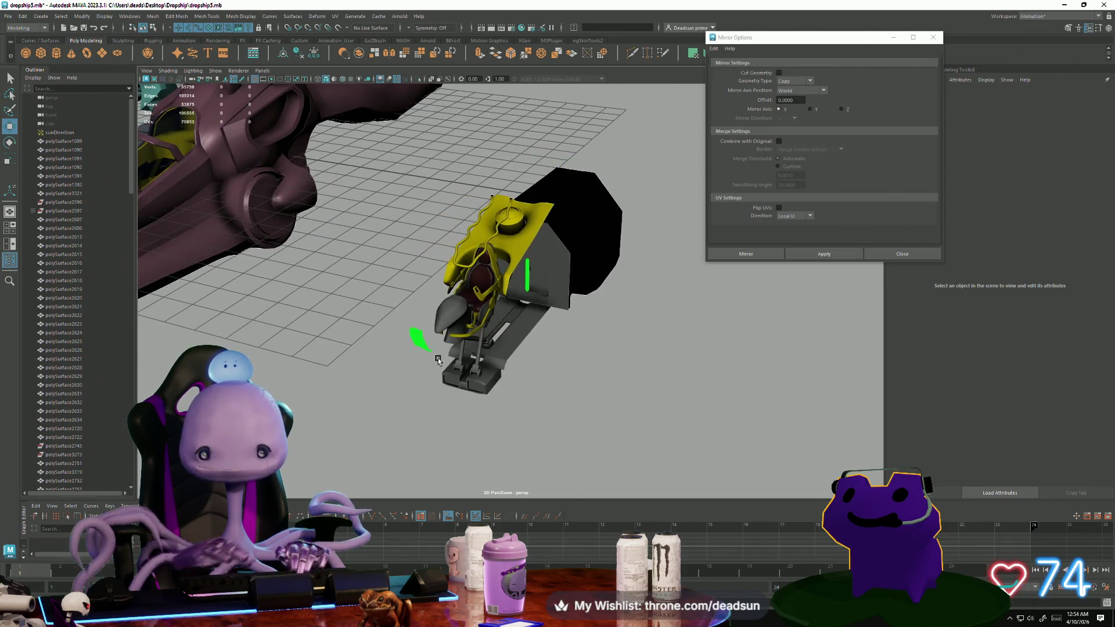
{"action": "left_click", "coordinate": [424, 347]}
{"action": "left_click", "coordinate": [437, 484]}
{"action": "mouse_move", "coordinate": [514, 440]}
{"action": "left_mouse_down", "text": "alt"}
{"action": "mouse_move", "coordinate": [324, 429]}
{"action": "mouse_move", "coordinate": [347, 403]}
{"action": "mouse_move", "coordinate": [375, 428]}
{"action": "mouse_move", "coordinate": [290, 473]}
{"action": "mouse_move", "coordinate": [298, 448]}
{"action": "mouse_move", "coordinate": [450, 468]}
{"action": "mouse_move", "coordinate": [434, 465]}
{"action": "mouse_move", "coordinate": [447, 441]}
{"action": "left_mouse_up", "text": "alt"}
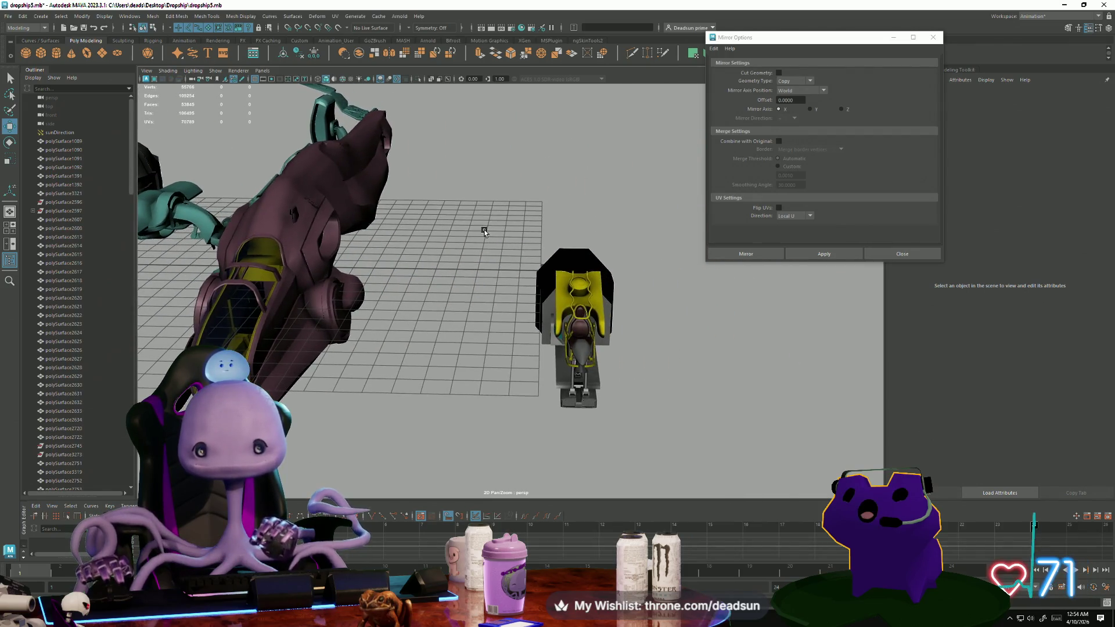
{"action": "left_click", "coordinate": [580, 400]}
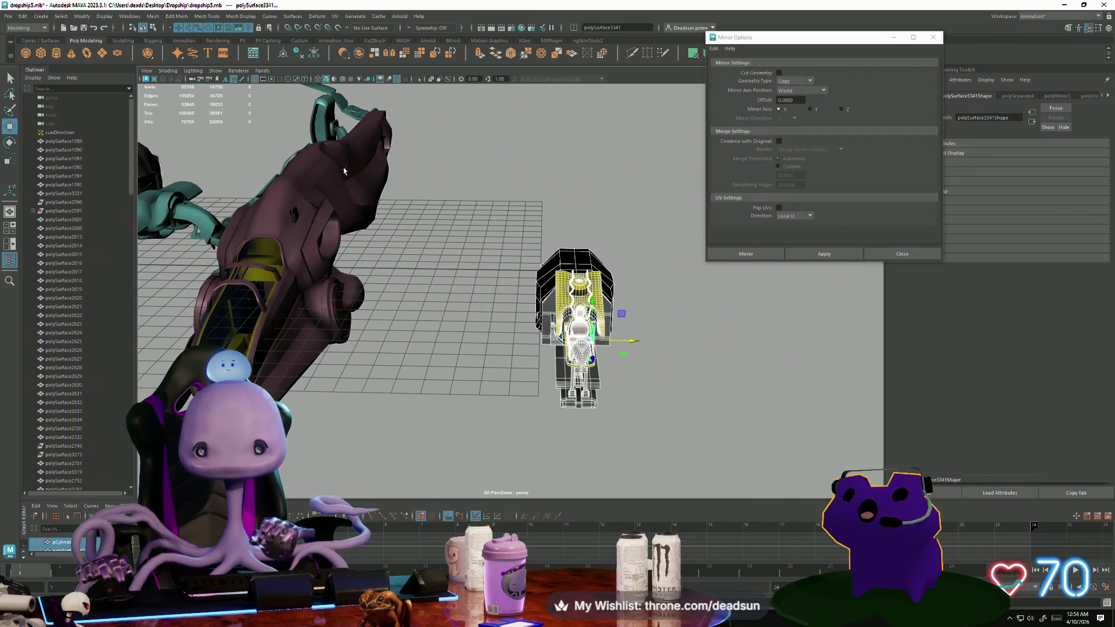
Combine the pod parts into pCylinder13 and move it to Translate X -13.568 inside the cockpit.
{"action": "left_click", "coordinate": [152, 17]}
{"action": "left_click", "coordinate": [172, 50]}
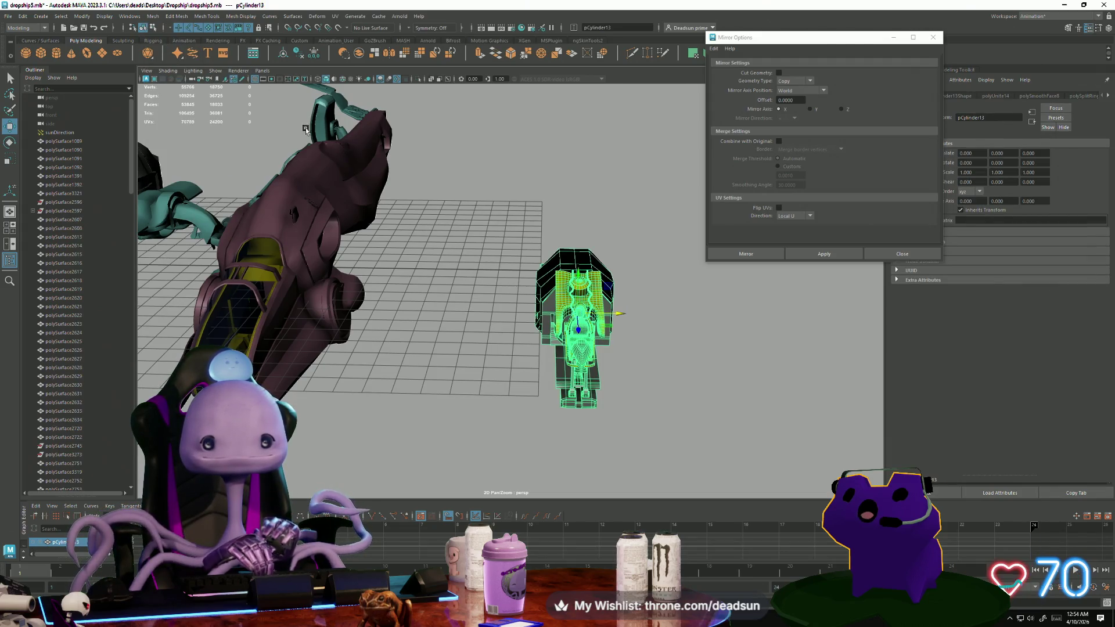
{"action": "mouse_move", "coordinate": [623, 315]}
{"action": "left_mouse_down"}
{"action": "mouse_move", "coordinate": [349, 279]}
{"action": "mouse_move", "coordinate": [264, 304]}
{"action": "left_mouse_up"}
{"action": "left_click", "coordinate": [353, 362]}
{"action": "left_click_drag", "start_coordinate": [353, 361], "coordinate": [392, 394], "text": "alt"}
{"action": "right_click_drag", "start_coordinate": [392, 395], "coordinate": [590, 463], "text": "alt"}
{"action": "mouse_move", "coordinate": [591, 463]}
{"action": "left_mouse_down", "text": "alt"}
{"action": "mouse_move", "coordinate": [523, 430]}
{"action": "mouse_move", "coordinate": [484, 444]}
{"action": "mouse_move", "coordinate": [525, 445]}
{"action": "left_mouse_up", "text": "alt"}
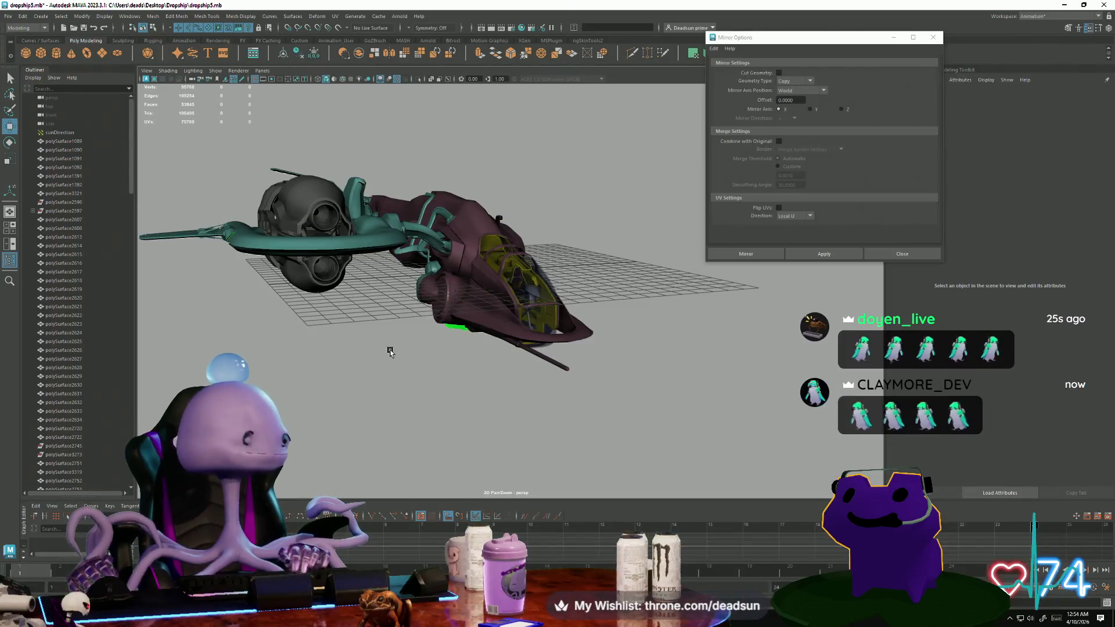
{"action": "mouse_move", "coordinate": [391, 353]}
{"action": "left_mouse_down", "text": "alt"}
{"action": "mouse_move", "coordinate": [538, 381]}
{"action": "mouse_move", "coordinate": [727, 460]}
{"action": "mouse_move", "coordinate": [525, 384]}
{"action": "mouse_move", "coordinate": [341, 356]}
{"action": "mouse_move", "coordinate": [356, 341]}
{"action": "mouse_move", "coordinate": [356, 411]}
{"action": "left_mouse_up", "text": "alt"}
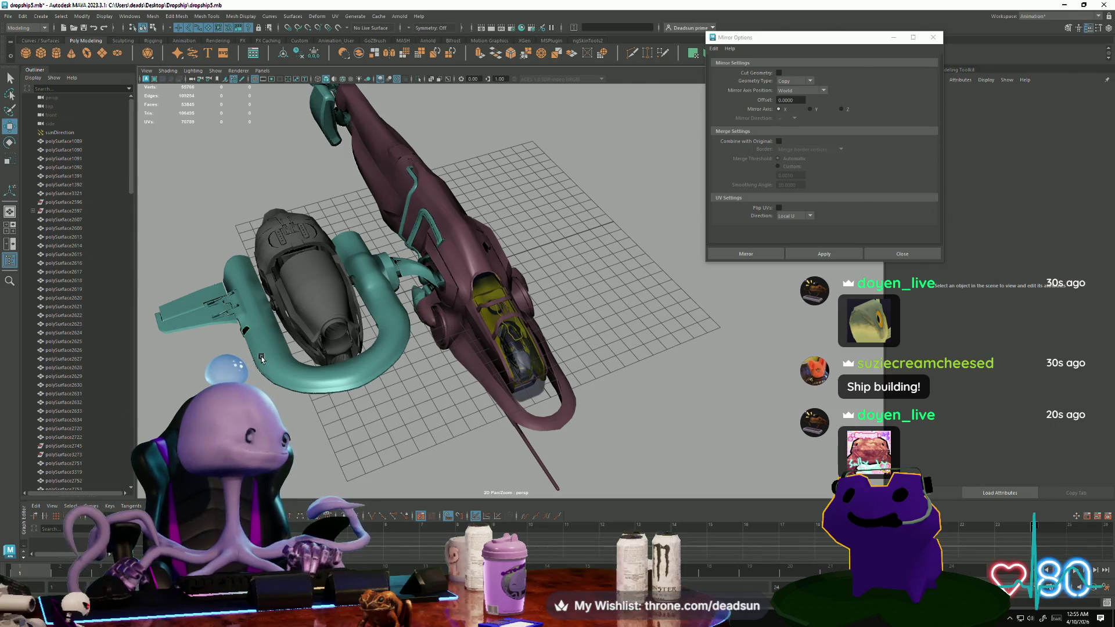
{"action": "left_click_drag", "start_coordinate": [462, 381], "coordinate": [406, 350], "text": "alt"}
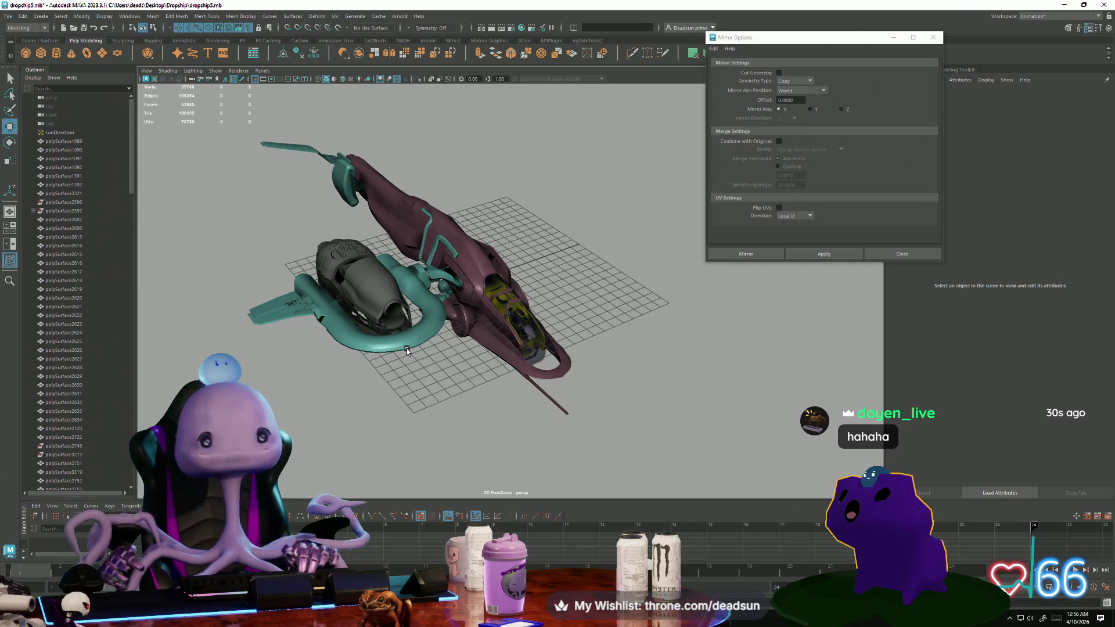
{"action": "left_click_drag", "start_coordinate": [512, 369], "coordinate": [512, 370], "text": "alt"}
{"action": "key", "text": "alt+Tab"}
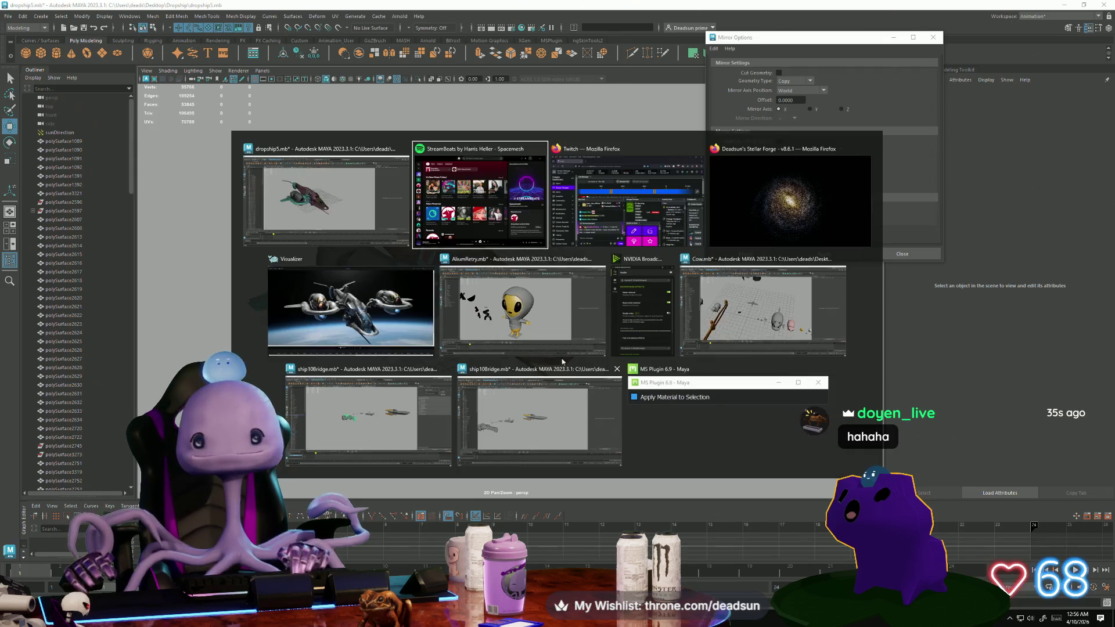
View the dropship reference image in Visualizer, then switch via Maya to the Firefox galaxy page.
{"action": "left_click", "coordinate": [418, 295]}
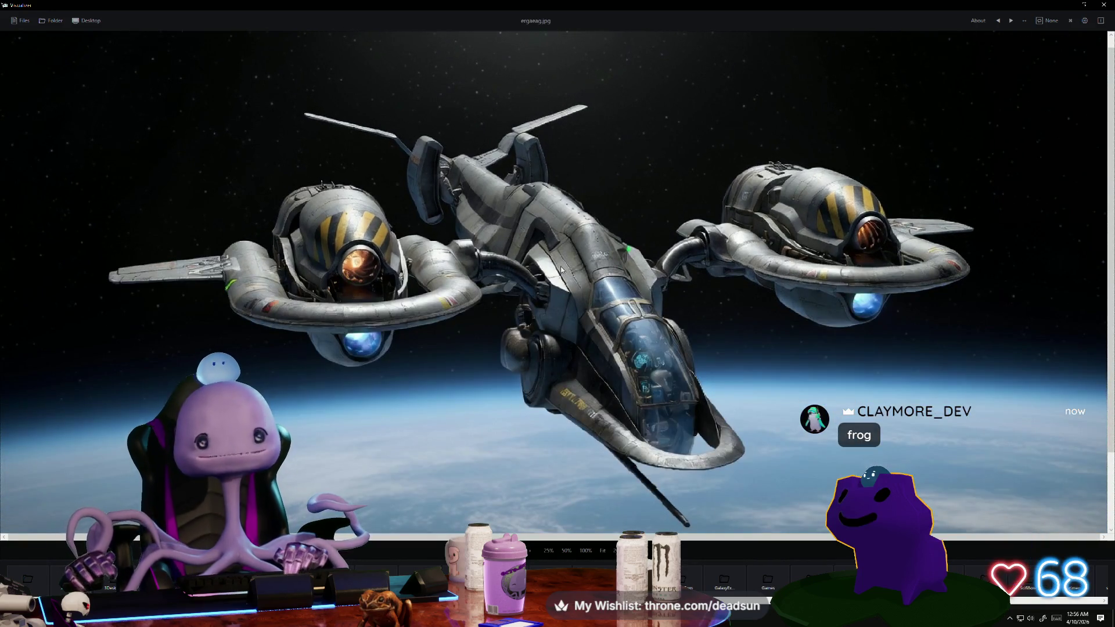
{"action": "scroll", "coordinate": [482, 294], "scroll_direction": "up", "scroll_amount": 1}
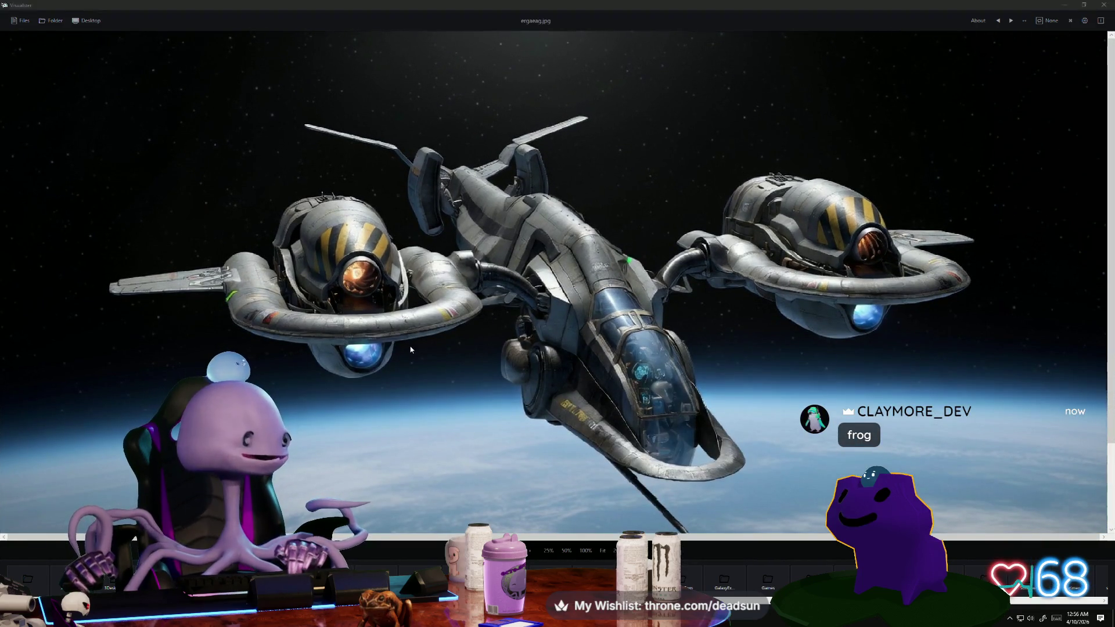
{"action": "key", "text": "alt+Tab"}
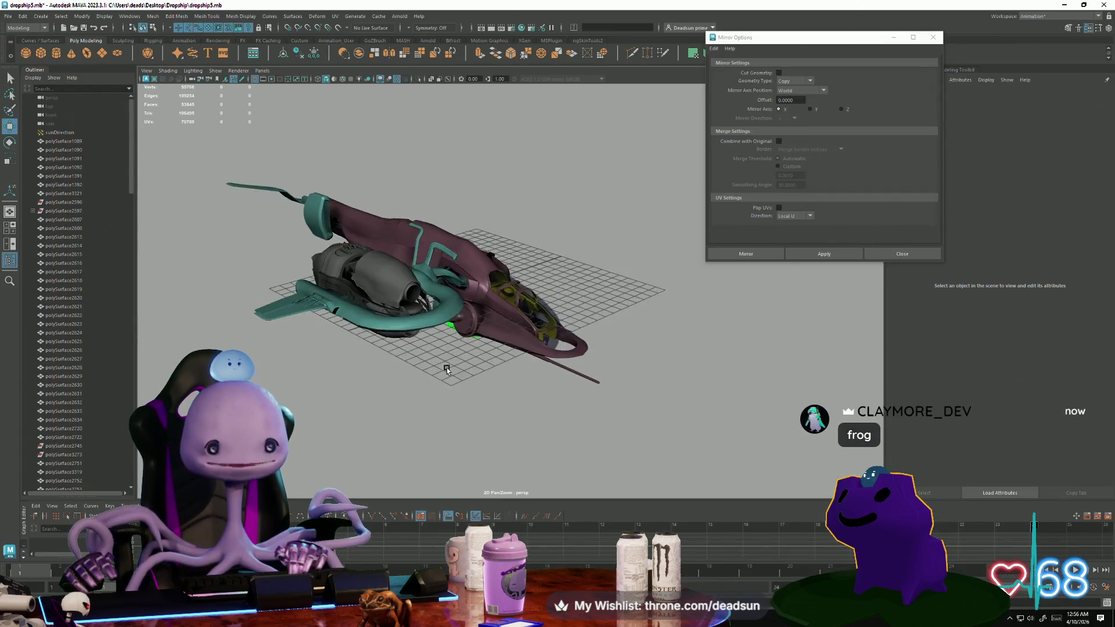
{"action": "key", "text": "alt+Tab"}
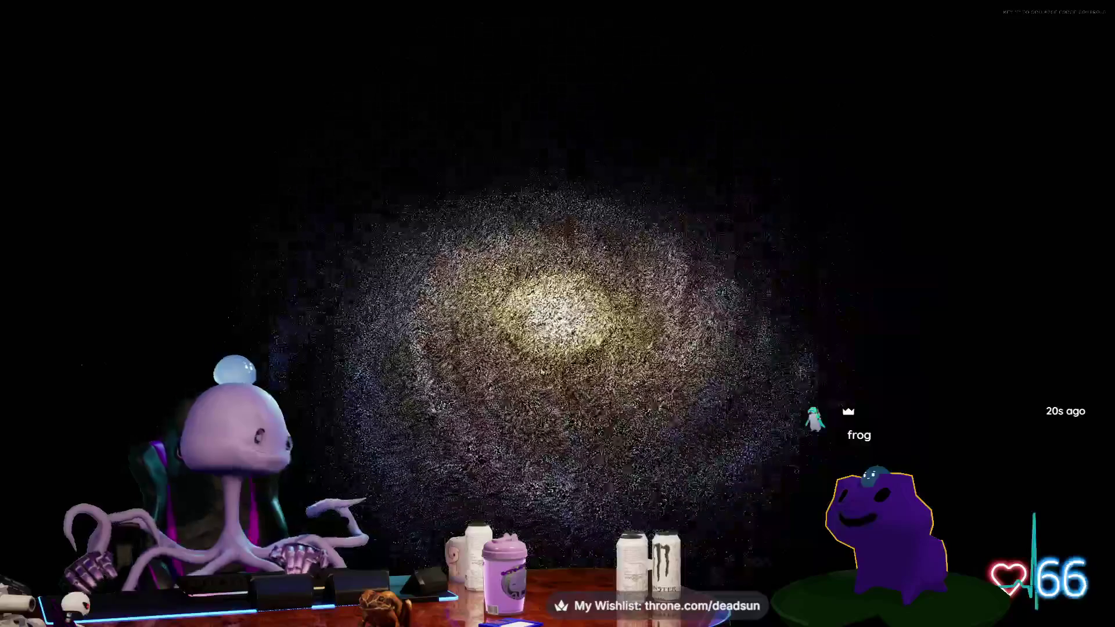
Switch to the ship10Bridge Maya scene and orbit in on its lineup of ships.
{"action": "key", "text": "alt+Tab"}
{"action": "key", "text": "alt+Tab"}
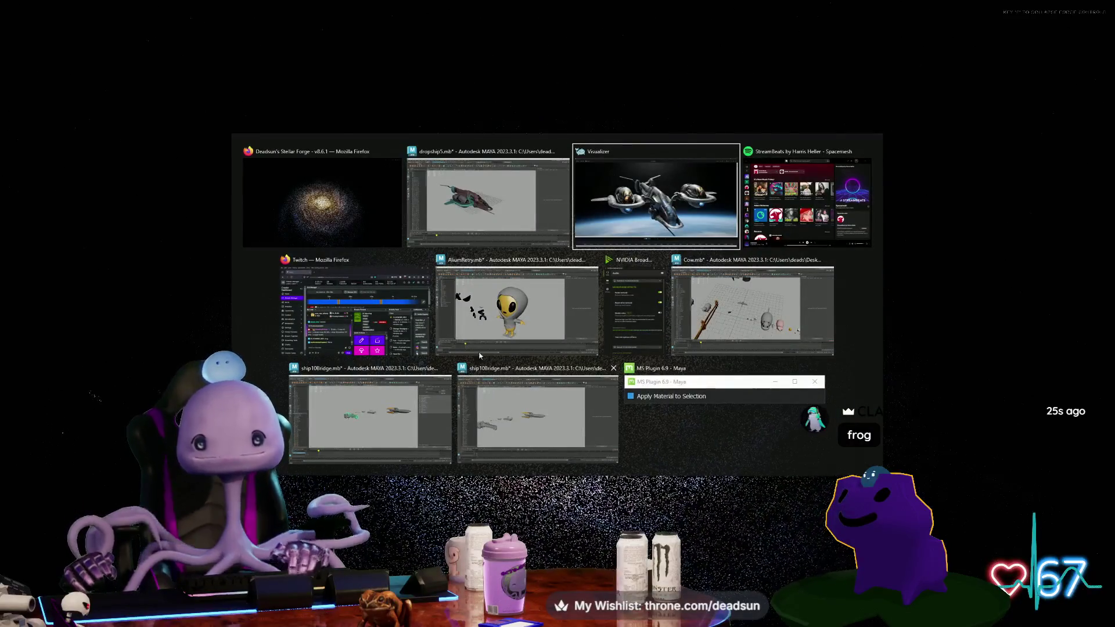
{"action": "left_click", "coordinate": [544, 421]}
{"action": "mouse_move", "coordinate": [406, 323]}
{"action": "left_mouse_down", "text": "alt"}
{"action": "mouse_move", "coordinate": [379, 324]}
{"action": "mouse_move", "coordinate": [368, 352]}
{"action": "left_mouse_up", "text": "alt"}
{"action": "scroll", "coordinate": [378, 324], "scroll_direction": "down", "scroll_amount": 3}
{"action": "mouse_move", "coordinate": [405, 388]}
{"action": "left_mouse_down", "text": "alt"}
{"action": "mouse_move", "coordinate": [418, 311]}
{"action": "mouse_move", "coordinate": [503, 226]}
{"action": "mouse_move", "coordinate": [652, 279]}
{"action": "mouse_move", "coordinate": [462, 401]}
{"action": "mouse_move", "coordinate": [557, 453]}
{"action": "mouse_move", "coordinate": [602, 403]}
{"action": "mouse_move", "coordinate": [455, 359]}
{"action": "mouse_move", "coordinate": [540, 349]}
{"action": "mouse_move", "coordinate": [454, 341]}
{"action": "mouse_move", "coordinate": [456, 356]}
{"action": "mouse_move", "coordinate": [509, 372]}
{"action": "left_mouse_up", "text": "alt"}
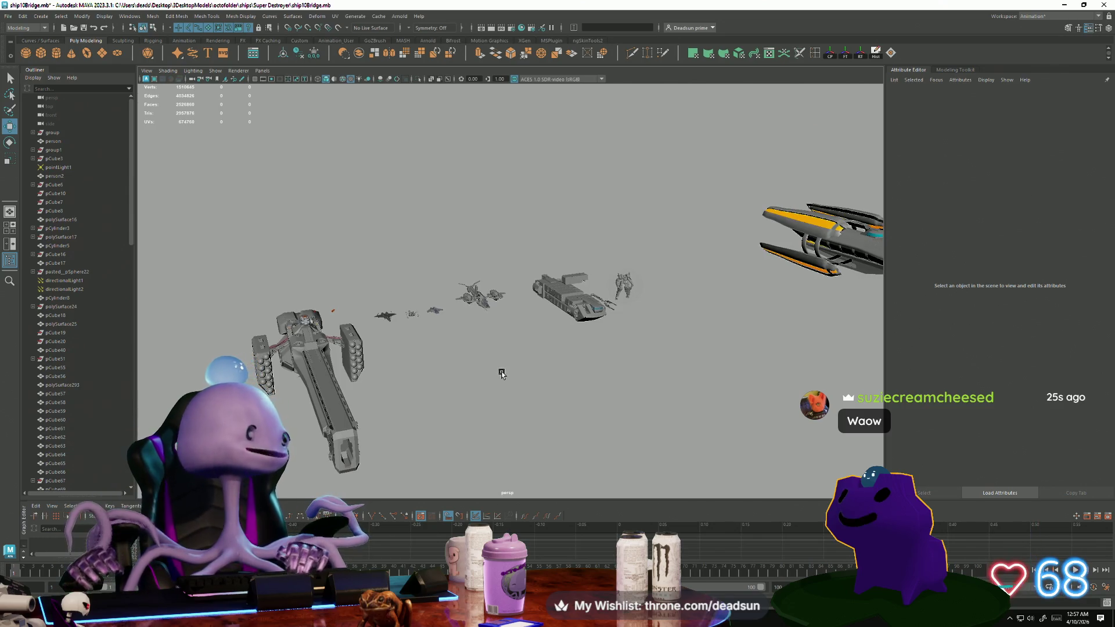
Return to dropship5.mb, close Mirror Options, and select green hull part polySurface2845.
{"action": "key", "text": "alt+Tab"}
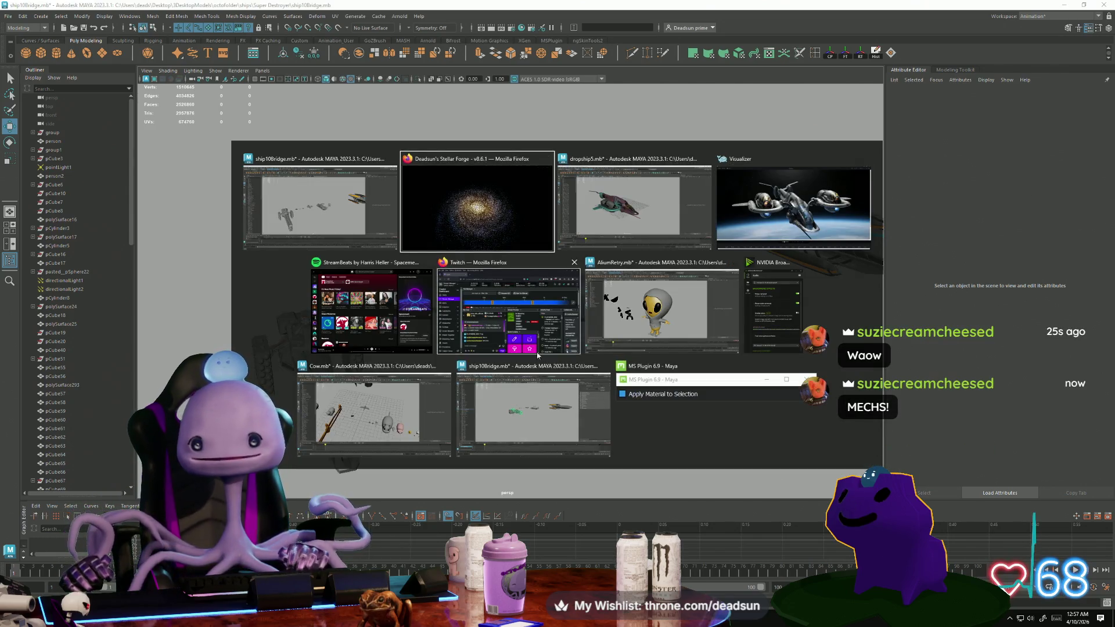
{"action": "left_click", "coordinate": [603, 205]}
{"action": "mouse_move", "coordinate": [453, 368]}
{"action": "left_mouse_down", "text": "alt"}
{"action": "mouse_move", "coordinate": [448, 403]}
{"action": "mouse_move", "coordinate": [562, 395]}
{"action": "left_mouse_up", "text": "alt"}
{"action": "left_click", "coordinate": [933, 37]}
{"action": "left_click_drag", "start_coordinate": [697, 349], "coordinate": [622, 373], "text": "alt"}
{"action": "scroll", "coordinate": [407, 419], "scroll_direction": "up", "scroll_amount": 5}
{"action": "mouse_move", "coordinate": [407, 419]}
{"action": "left_mouse_down", "text": "alt"}
{"action": "mouse_move", "coordinate": [487, 319]}
{"action": "mouse_move", "coordinate": [481, 391]}
{"action": "mouse_move", "coordinate": [346, 365]}
{"action": "mouse_move", "coordinate": [445, 401]}
{"action": "mouse_move", "coordinate": [380, 484]}
{"action": "mouse_move", "coordinate": [411, 365]}
{"action": "mouse_move", "coordinate": [499, 385]}
{"action": "mouse_move", "coordinate": [387, 289]}
{"action": "mouse_move", "coordinate": [328, 314]}
{"action": "left_mouse_up", "text": "alt"}
{"action": "left_click", "coordinate": [346, 365]}
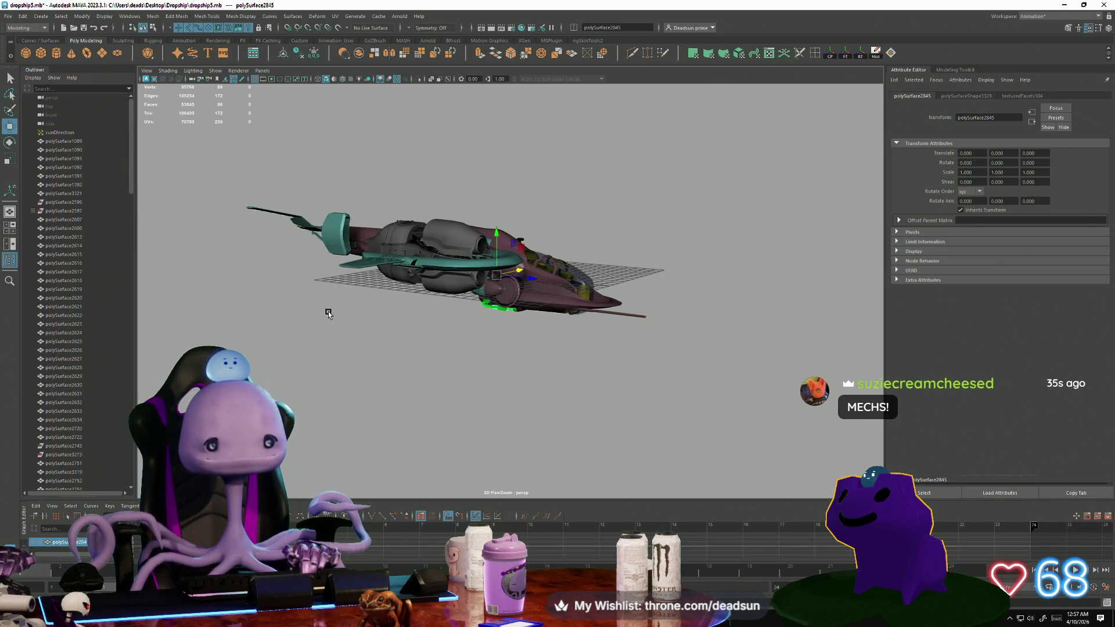
{"action": "mouse_move", "coordinate": [297, 243]}
{"action": "left_mouse_down", "text": "alt"}
{"action": "mouse_move", "coordinate": [341, 284]}
{"action": "mouse_move", "coordinate": [351, 348]}
{"action": "left_mouse_up", "text": "alt"}
{"action": "mouse_move", "coordinate": [426, 266]}
{"action": "left_mouse_down", "text": "alt"}
{"action": "mouse_move", "coordinate": [505, 381]}
{"action": "mouse_move", "coordinate": [465, 391]}
{"action": "mouse_move", "coordinate": [436, 318]}
{"action": "mouse_move", "coordinate": [411, 332]}
{"action": "mouse_move", "coordinate": [533, 401]}
{"action": "mouse_move", "coordinate": [519, 422]}
{"action": "mouse_move", "coordinate": [451, 388]}
{"action": "mouse_move", "coordinate": [453, 364]}
{"action": "mouse_move", "coordinate": [488, 321]}
{"action": "mouse_move", "coordinate": [484, 373]}
{"action": "mouse_move", "coordinate": [476, 357]}
{"action": "mouse_move", "coordinate": [439, 369]}
{"action": "mouse_move", "coordinate": [515, 378]}
{"action": "left_mouse_up", "text": "alt"}
{"action": "left_click", "coordinate": [516, 378]}
{"action": "key", "text": "e"}
{"action": "key", "text": "f"}
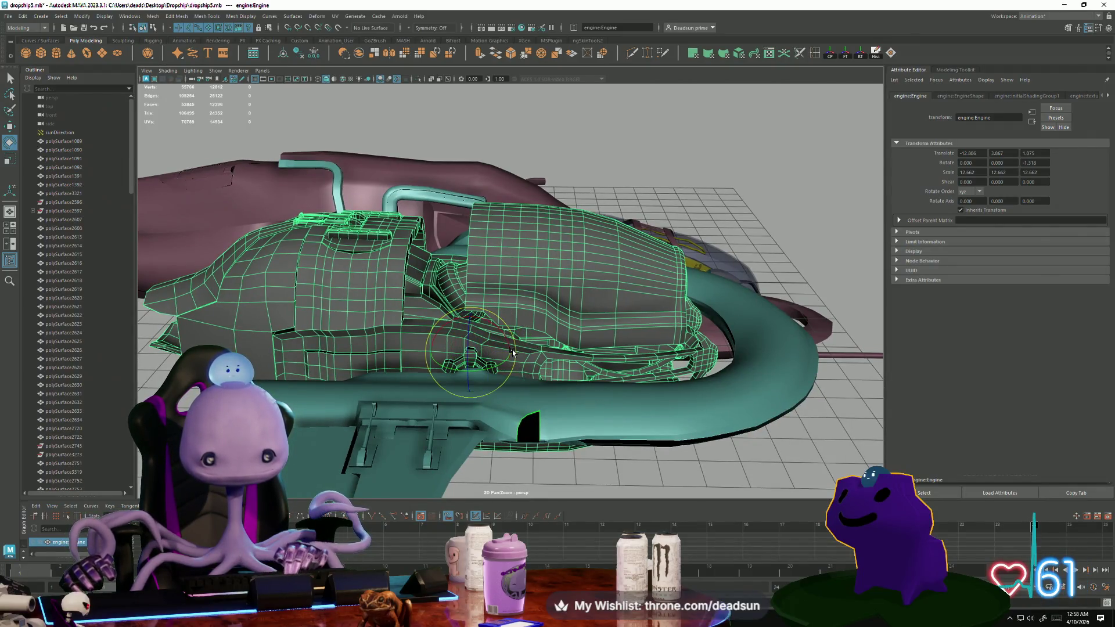
{"action": "mouse_move", "coordinate": [507, 335]}
{"action": "left_mouse_down", "text": "alt"}
{"action": "mouse_move", "coordinate": [494, 302]}
{"action": "mouse_move", "coordinate": [505, 339]}
{"action": "mouse_move", "coordinate": [479, 397]}
{"action": "left_mouse_up", "text": "alt"}
{"action": "mouse_move", "coordinate": [479, 397]}
{"action": "right_mouse_down", "text": "alt"}
{"action": "mouse_move", "coordinate": [597, 436]}
{"action": "mouse_move", "coordinate": [562, 332]}
{"action": "right_mouse_up", "text": "alt"}
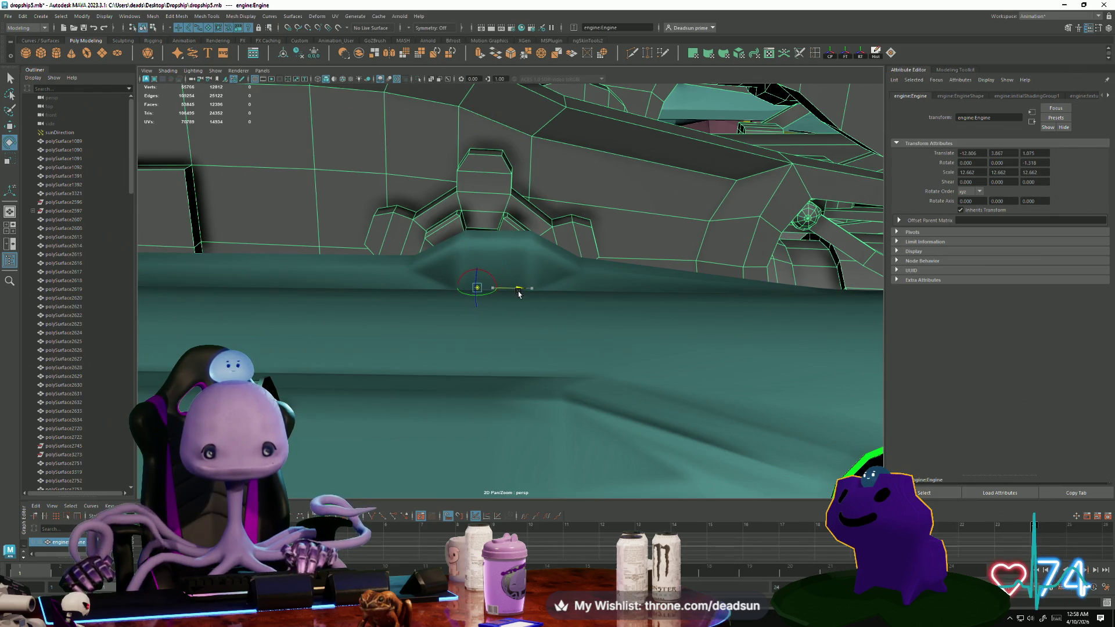
{"action": "scroll", "coordinate": [644, 360], "scroll_direction": "down", "scroll_amount": 10}
{"action": "left_click_drag", "start_coordinate": [491, 256], "coordinate": [481, 278]}
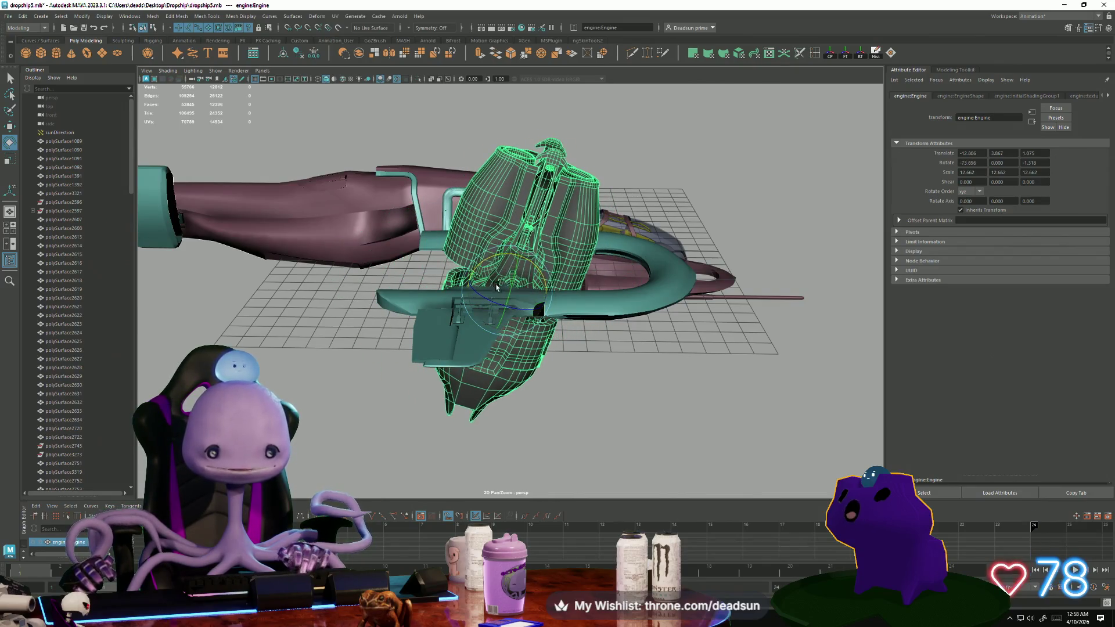
{"action": "left_click", "coordinate": [547, 406]}
{"action": "mouse_move", "coordinate": [548, 406]}
{"action": "left_mouse_down", "text": "alt"}
{"action": "mouse_move", "coordinate": [469, 382]}
{"action": "mouse_move", "coordinate": [521, 366]}
{"action": "mouse_move", "coordinate": [500, 369]}
{"action": "mouse_move", "coordinate": [533, 398]}
{"action": "mouse_move", "coordinate": [443, 403]}
{"action": "mouse_move", "coordinate": [528, 411]}
{"action": "left_mouse_up", "text": "alt"}
{"action": "scroll", "coordinate": [545, 378], "scroll_direction": "up", "scroll_amount": 6}
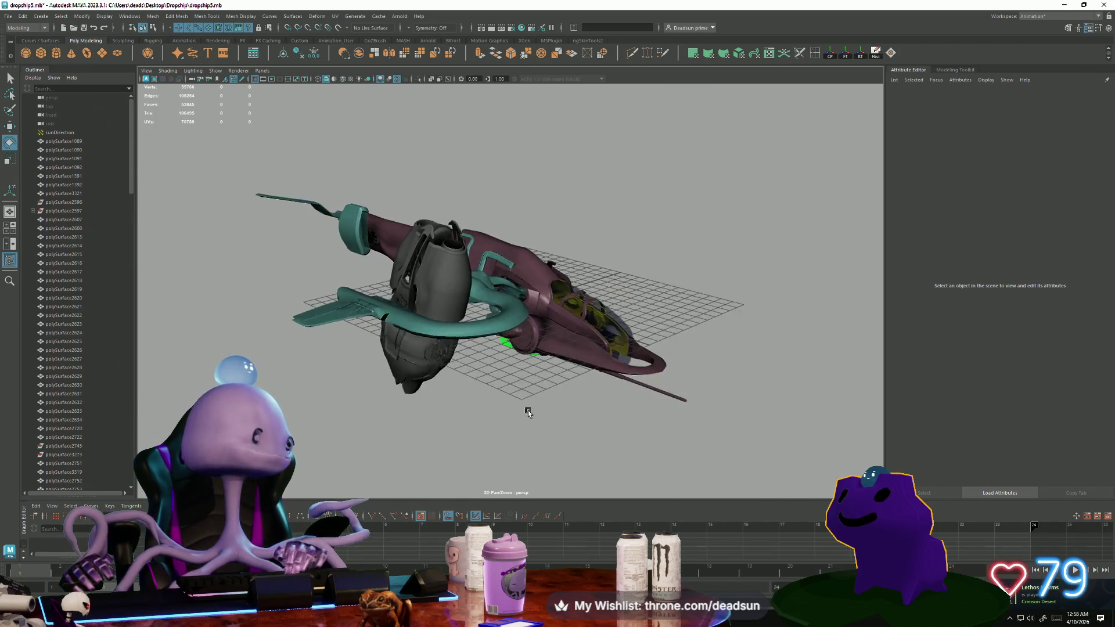
{"action": "key", "text": "ctrl+z"}
{"action": "key", "text": "ctrl+z"}
{"action": "key", "text": "ctrl+z"}
{"action": "left_click", "coordinate": [535, 398]}
{"action": "mouse_move", "coordinate": [416, 403]}
{"action": "left_mouse_down", "text": "alt"}
{"action": "mouse_move", "coordinate": [522, 413]}
{"action": "mouse_move", "coordinate": [515, 390]}
{"action": "mouse_move", "coordinate": [442, 399]}
{"action": "mouse_move", "coordinate": [433, 386]}
{"action": "mouse_move", "coordinate": [465, 386]}
{"action": "left_mouse_up", "text": "alt"}
{"action": "right_click_drag", "start_coordinate": [465, 385], "coordinate": [695, 443], "text": "alt"}
{"action": "mouse_move", "coordinate": [694, 443]}
{"action": "left_mouse_down", "text": "alt"}
{"action": "mouse_move", "coordinate": [605, 430]}
{"action": "mouse_move", "coordinate": [622, 437]}
{"action": "left_mouse_up", "text": "alt"}
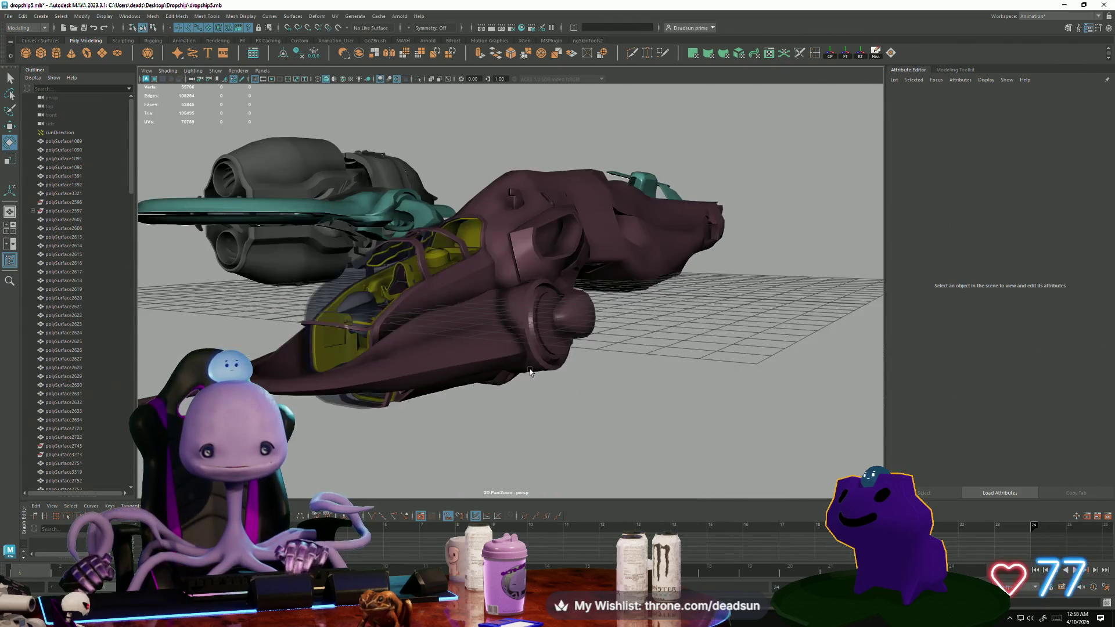
{"action": "right_click_drag", "start_coordinate": [622, 437], "coordinate": [649, 448], "text": "alt"}
{"action": "mouse_move", "coordinate": [648, 448]}
{"action": "left_mouse_down", "text": "alt"}
{"action": "mouse_move", "coordinate": [484, 387]}
{"action": "mouse_move", "coordinate": [372, 244]}
{"action": "left_mouse_up", "text": "alt"}
{"action": "left_click", "coordinate": [370, 238]}
{"action": "left_click", "coordinate": [377, 360]}
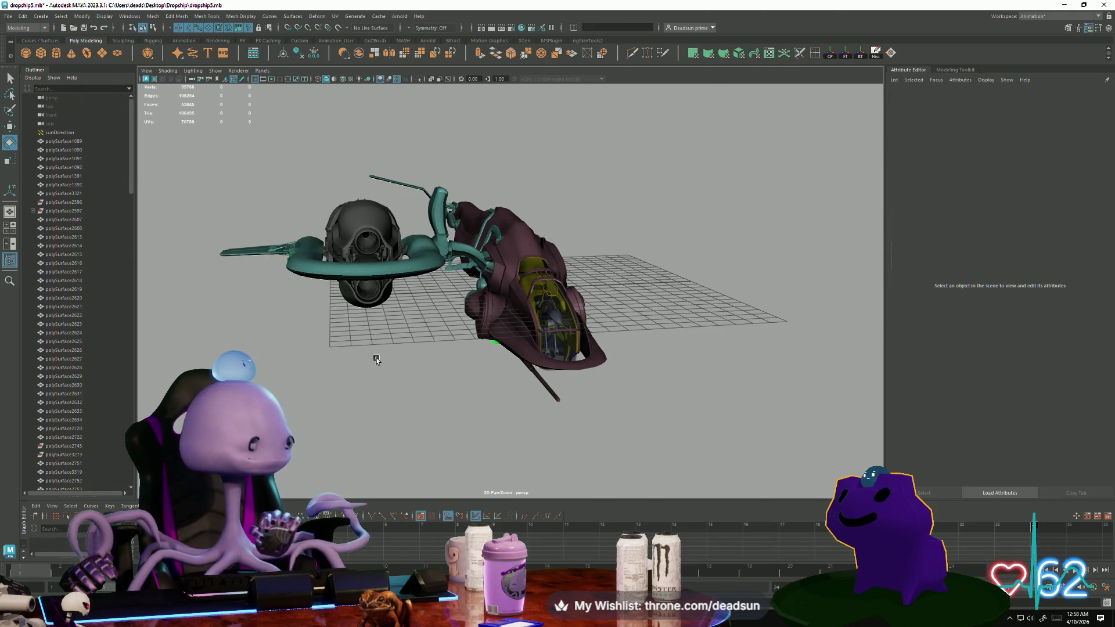
{"action": "mouse_move", "coordinate": [428, 302]}
{"action": "left_mouse_down", "text": "alt"}
{"action": "mouse_move", "coordinate": [416, 398]}
{"action": "mouse_move", "coordinate": [427, 353]}
{"action": "mouse_move", "coordinate": [450, 363]}
{"action": "mouse_move", "coordinate": [432, 337]}
{"action": "mouse_move", "coordinate": [418, 346]}
{"action": "mouse_move", "coordinate": [427, 369]}
{"action": "left_mouse_up", "text": "alt"}
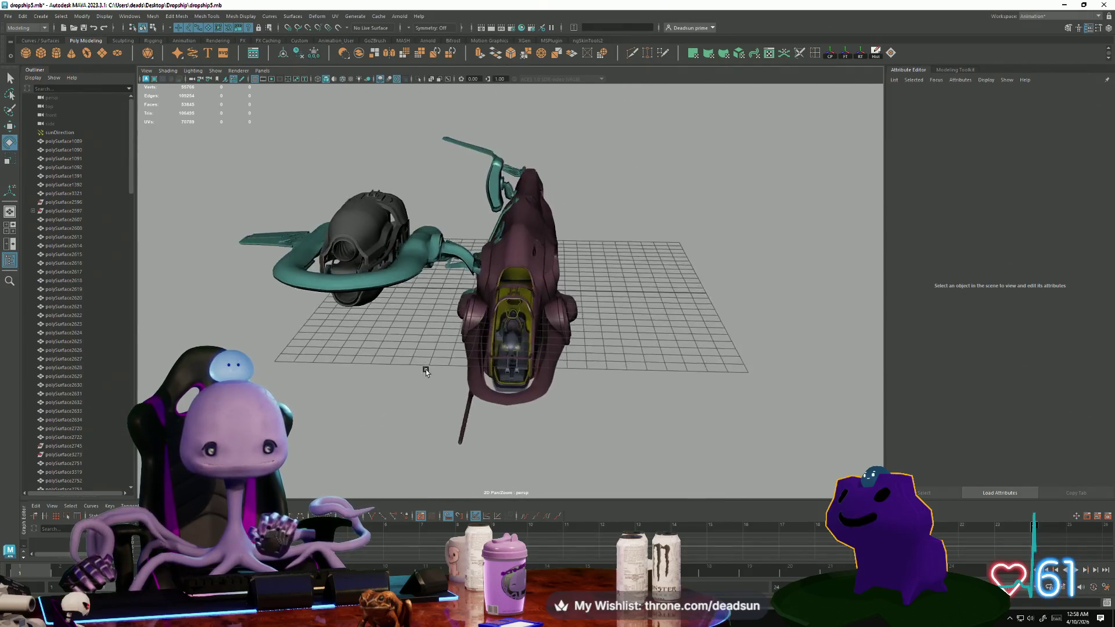
{"action": "scroll", "coordinate": [426, 369], "scroll_direction": "up", "scroll_amount": 10}
{"action": "scroll", "coordinate": [577, 398], "scroll_direction": "up", "scroll_amount": 3}
{"action": "left_click", "coordinate": [642, 403]}
{"action": "scroll", "coordinate": [641, 403], "scroll_direction": "down", "scroll_amount": 15}
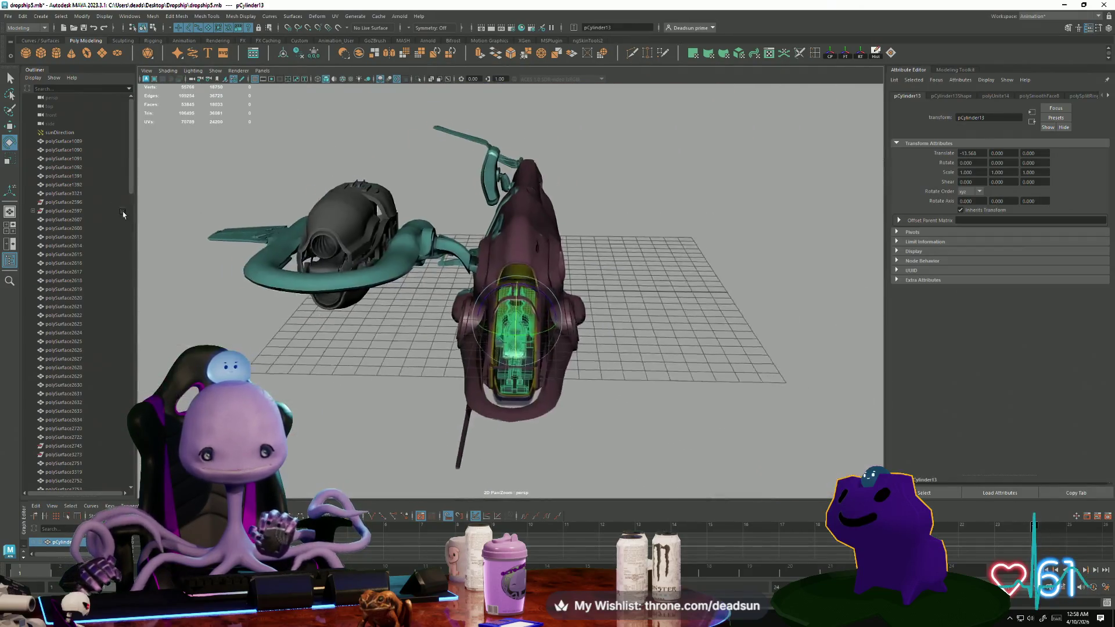
{"action": "left_click_drag", "start_coordinate": [556, 315], "coordinate": [767, 323]}
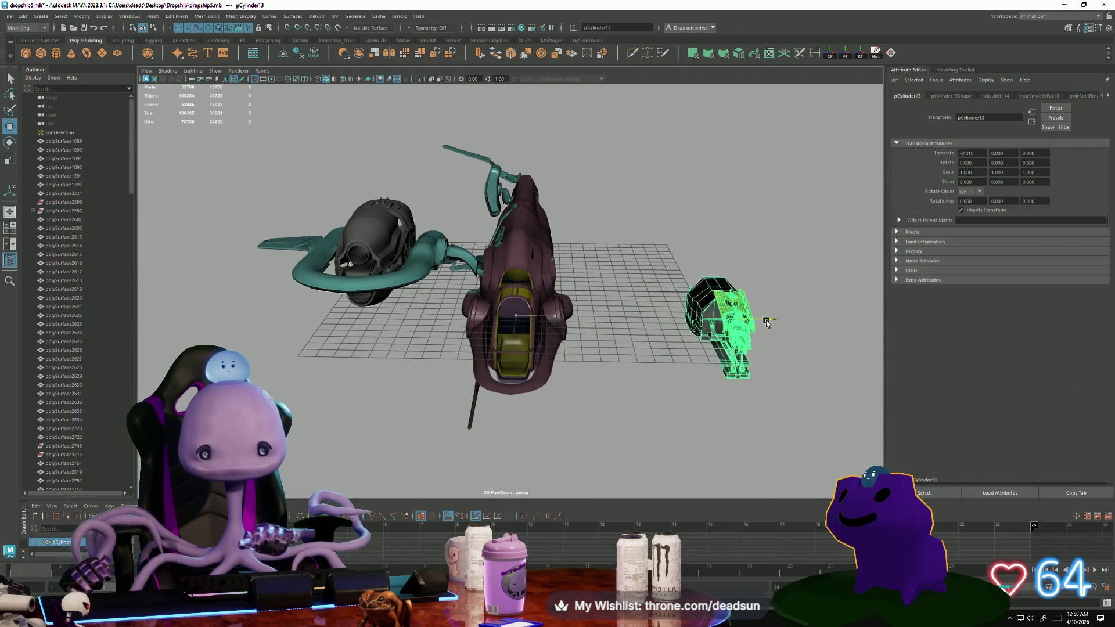
{"action": "key", "text": "f"}
{"action": "left_click", "coordinate": [609, 418]}
{"action": "mouse_move", "coordinate": [609, 418]}
{"action": "left_mouse_down", "text": "alt"}
{"action": "mouse_move", "coordinate": [448, 403]}
{"action": "mouse_move", "coordinate": [406, 381]}
{"action": "mouse_move", "coordinate": [419, 399]}
{"action": "left_mouse_up", "text": "alt"}
{"action": "mouse_move", "coordinate": [418, 398]}
{"action": "right_mouse_down", "text": "alt"}
{"action": "mouse_move", "coordinate": [730, 489]}
{"action": "mouse_move", "coordinate": [685, 418]}
{"action": "mouse_move", "coordinate": [600, 326]}
{"action": "mouse_move", "coordinate": [588, 291]}
{"action": "mouse_move", "coordinate": [620, 300]}
{"action": "right_mouse_up", "text": "alt"}
{"action": "left_click", "coordinate": [620, 301]}
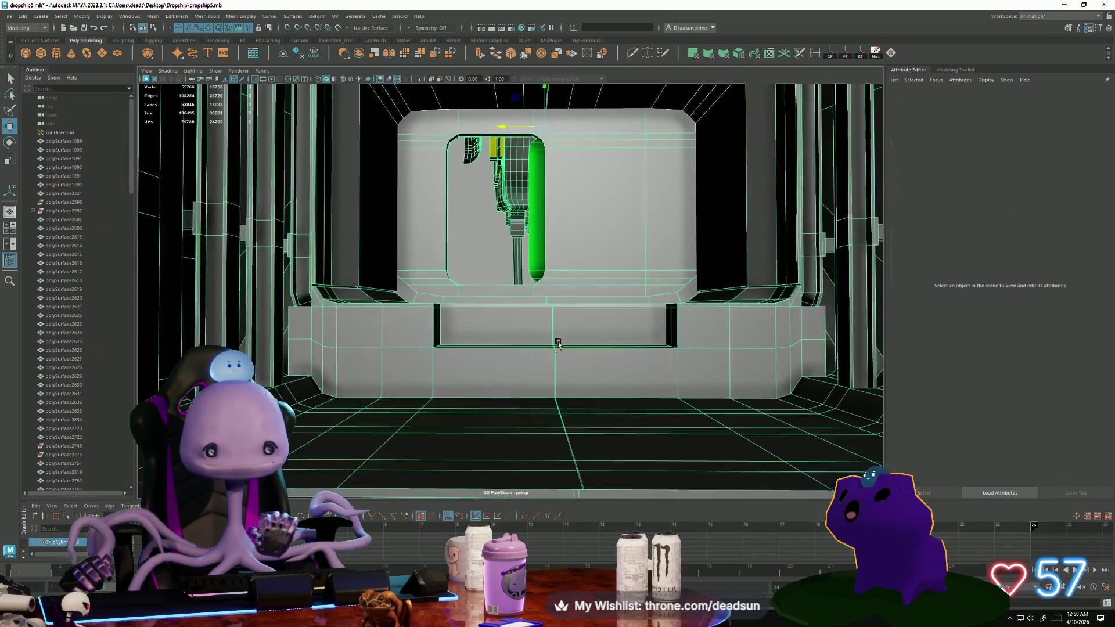
{"action": "key", "text": "f"}
{"action": "scroll", "coordinate": [514, 415], "scroll_direction": "down", "scroll_amount": 5}
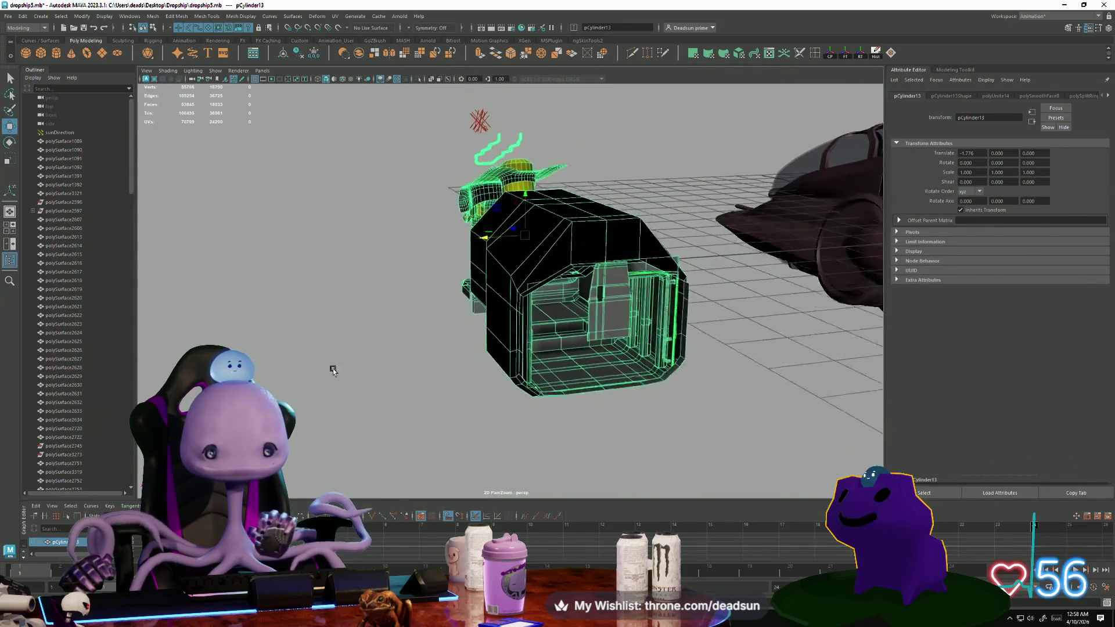
{"action": "mouse_move", "coordinate": [774, 515]}
{"action": "left_mouse_down", "text": "alt"}
{"action": "mouse_move", "coordinate": [553, 337]}
{"action": "mouse_move", "coordinate": [545, 423]}
{"action": "mouse_move", "coordinate": [553, 410]}
{"action": "mouse_move", "coordinate": [461, 252]}
{"action": "left_mouse_up", "text": "alt"}
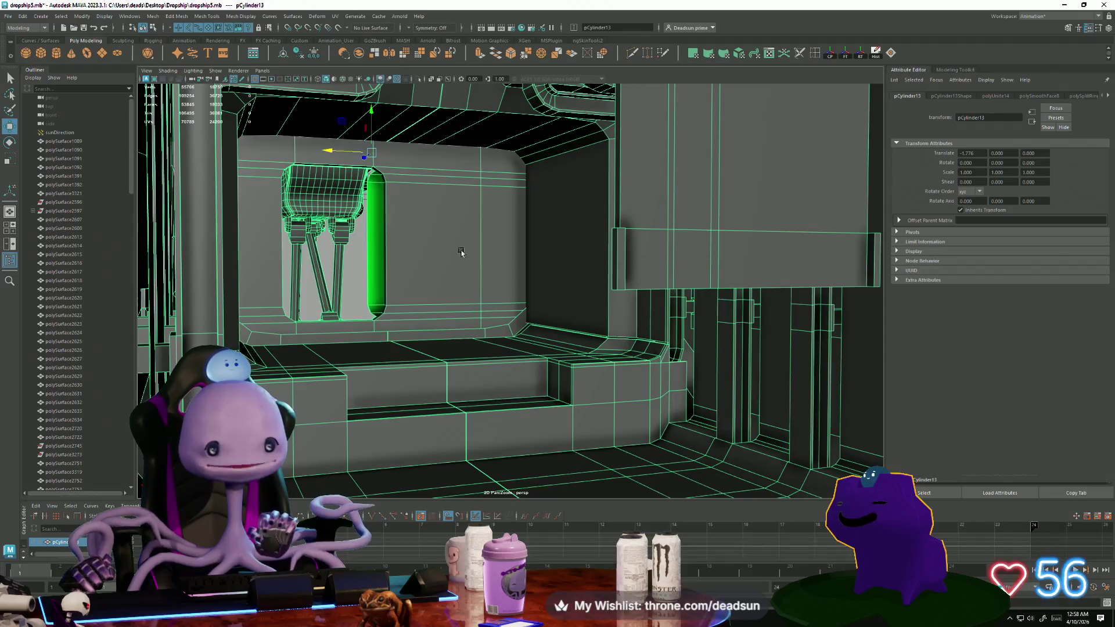
{"action": "mouse_move", "coordinate": [461, 321]}
{"action": "left_mouse_down", "text": "alt"}
{"action": "mouse_move", "coordinate": [418, 313]}
{"action": "mouse_move", "coordinate": [498, 309]}
{"action": "mouse_move", "coordinate": [510, 274]}
{"action": "mouse_move", "coordinate": [525, 275]}
{"action": "left_mouse_up", "text": "alt"}
{"action": "scroll", "coordinate": [406, 324], "scroll_direction": "up", "scroll_amount": 5}
{"action": "scroll", "coordinate": [489, 340], "scroll_direction": "down", "scroll_amount": 10}
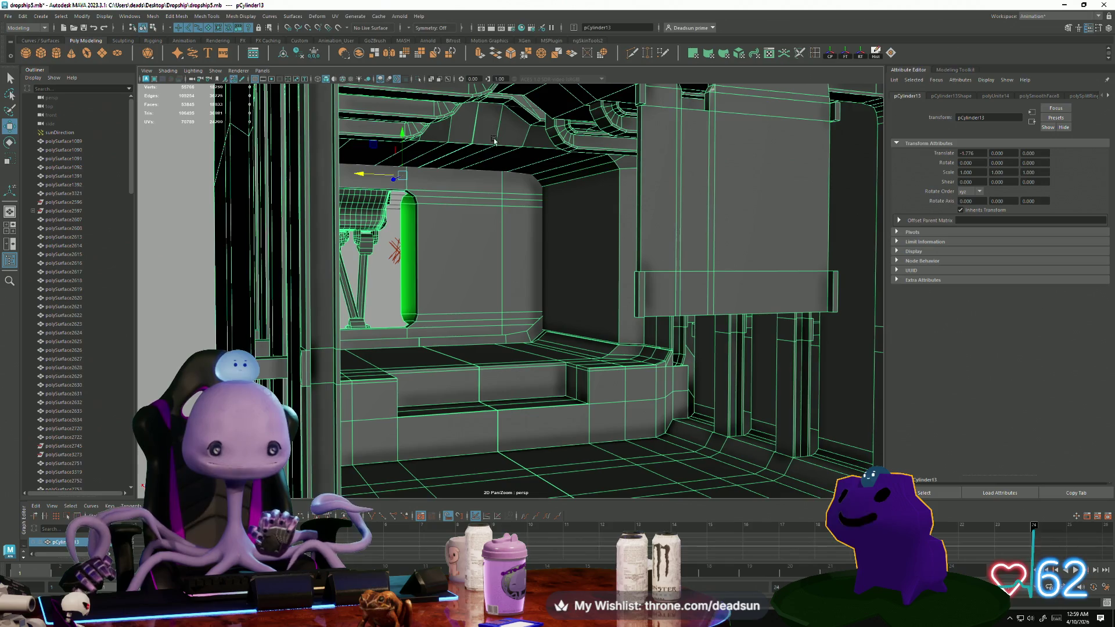
{"action": "scroll", "coordinate": [494, 141], "scroll_direction": "down", "scroll_amount": 5}
{"action": "scroll", "coordinate": [431, 232], "scroll_direction": "up", "scroll_amount": 10}
{"action": "mouse_move", "coordinate": [532, 336]}
{"action": "left_mouse_down", "text": "alt"}
{"action": "mouse_move", "coordinate": [450, 319]}
{"action": "mouse_move", "coordinate": [426, 331]}
{"action": "mouse_move", "coordinate": [356, 324]}
{"action": "mouse_move", "coordinate": [440, 330]}
{"action": "mouse_move", "coordinate": [327, 299]}
{"action": "mouse_move", "coordinate": [314, 290]}
{"action": "mouse_move", "coordinate": [364, 312]}
{"action": "mouse_move", "coordinate": [303, 282]}
{"action": "mouse_move", "coordinate": [556, 304]}
{"action": "mouse_move", "coordinate": [430, 309]}
{"action": "left_mouse_up", "text": "alt"}
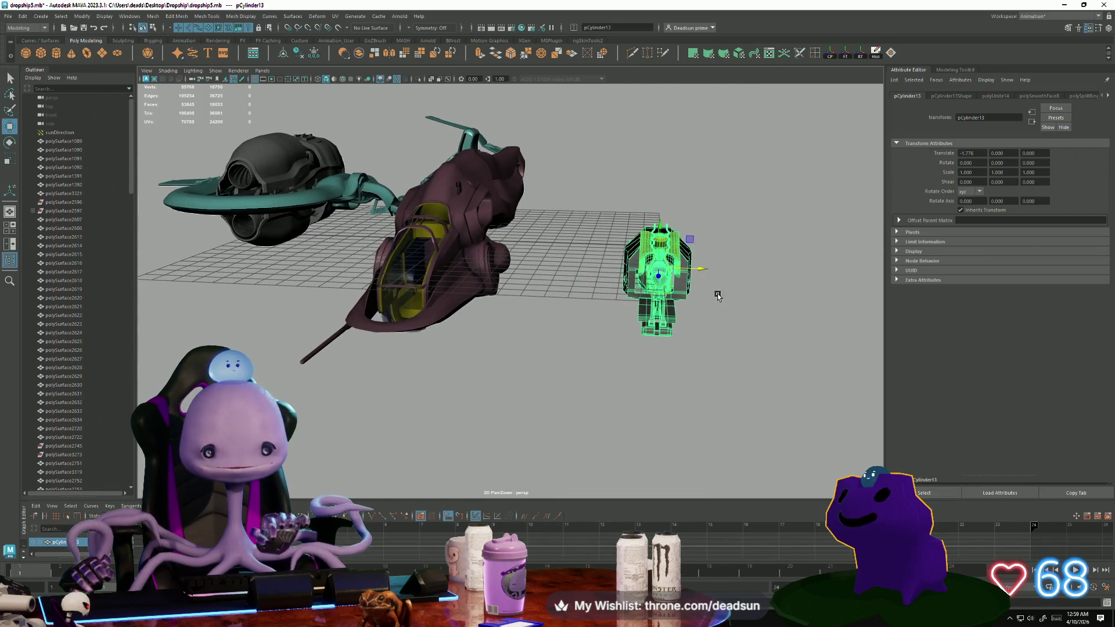
{"action": "key", "text": "ctrl+z"}
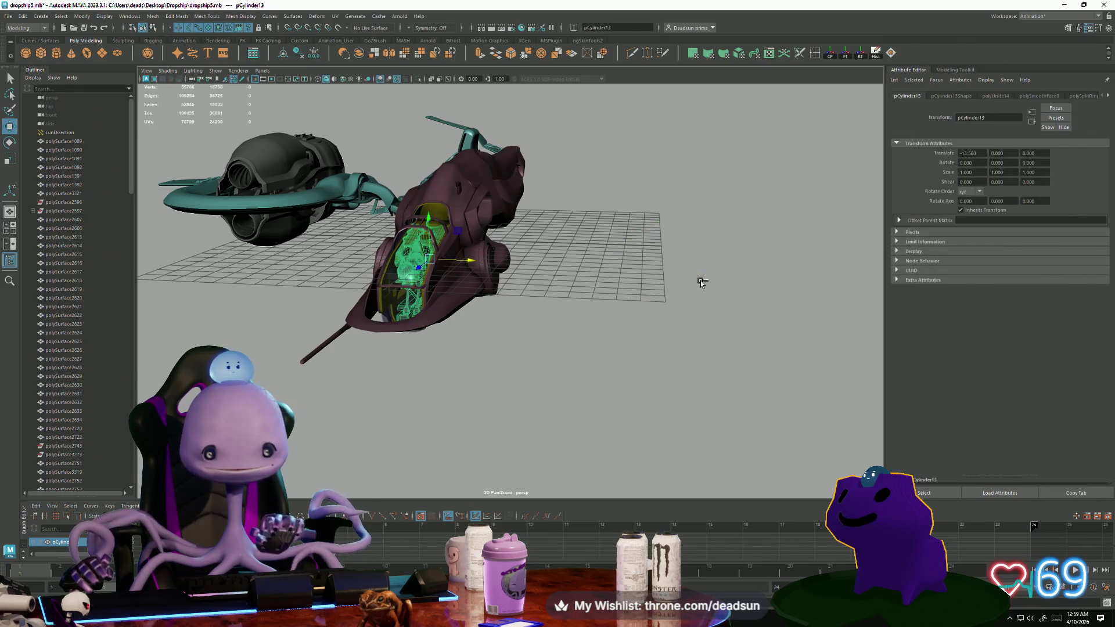
Select the curved teal panel's faces and move them left along the X axis.
{"action": "left_click", "coordinate": [500, 305]}
{"action": "mouse_move", "coordinate": [500, 305]}
{"action": "left_mouse_down", "text": "alt"}
{"action": "mouse_move", "coordinate": [495, 369]}
{"action": "mouse_move", "coordinate": [632, 377]}
{"action": "mouse_move", "coordinate": [587, 378]}
{"action": "mouse_move", "coordinate": [605, 383]}
{"action": "mouse_move", "coordinate": [680, 373]}
{"action": "mouse_move", "coordinate": [638, 383]}
{"action": "left_mouse_up", "text": "alt"}
{"action": "scroll", "coordinate": [465, 377], "scroll_direction": "up", "scroll_amount": 5}
{"action": "scroll", "coordinate": [581, 395], "scroll_direction": "up", "scroll_amount": 10}
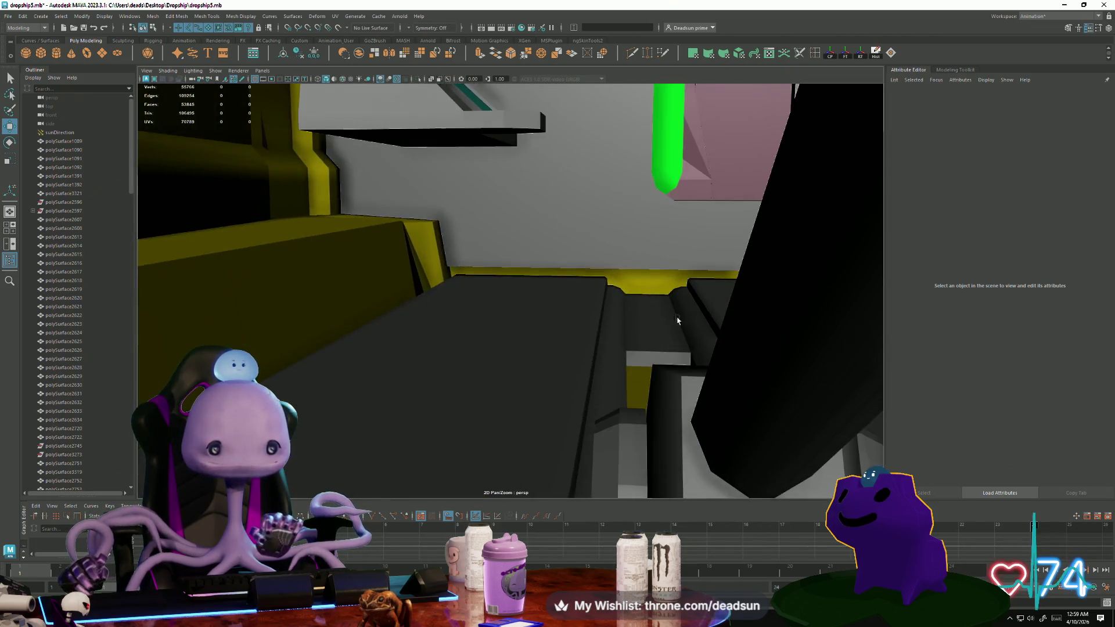
{"action": "scroll", "coordinate": [551, 402], "scroll_direction": "down", "scroll_amount": 5}
{"action": "mouse_move", "coordinate": [552, 407]}
{"action": "left_mouse_down", "text": "alt"}
{"action": "mouse_move", "coordinate": [555, 420]}
{"action": "mouse_move", "coordinate": [543, 324]}
{"action": "left_mouse_up", "text": "alt"}
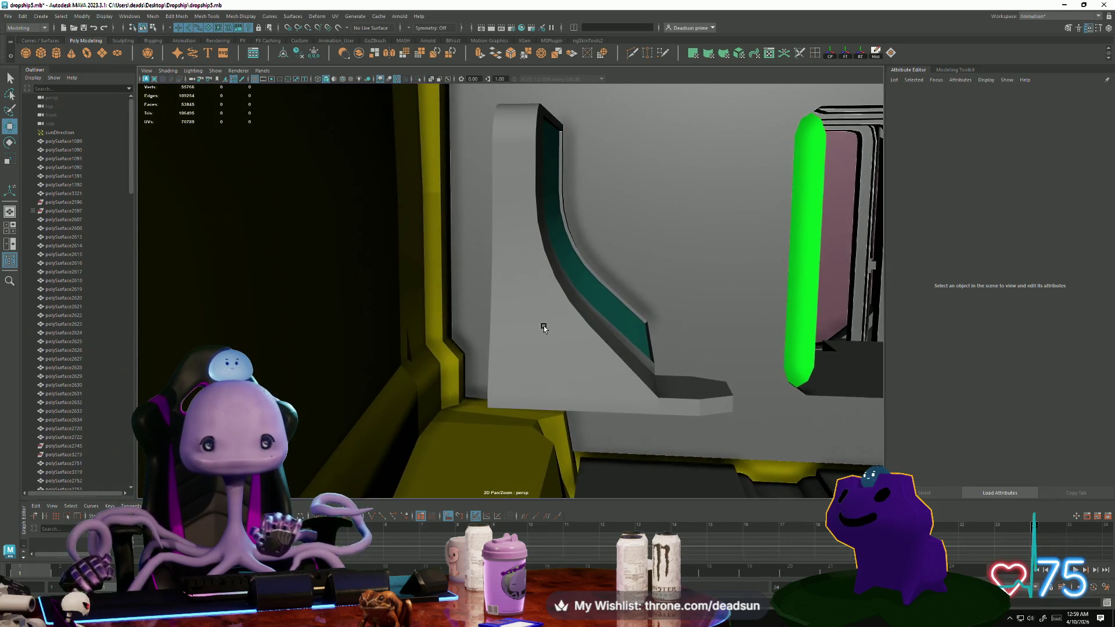
{"action": "left_click", "coordinate": [549, 330]}
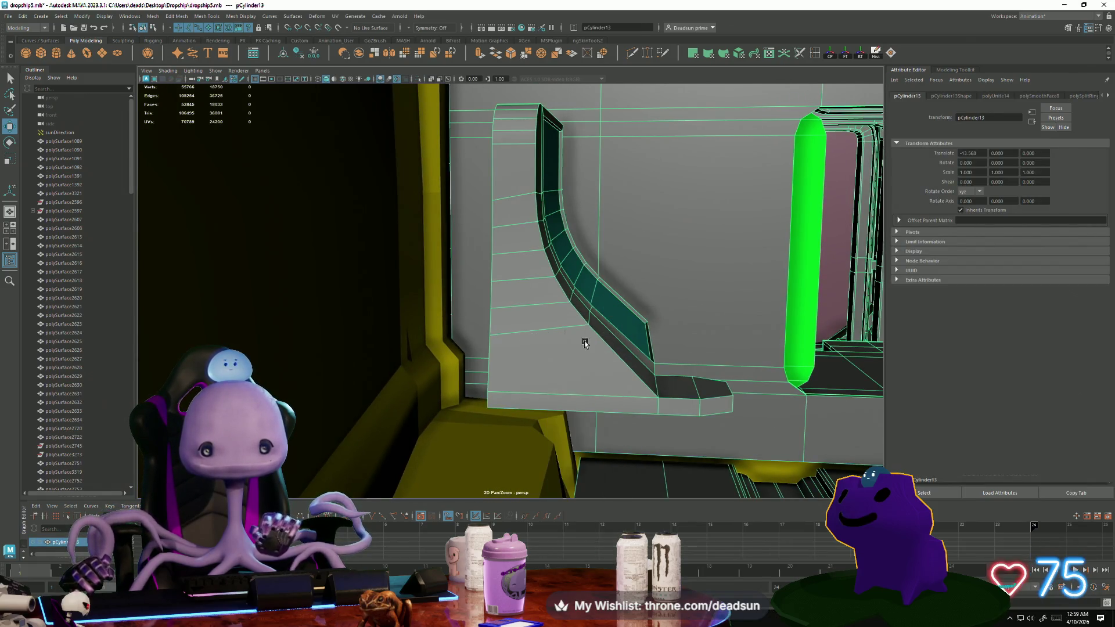
{"action": "key", "text": "F11"}
{"action": "left_click", "coordinate": [662, 249]}
{"action": "mouse_move", "coordinate": [663, 248]}
{"action": "left_mouse_down"}
{"action": "mouse_move", "coordinate": [535, 233]}
{"action": "mouse_move", "coordinate": [567, 242]}
{"action": "mouse_move", "coordinate": [551, 244]}
{"action": "mouse_move", "coordinate": [664, 312]}
{"action": "mouse_move", "coordinate": [664, 331]}
{"action": "left_mouse_up"}
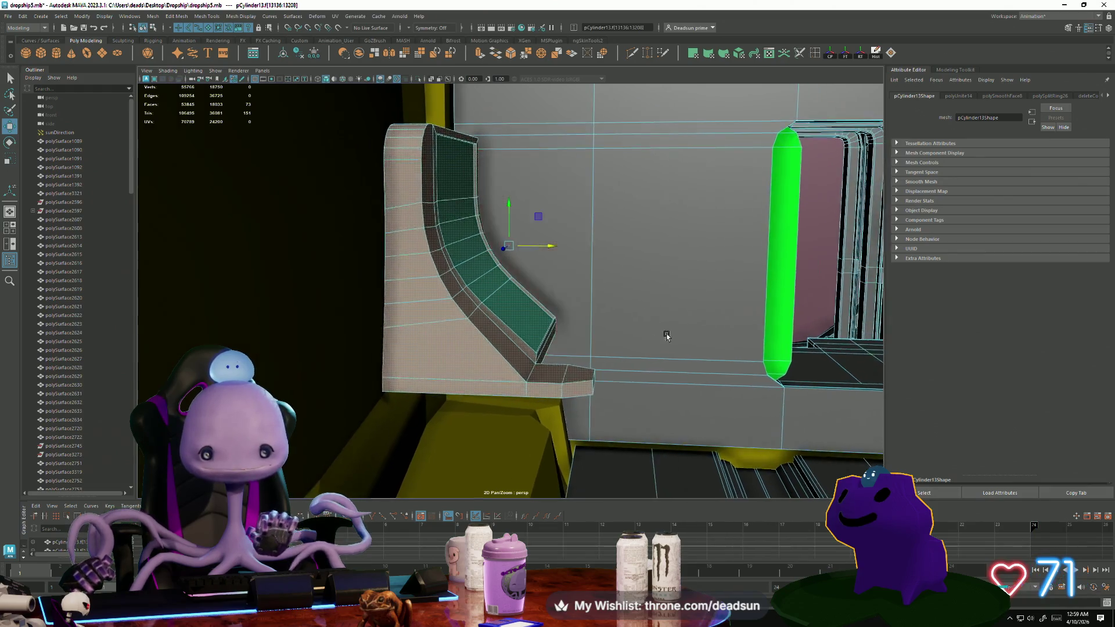
{"action": "scroll", "coordinate": [665, 331], "scroll_direction": "up", "scroll_amount": 10}
{"action": "scroll", "coordinate": [511, 354], "scroll_direction": "down", "scroll_amount": 10}
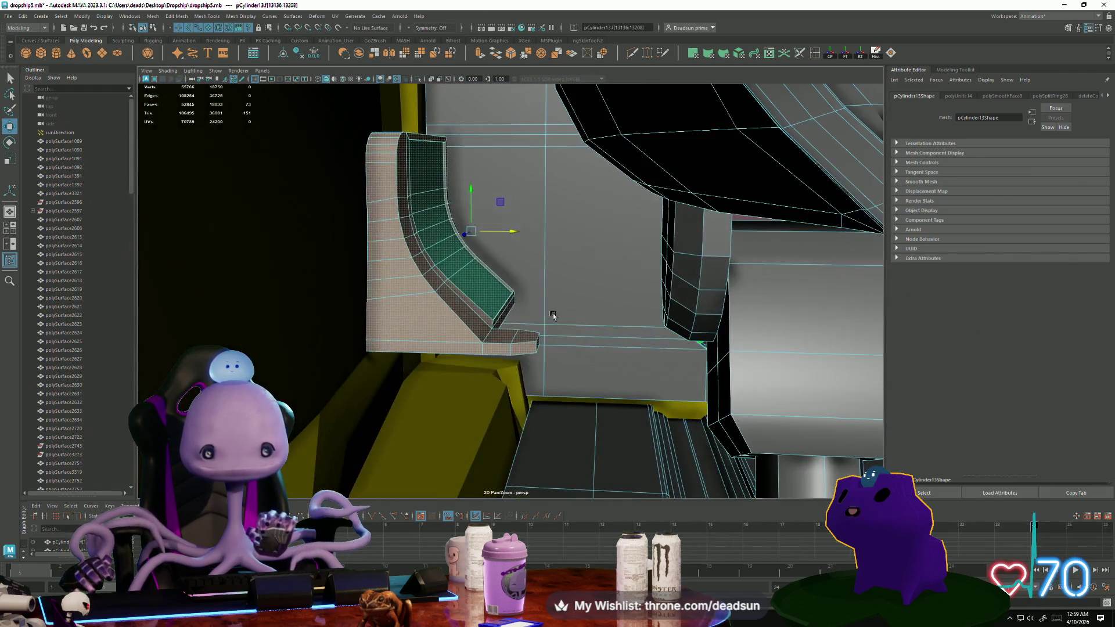
Select and refine the edges along the curved panel, framing them in view.
{"action": "mouse_move", "coordinate": [553, 315]}
{"action": "left_mouse_down", "text": "alt"}
{"action": "mouse_move", "coordinate": [511, 273]}
{"action": "mouse_move", "coordinate": [535, 237]}
{"action": "mouse_move", "coordinate": [464, 203]}
{"action": "left_mouse_up", "text": "alt"}
{"action": "right_click_drag", "start_coordinate": [463, 202], "coordinate": [462, 180]}
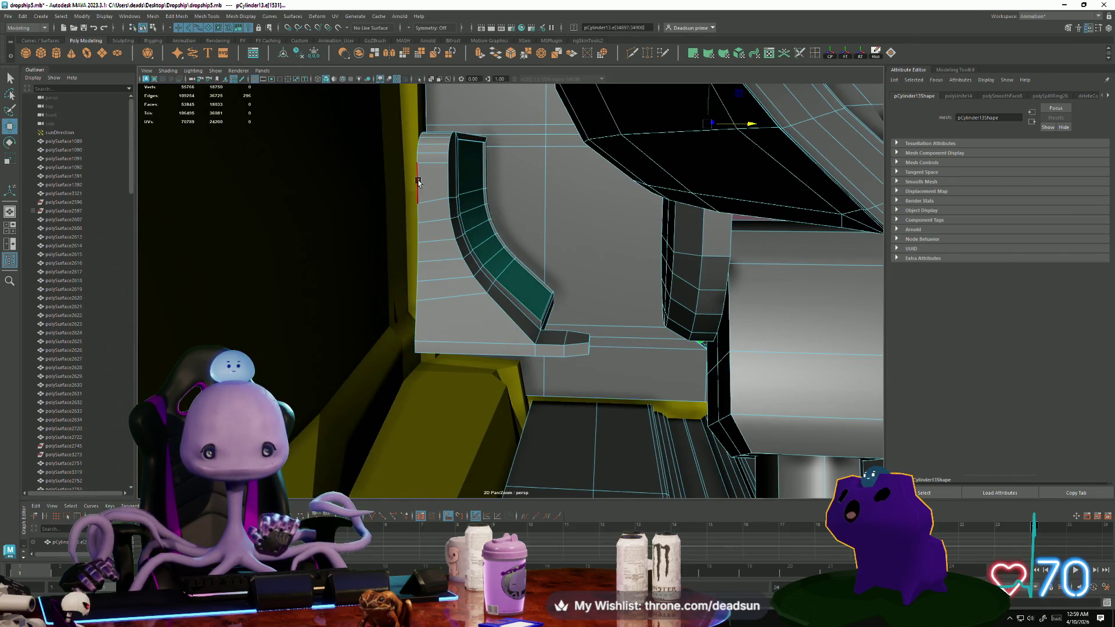
{"action": "mouse_move", "coordinate": [533, 229]}
{"action": "left_mouse_down", "text": "alt"}
{"action": "mouse_move", "coordinate": [511, 232]}
{"action": "mouse_move", "coordinate": [528, 231]}
{"action": "mouse_move", "coordinate": [518, 195]}
{"action": "mouse_move", "coordinate": [468, 133]}
{"action": "left_mouse_up", "text": "alt"}
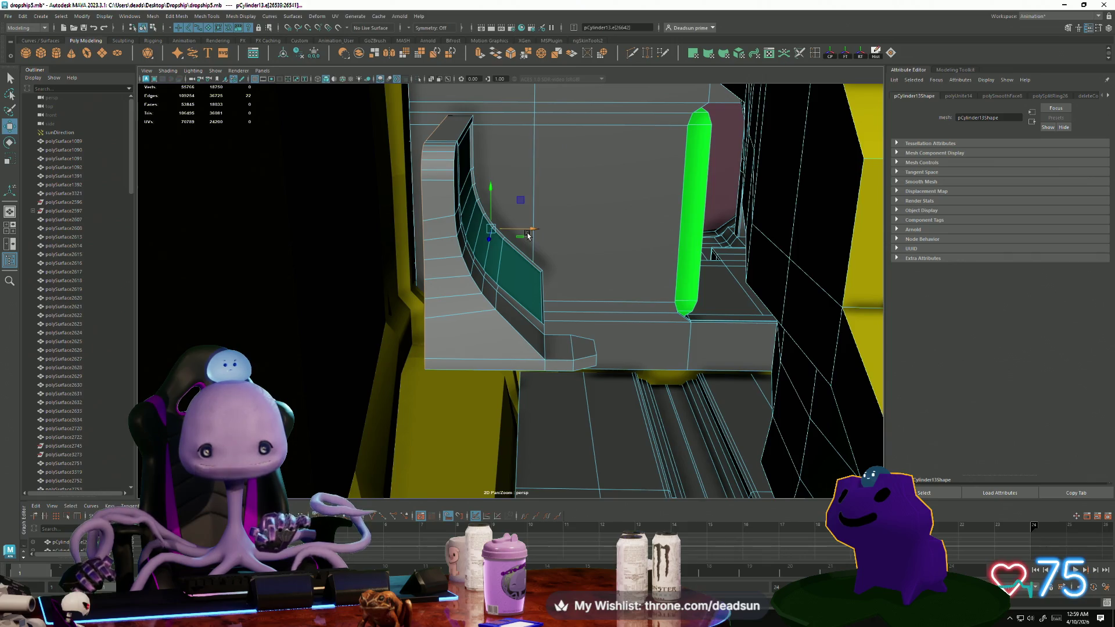
{"action": "left_click_drag", "start_coordinate": [531, 230], "coordinate": [530, 230], "text": "alt"}
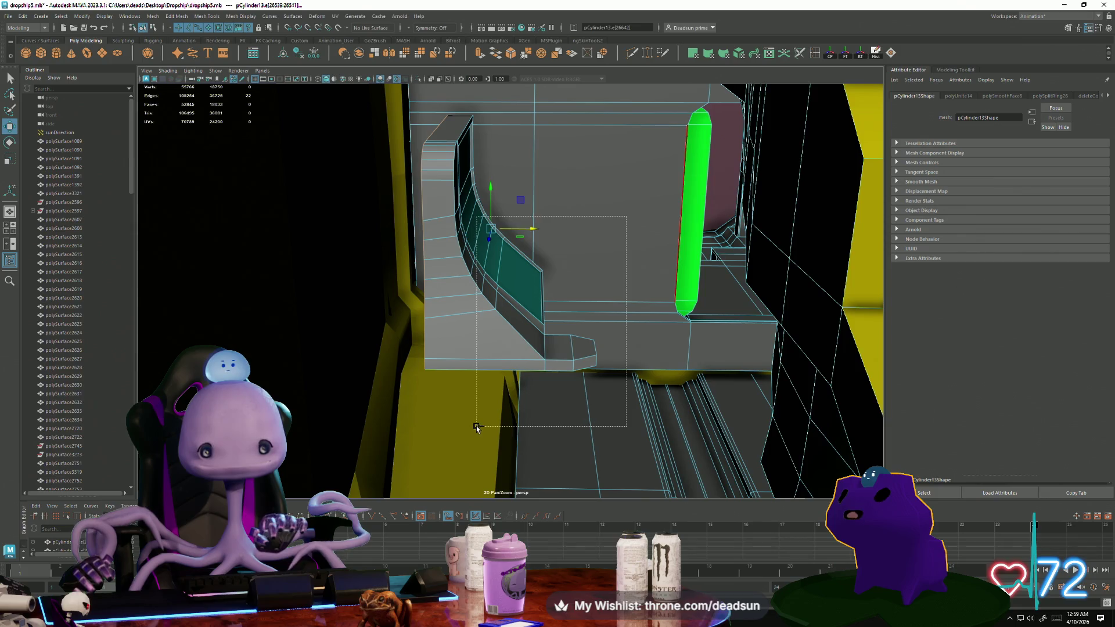
{"action": "left_click_drag", "start_coordinate": [476, 428], "coordinate": [477, 427], "text": "ctrl"}
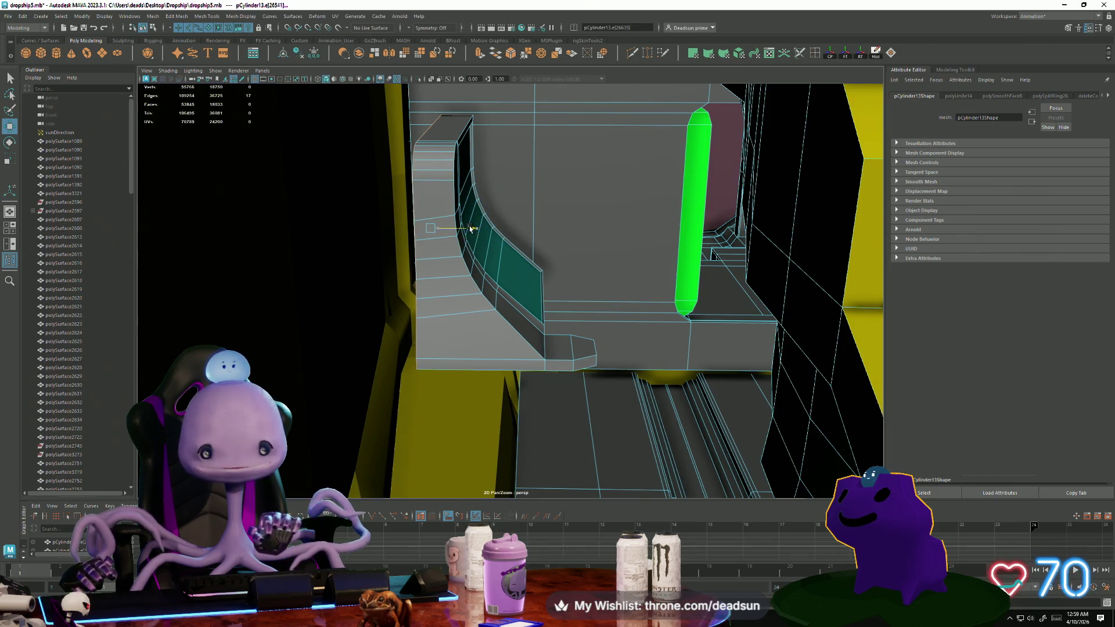
{"action": "key", "text": "f"}
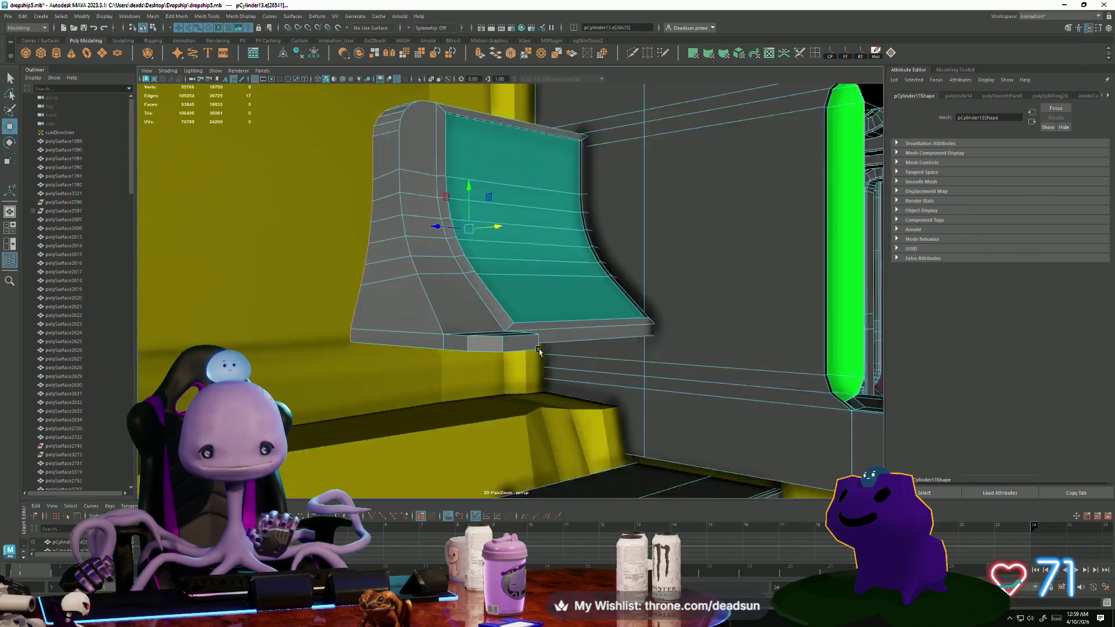
{"action": "mouse_move", "coordinate": [539, 352]}
{"action": "left_mouse_down", "text": "alt"}
{"action": "mouse_move", "coordinate": [568, 351]}
{"action": "mouse_move", "coordinate": [623, 405]}
{"action": "left_mouse_up", "text": "alt"}
Return to object mode, frame the cockpit mesh, and clear the selection.
{"action": "key", "text": "a"}
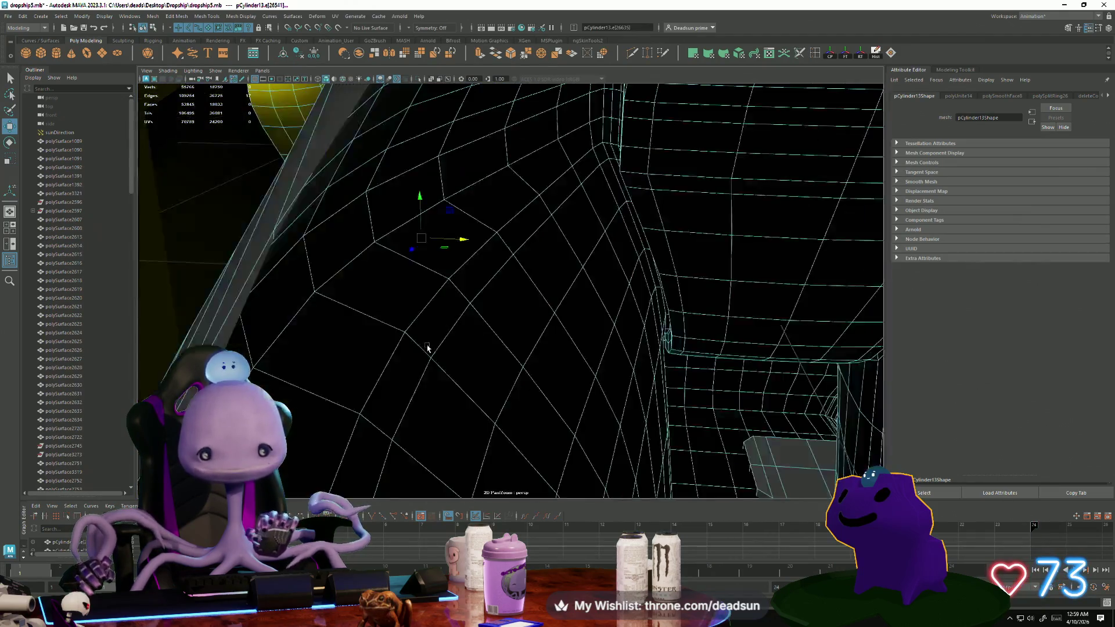
{"action": "scroll", "coordinate": [462, 313], "scroll_direction": "up", "scroll_amount": 5}
{"action": "key", "text": "f"}
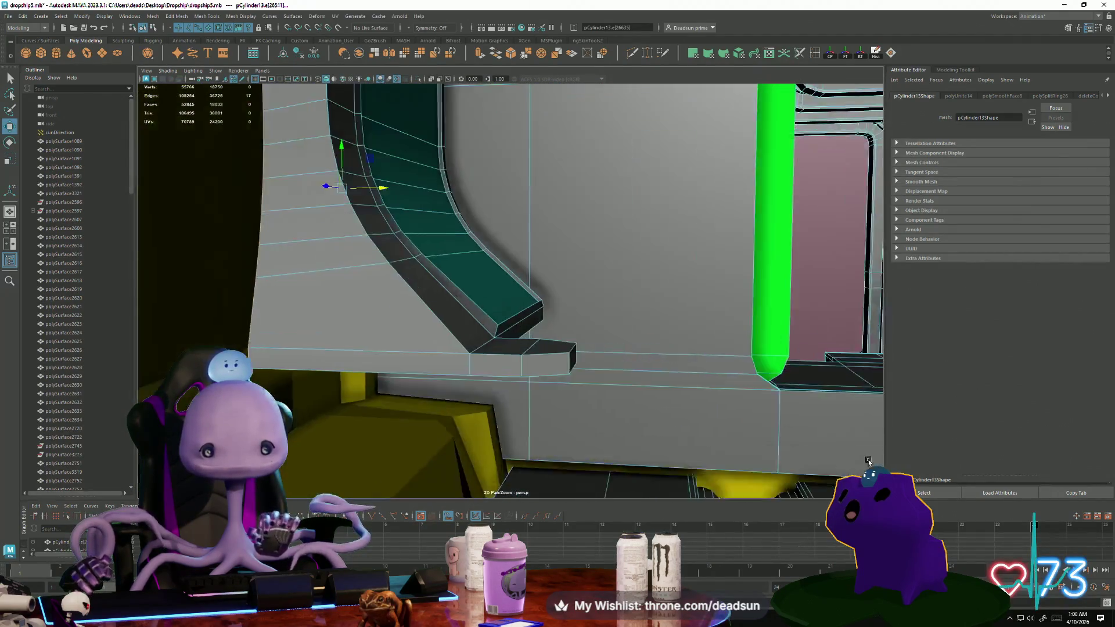
{"action": "key", "text": "F8"}
{"action": "key", "text": "f"}
{"action": "left_click", "coordinate": [225, 307]}
{"action": "mouse_move", "coordinate": [224, 306]}
{"action": "left_mouse_down", "text": "alt"}
{"action": "mouse_move", "coordinate": [299, 351]}
{"action": "mouse_move", "coordinate": [314, 323]}
{"action": "mouse_move", "coordinate": [330, 338]}
{"action": "mouse_move", "coordinate": [511, 343]}
{"action": "mouse_move", "coordinate": [386, 348]}
{"action": "mouse_move", "coordinate": [426, 355]}
{"action": "mouse_move", "coordinate": [469, 393]}
{"action": "mouse_move", "coordinate": [544, 373]}
{"action": "mouse_move", "coordinate": [480, 343]}
{"action": "mouse_move", "coordinate": [485, 370]}
{"action": "mouse_move", "coordinate": [488, 329]}
{"action": "mouse_move", "coordinate": [515, 310]}
{"action": "mouse_move", "coordinate": [442, 334]}
{"action": "mouse_move", "coordinate": [415, 289]}
{"action": "mouse_move", "coordinate": [392, 329]}
{"action": "left_mouse_up", "text": "alt"}
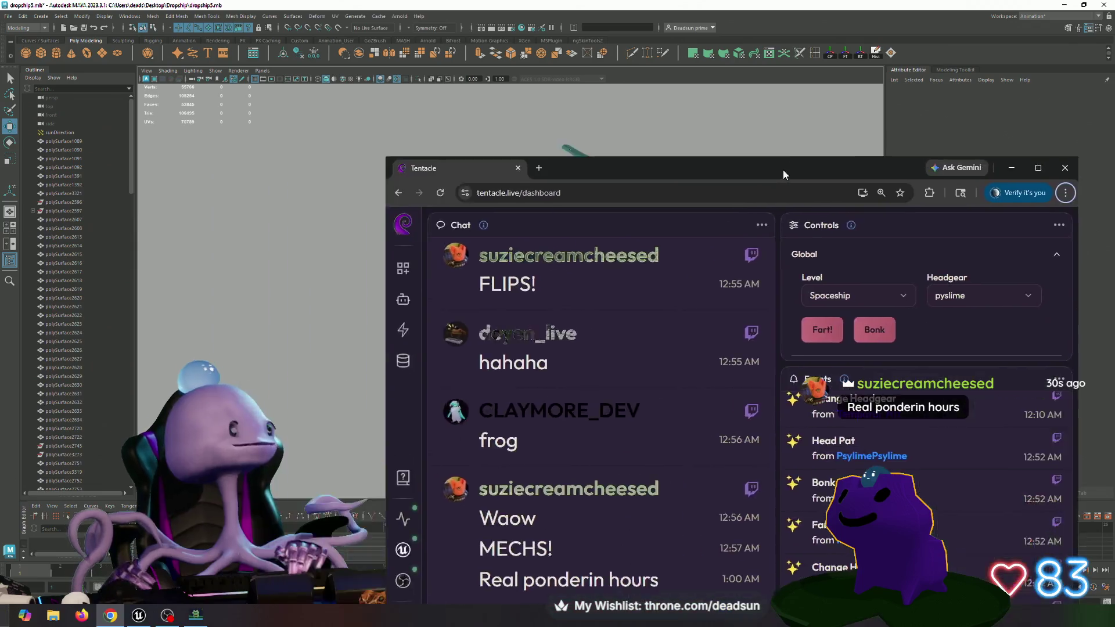
Move the Tentacle dashboard window up and to the left over the Maya scene.
{"action": "mouse_move", "coordinate": [783, 170]}
{"action": "left_mouse_down"}
{"action": "mouse_move", "coordinate": [723, 86]}
{"action": "mouse_move", "coordinate": [736, 81]}
{"action": "left_mouse_up"}
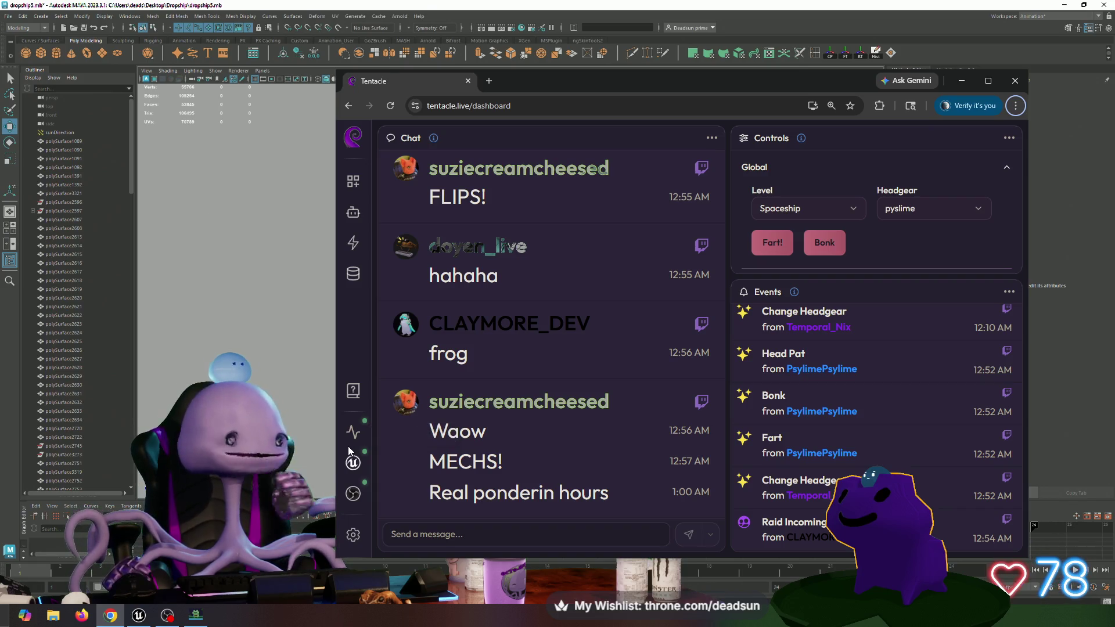
Move the Tentacle dashboard right and set the avatar's headgear to noodle.
{"action": "mouse_move", "coordinate": [582, 96]}
{"action": "left_mouse_down"}
{"action": "mouse_move", "coordinate": [654, 98]}
{"action": "mouse_move", "coordinate": [622, 89]}
{"action": "mouse_move", "coordinate": [654, 89]}
{"action": "left_mouse_up"}
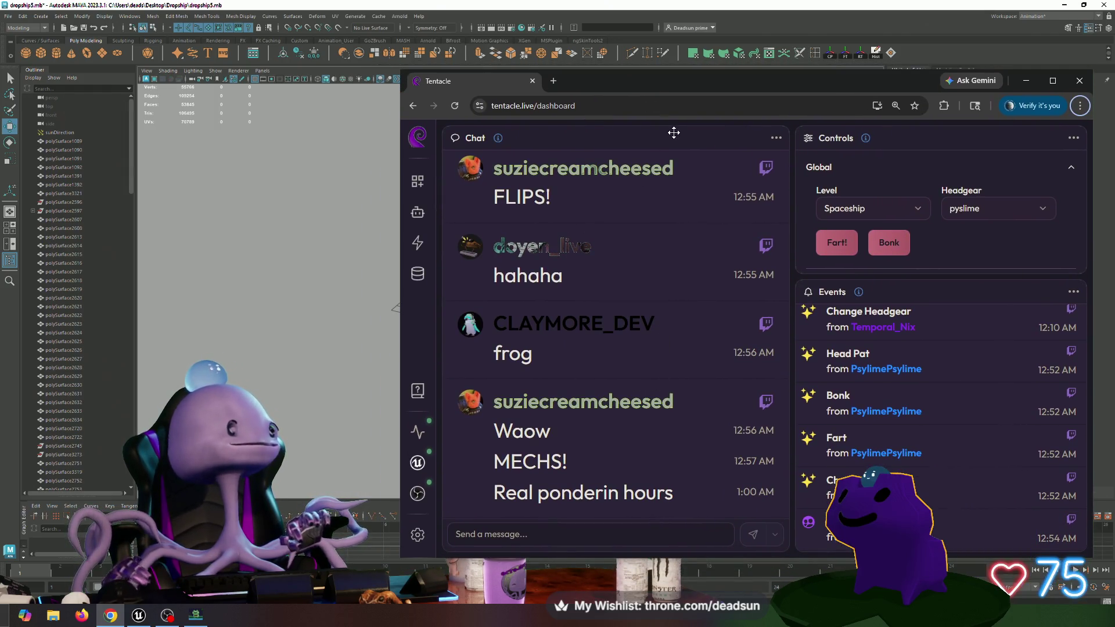
{"action": "scroll", "coordinate": [512, 286], "scroll_direction": "up", "scroll_amount": 15}
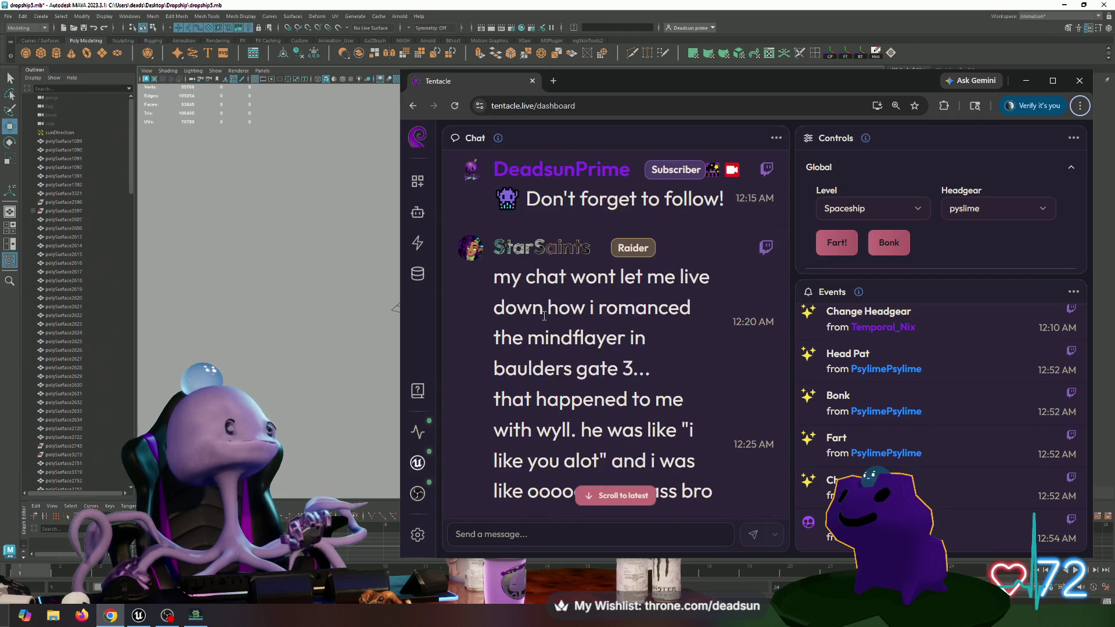
{"action": "scroll", "coordinate": [546, 316], "scroll_direction": "down", "scroll_amount": 15}
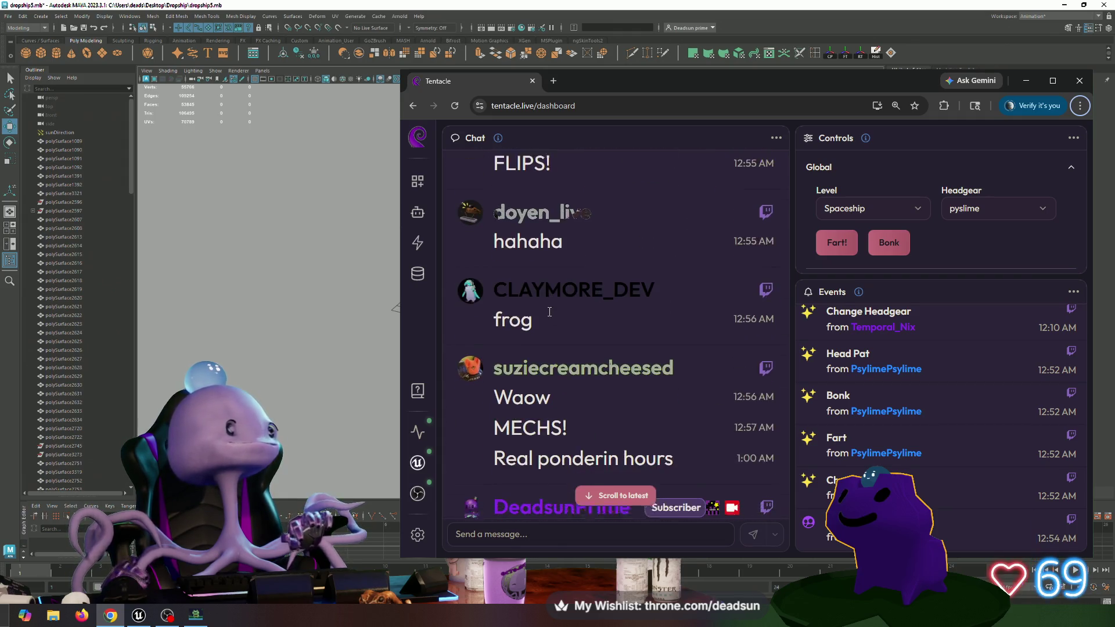
{"action": "left_click", "coordinate": [1011, 208]}
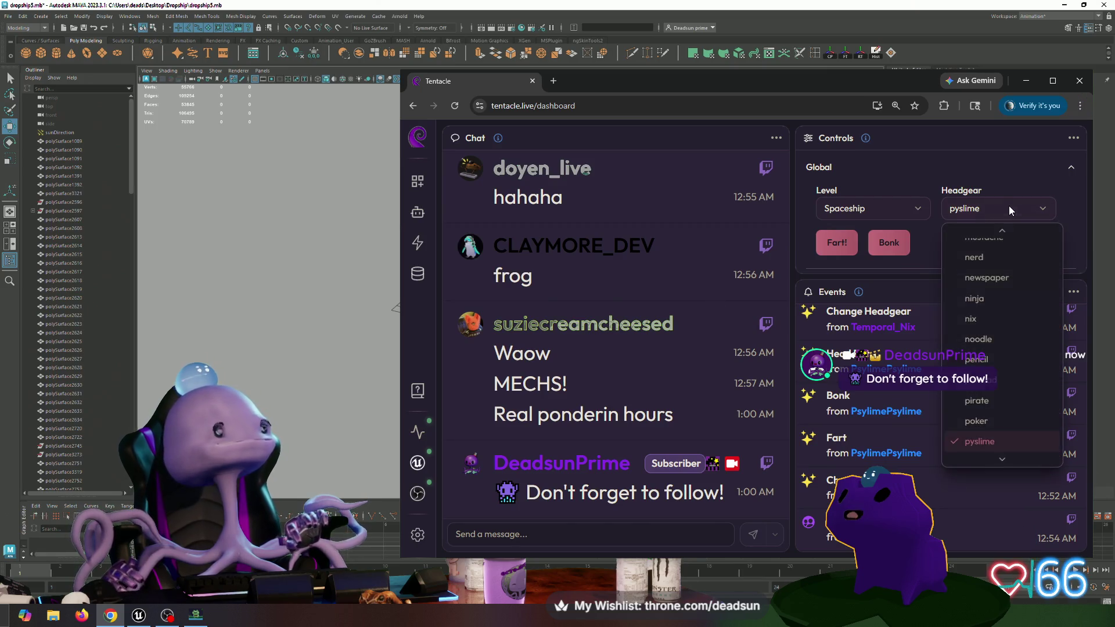
{"action": "left_click", "coordinate": [984, 341]}
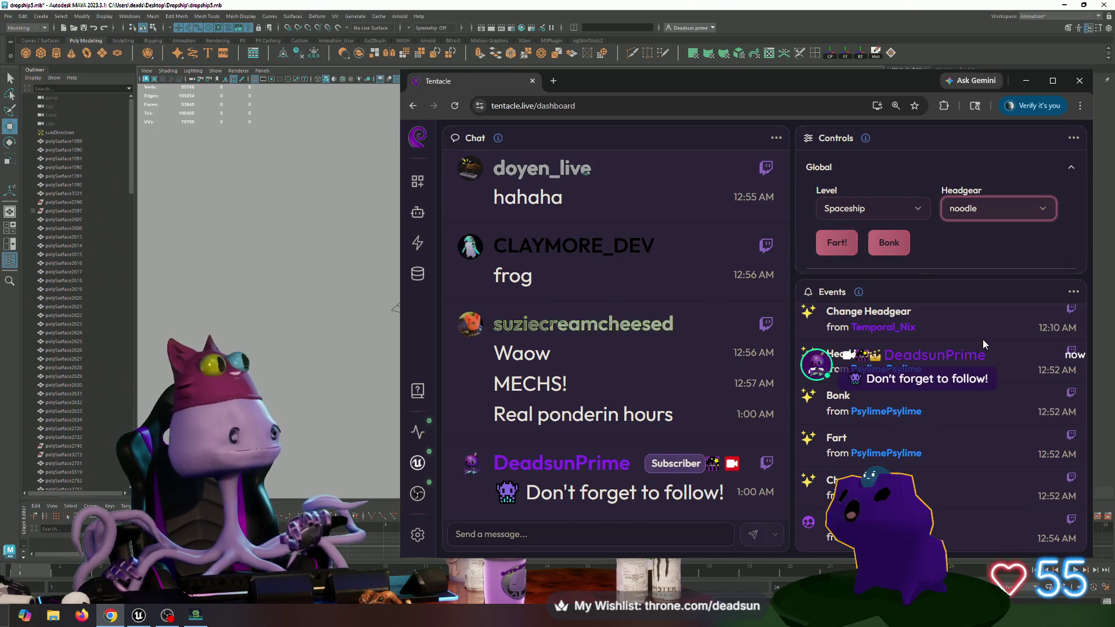
Change the headgear to mustache, then headset, keeping the level on Spaceship, and return to Maya.
{"action": "left_click", "coordinate": [1011, 209]}
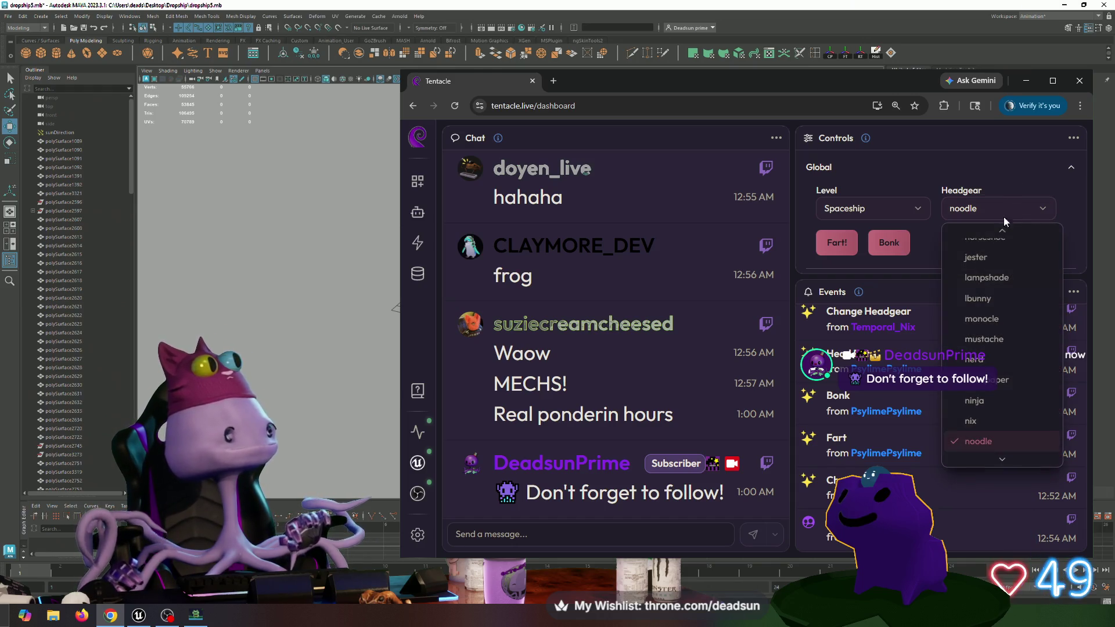
{"action": "left_click", "coordinate": [996, 340]}
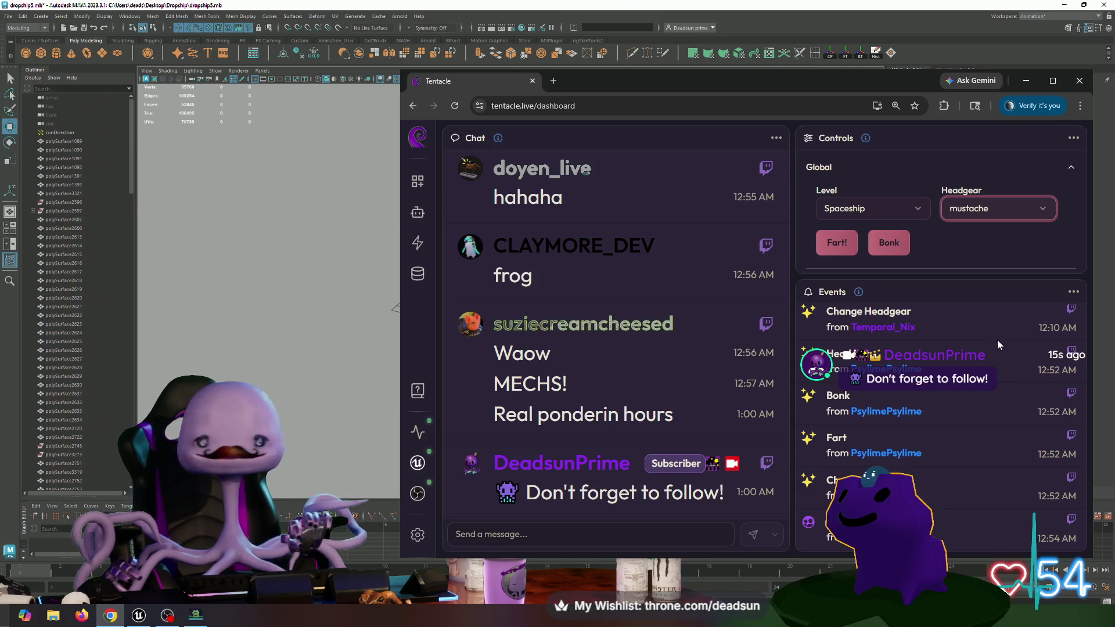
{"action": "left_click", "coordinate": [901, 210]}
{"action": "left_click", "coordinate": [901, 210]}
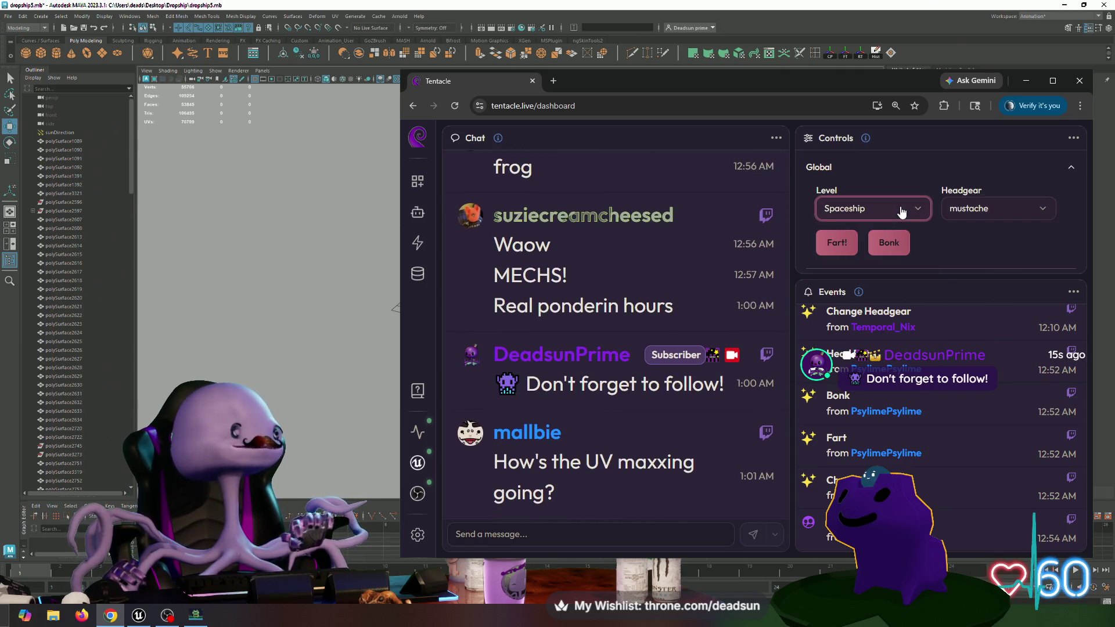
{"action": "left_click", "coordinate": [999, 210]}
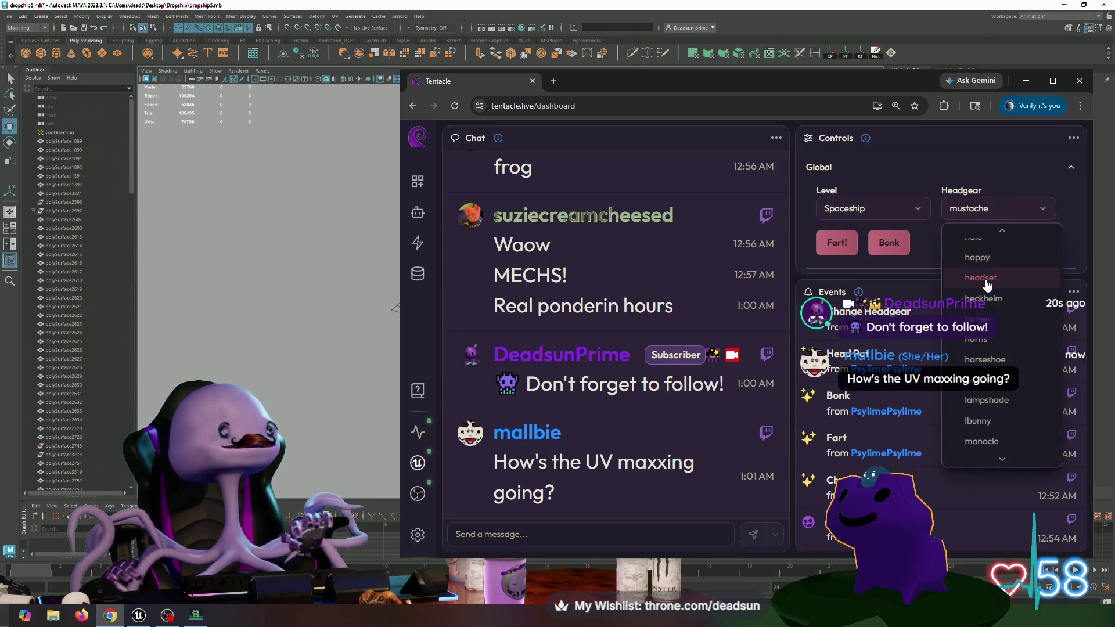
{"action": "left_click", "coordinate": [986, 279]}
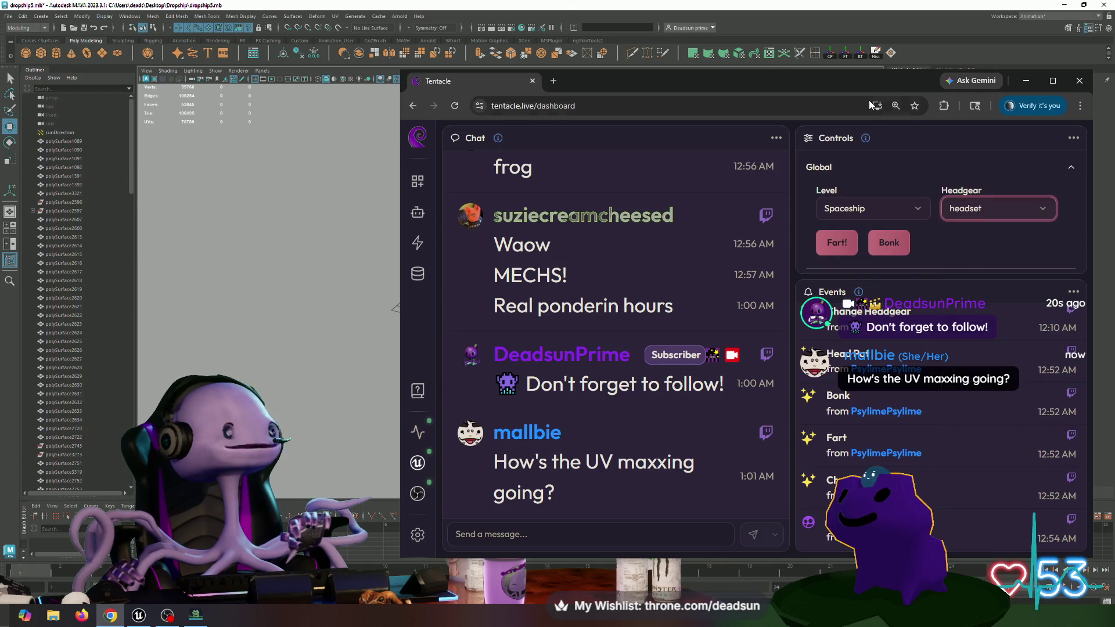
{"action": "key", "text": "alt+Tab"}
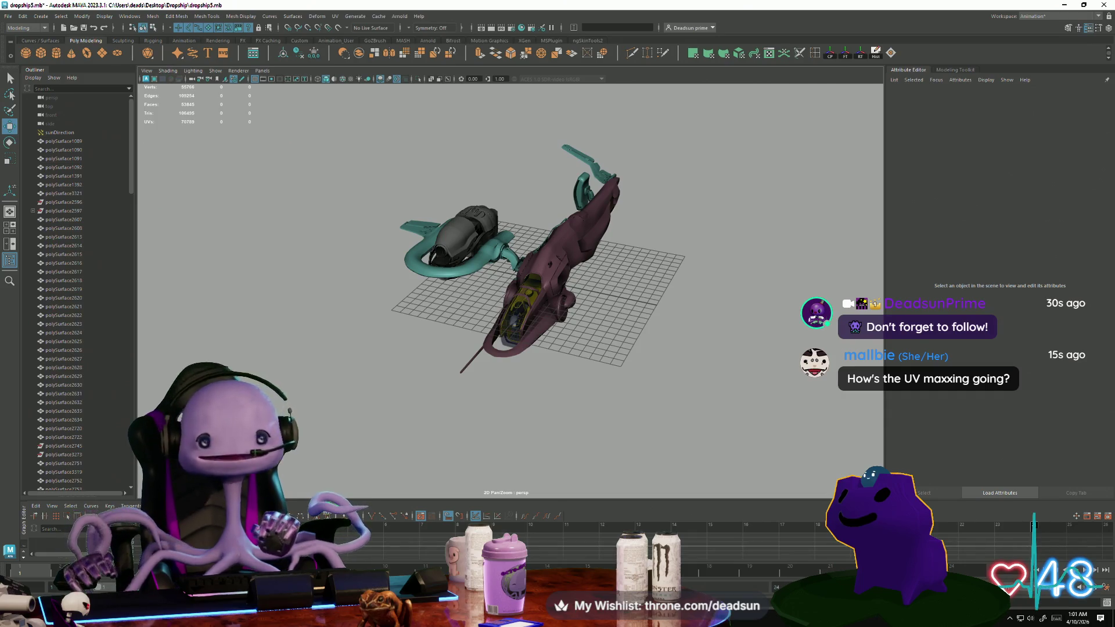
Select the cockpit glass and frame the view on it.
{"action": "scroll", "coordinate": [526, 373], "scroll_direction": "up", "scroll_amount": 10}
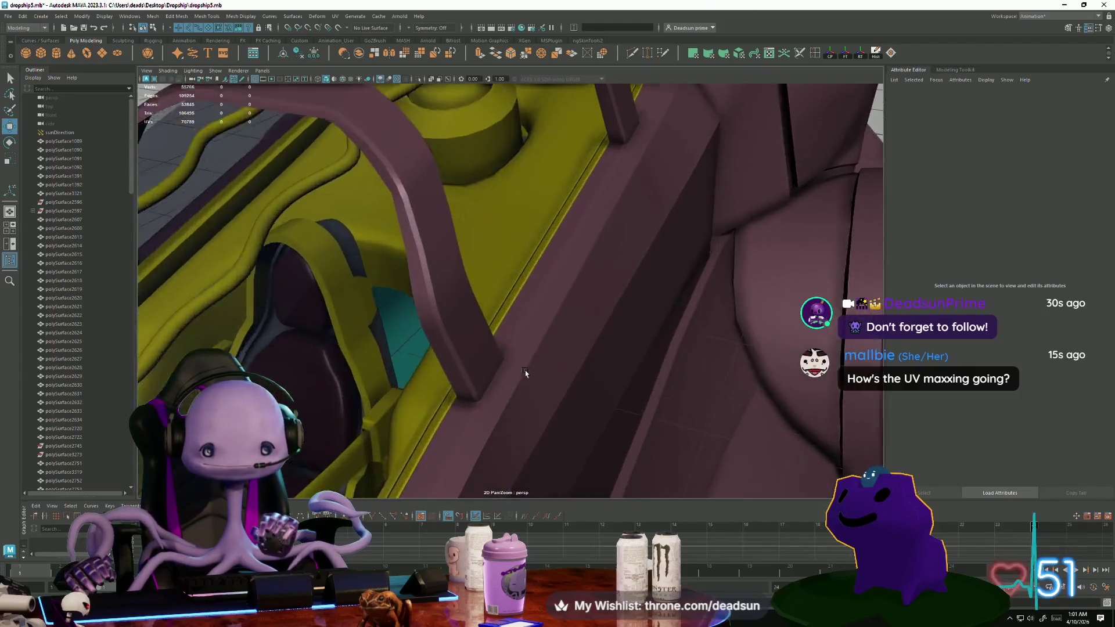
{"action": "scroll", "coordinate": [526, 373], "scroll_direction": "up", "scroll_amount": 3}
{"action": "left_click", "coordinate": [349, 312]}
{"action": "key", "text": "f"}
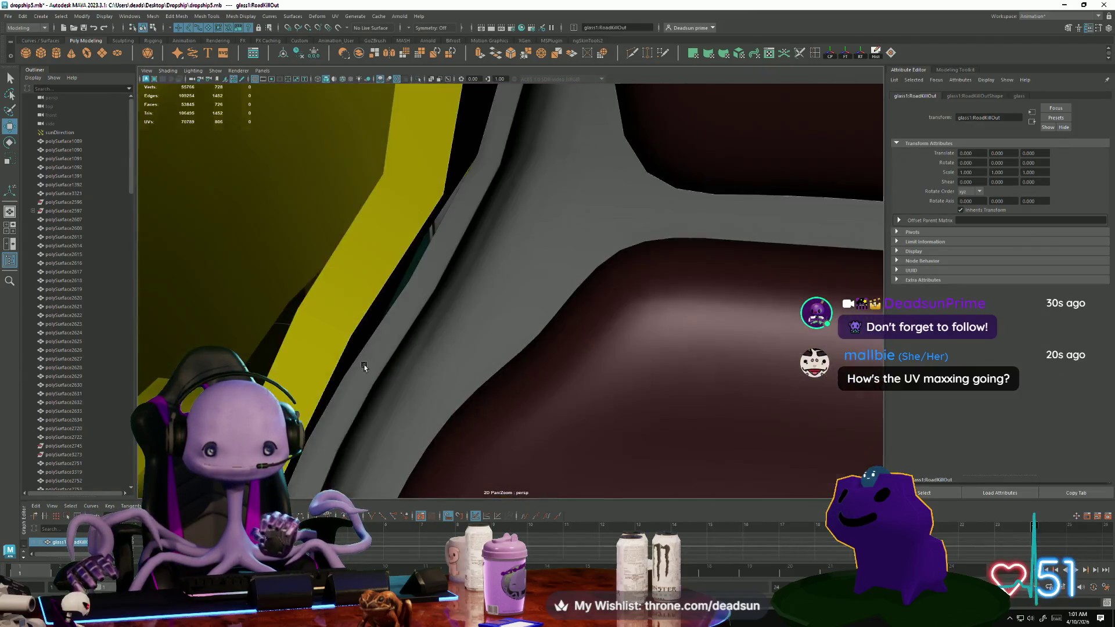
{"action": "scroll", "coordinate": [580, 400], "scroll_direction": "up", "scroll_amount": 3}
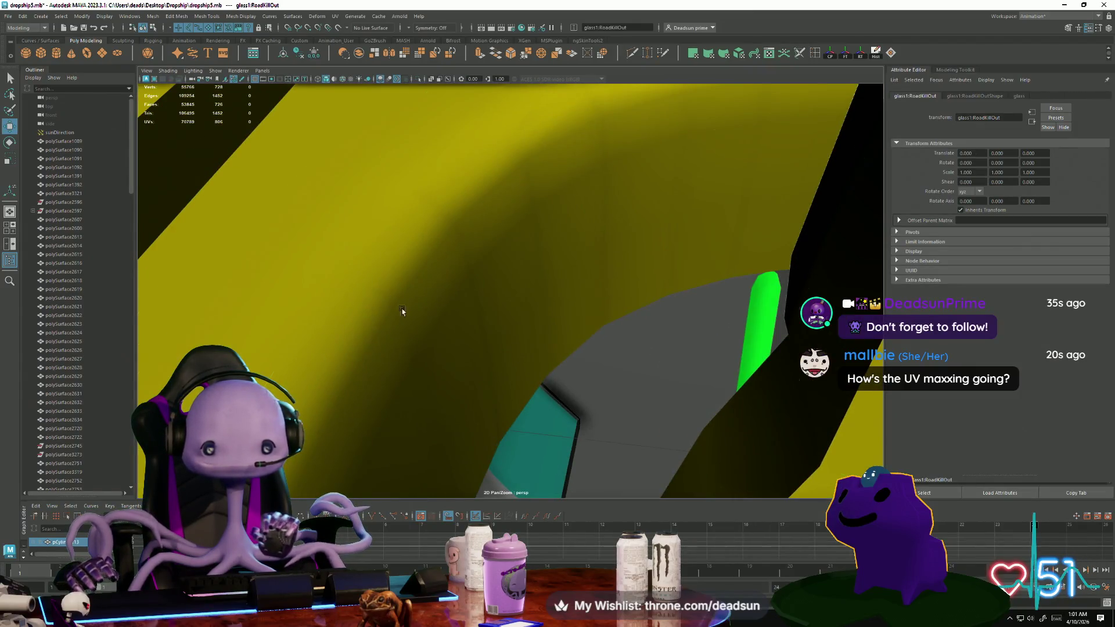
{"action": "scroll", "coordinate": [402, 311], "scroll_direction": "down", "scroll_amount": 10}
Slide the cockpit interior pCylinder13 along X to about -3.26, out beside the hull.
{"action": "left_click", "coordinate": [496, 300]}
{"action": "mouse_move", "coordinate": [575, 295]}
{"action": "left_mouse_down"}
{"action": "mouse_move", "coordinate": [830, 296]}
{"action": "mouse_move", "coordinate": [755, 348]}
{"action": "mouse_move", "coordinate": [593, 411]}
{"action": "mouse_move", "coordinate": [518, 410]}
{"action": "mouse_move", "coordinate": [346, 356]}
{"action": "mouse_move", "coordinate": [423, 406]}
{"action": "left_mouse_up"}
{"action": "left_click", "coordinate": [517, 410]}
{"action": "scroll", "coordinate": [338, 335], "scroll_direction": "up", "scroll_amount": 5}
{"action": "mouse_move", "coordinate": [283, 376]}
{"action": "left_mouse_down", "text": "alt"}
{"action": "mouse_move", "coordinate": [499, 408]}
{"action": "mouse_move", "coordinate": [453, 398]}
{"action": "mouse_move", "coordinate": [673, 397]}
{"action": "left_mouse_up", "text": "alt"}
{"action": "mouse_move", "coordinate": [605, 414]}
{"action": "left_mouse_down", "text": "alt"}
{"action": "mouse_move", "coordinate": [528, 451]}
{"action": "mouse_move", "coordinate": [523, 488]}
{"action": "mouse_move", "coordinate": [420, 515]}
{"action": "mouse_move", "coordinate": [455, 465]}
{"action": "mouse_move", "coordinate": [528, 478]}
{"action": "mouse_move", "coordinate": [544, 507]}
{"action": "mouse_move", "coordinate": [485, 453]}
{"action": "mouse_move", "coordinate": [471, 477]}
{"action": "mouse_move", "coordinate": [474, 508]}
{"action": "left_mouse_up", "text": "alt"}
{"action": "left_click", "coordinate": [331, 191]}
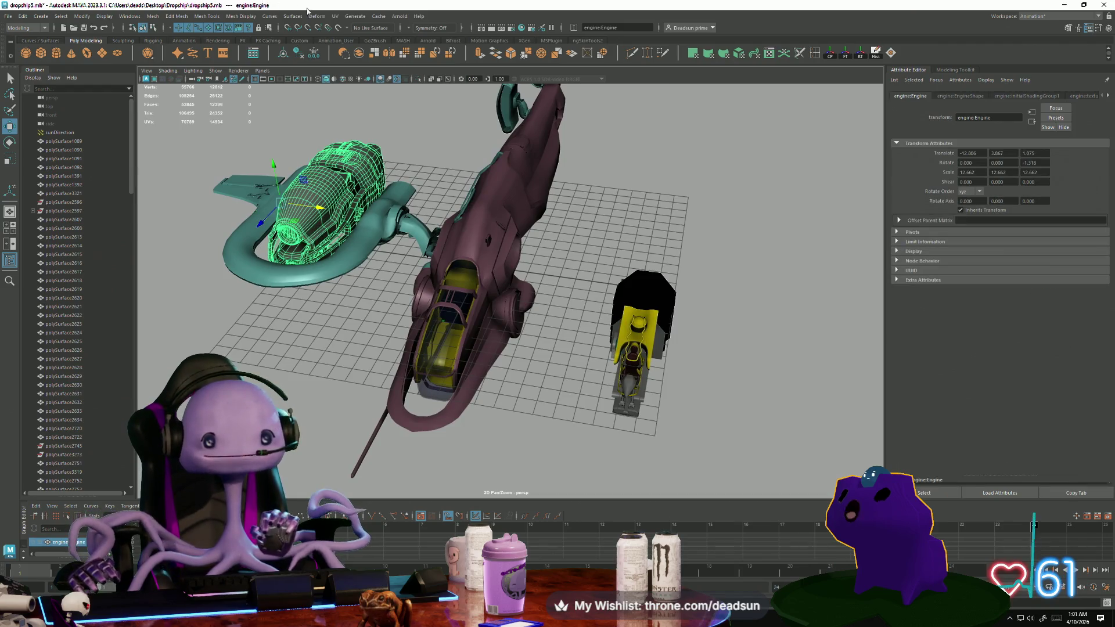
{"action": "left_click", "coordinate": [338, 16]}
{"action": "left_click", "coordinate": [350, 34]}
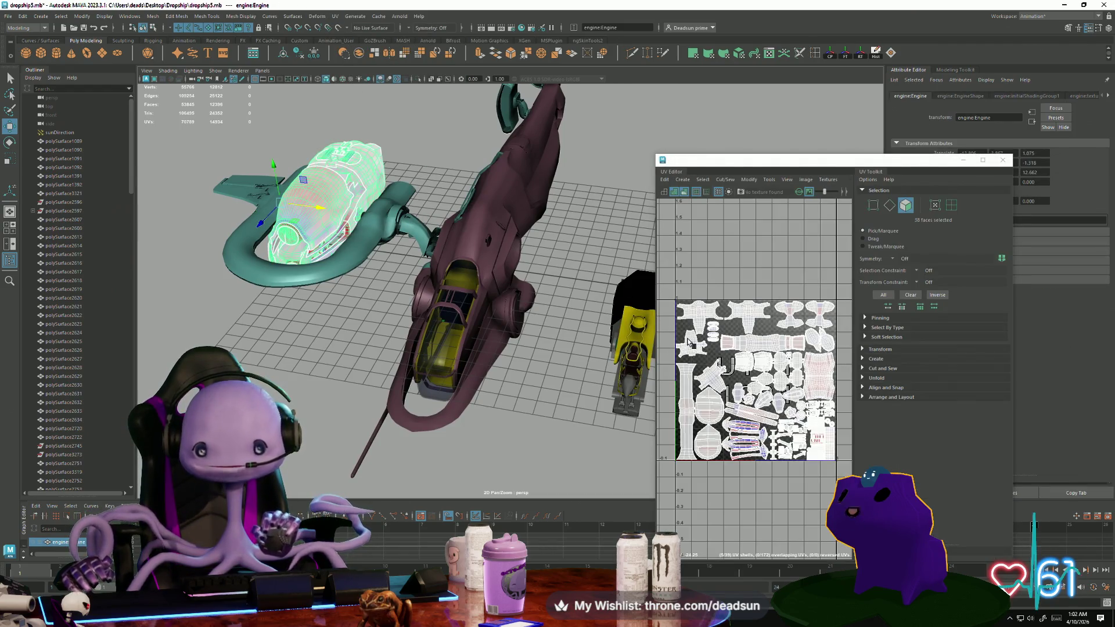
{"action": "left_click", "coordinate": [302, 277]}
{"action": "right_click", "coordinate": [353, 265]}
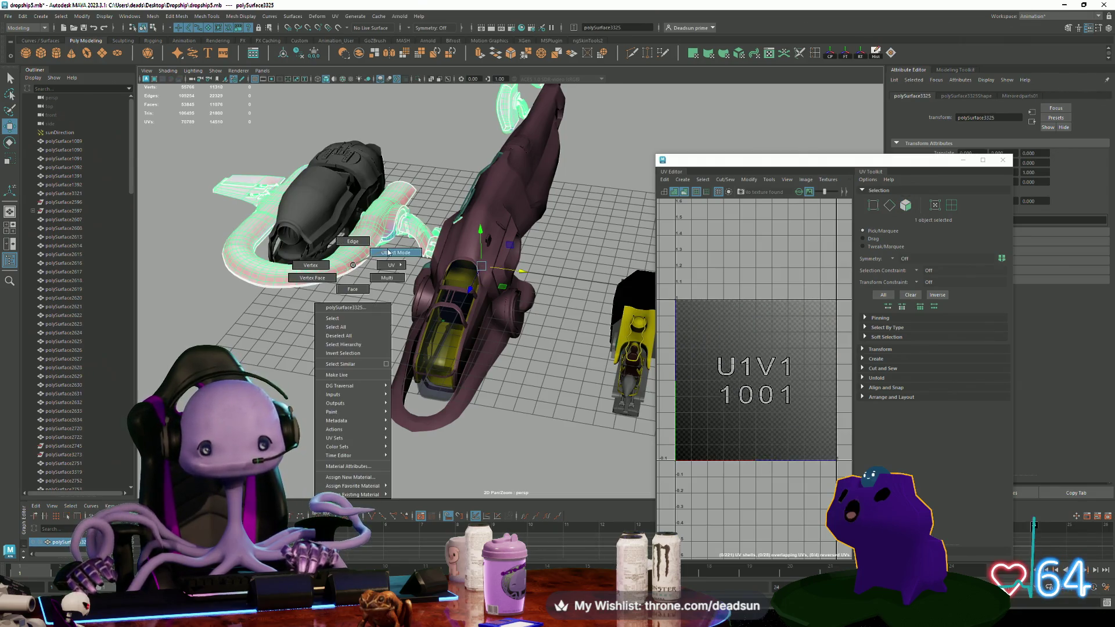
{"action": "left_click", "coordinate": [390, 265]}
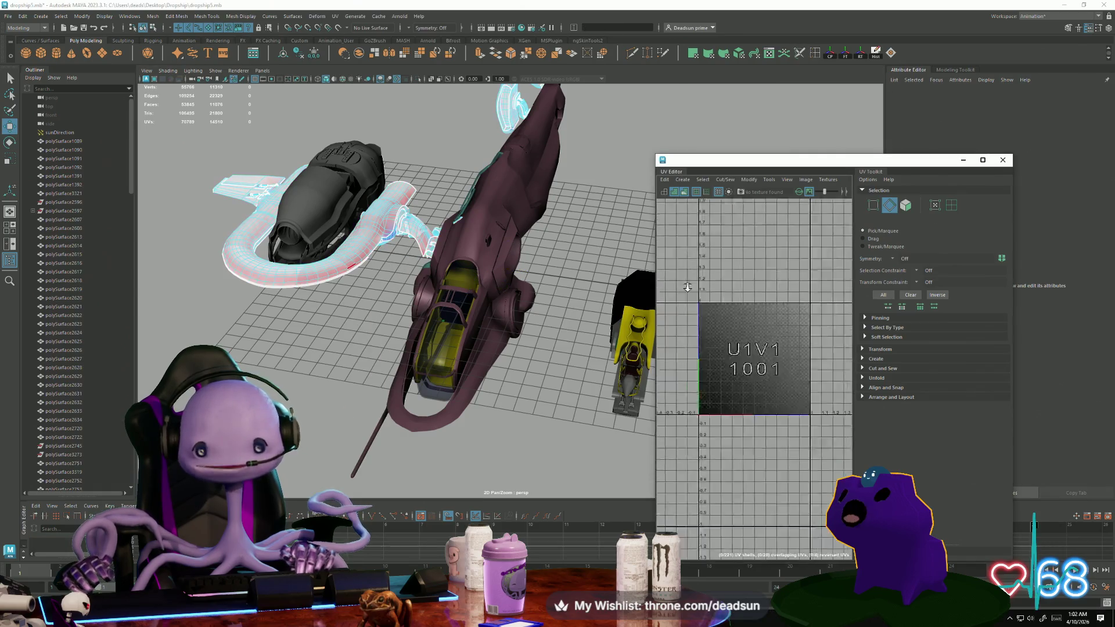
{"action": "scroll", "coordinate": [784, 324], "scroll_direction": "down", "scroll_amount": 5}
{"action": "scroll", "coordinate": [785, 324], "scroll_direction": "up", "scroll_amount": 5}
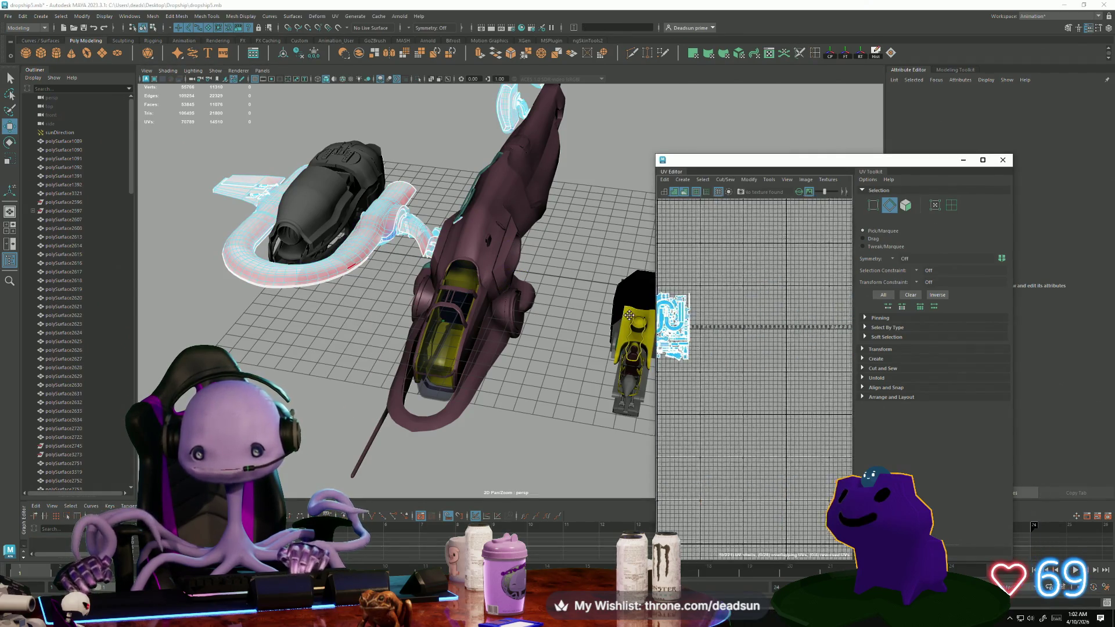
{"action": "right_click_drag", "start_coordinate": [760, 365], "coordinate": [697, 381], "text": "alt"}
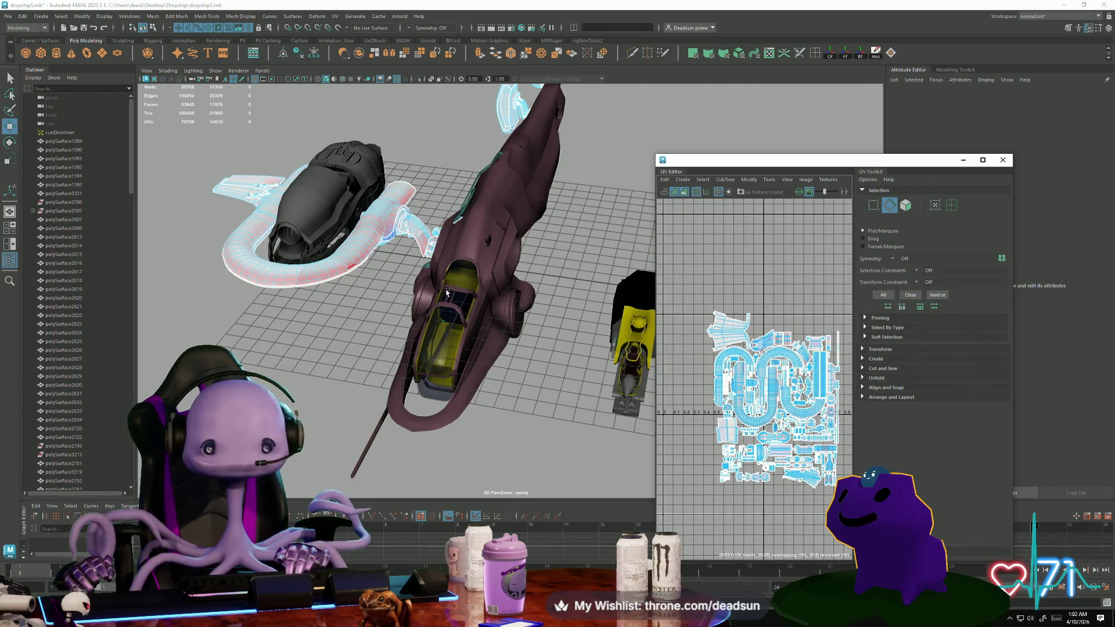
{"action": "left_click_drag", "start_coordinate": [447, 293], "coordinate": [475, 278], "text": "alt"}
{"action": "left_click", "coordinate": [448, 264]}
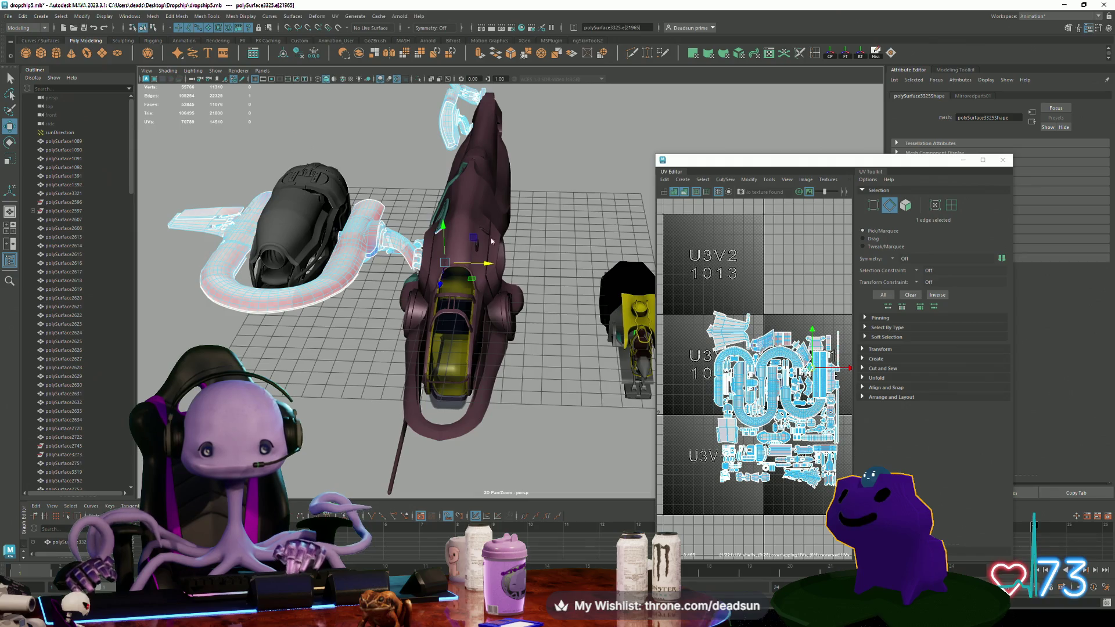
{"action": "left_click", "coordinate": [464, 260]}
{"action": "mouse_move", "coordinate": [726, 314]}
{"action": "right_mouse_down", "text": "alt"}
{"action": "mouse_move", "coordinate": [748, 340]}
{"action": "mouse_move", "coordinate": [768, 417]}
{"action": "mouse_move", "coordinate": [732, 377]}
{"action": "right_mouse_up", "text": "alt"}
{"action": "scroll", "coordinate": [732, 362], "scroll_direction": "up", "scroll_amount": 3}
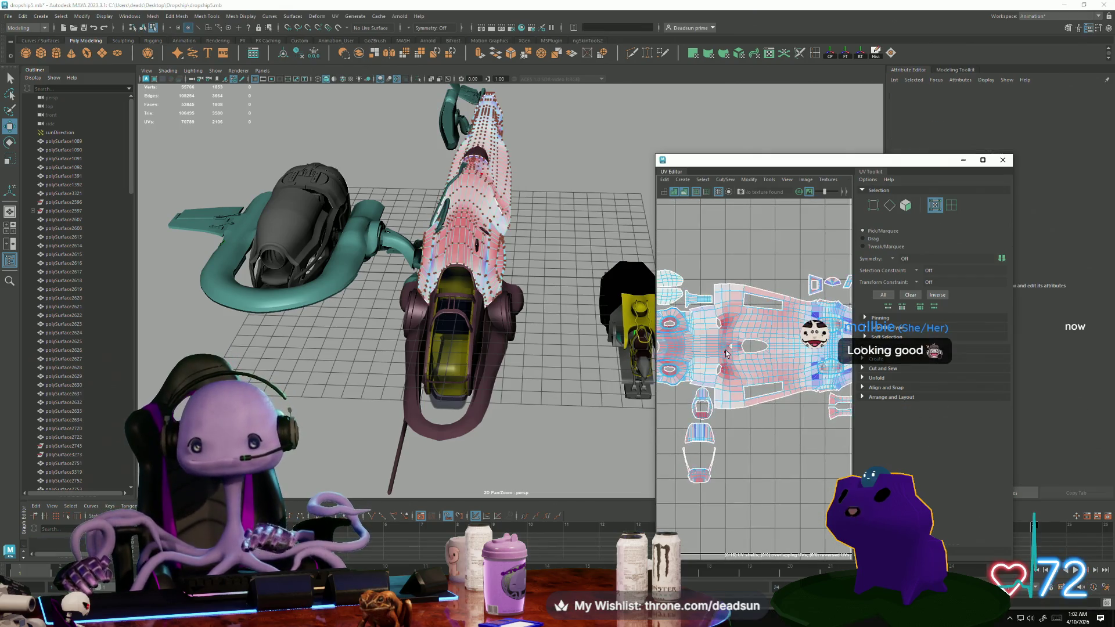
{"action": "double_click", "coordinate": [726, 352]}
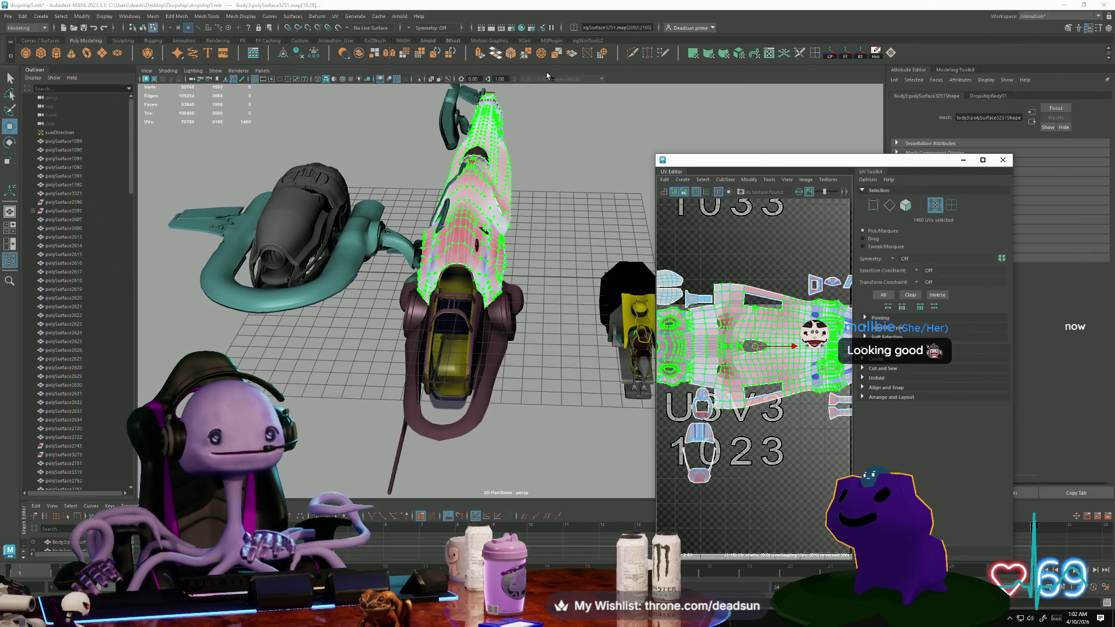
{"action": "scroll", "coordinate": [767, 299], "scroll_direction": "up", "scroll_amount": 2}
{"action": "right_click_drag", "start_coordinate": [733, 386], "coordinate": [622, 268], "text": "alt"}
{"action": "scroll", "coordinate": [711, 337], "scroll_direction": "down", "scroll_amount": 2}
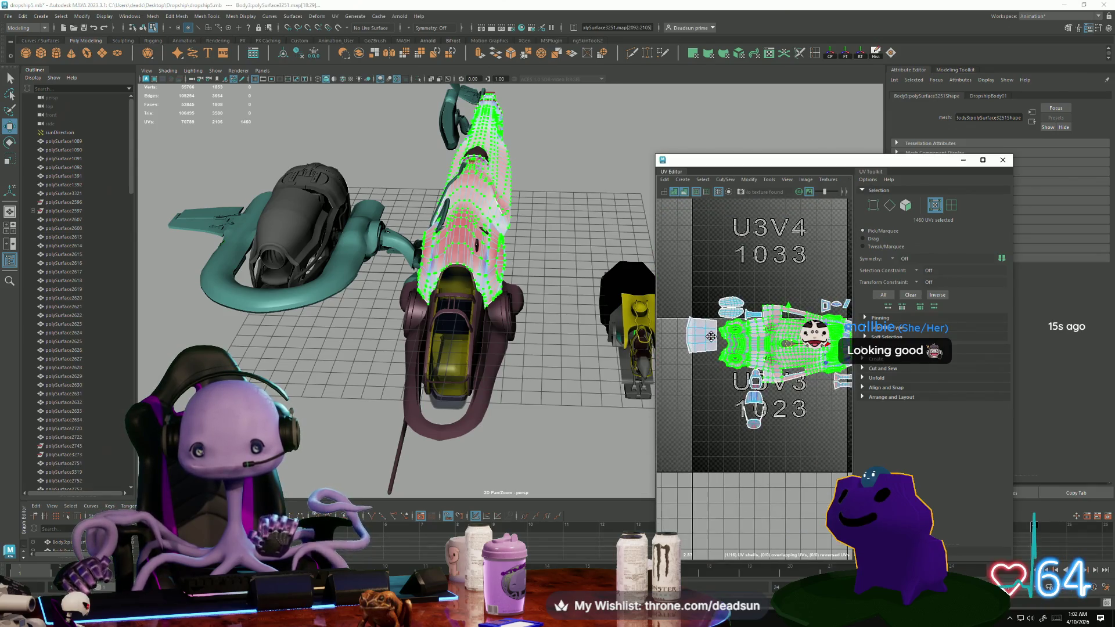
{"action": "left_click", "coordinate": [1009, 161]}
{"action": "left_click_drag", "start_coordinate": [604, 262], "coordinate": [531, 287], "text": "alt"}
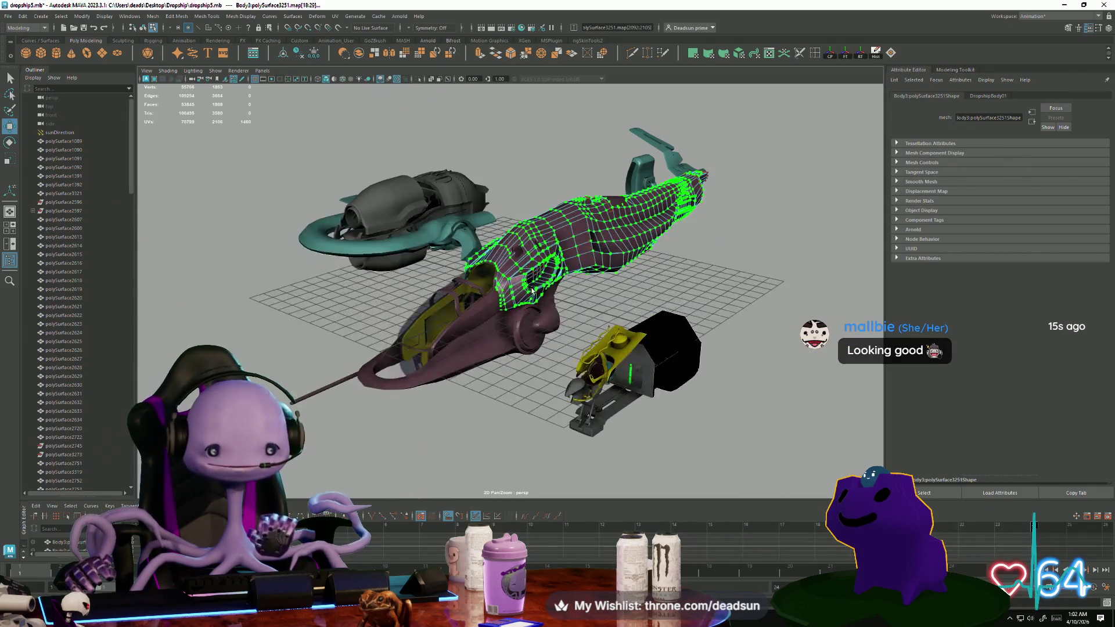
{"action": "right_click_drag", "start_coordinate": [531, 288], "coordinate": [578, 269]}
{"action": "mouse_move", "coordinate": [578, 268]}
{"action": "left_mouse_down", "text": "alt"}
{"action": "mouse_move", "coordinate": [560, 367]}
{"action": "mouse_move", "coordinate": [567, 360]}
{"action": "mouse_move", "coordinate": [544, 364]}
{"action": "mouse_move", "coordinate": [578, 322]}
{"action": "mouse_move", "coordinate": [553, 351]}
{"action": "left_mouse_up", "text": "alt"}
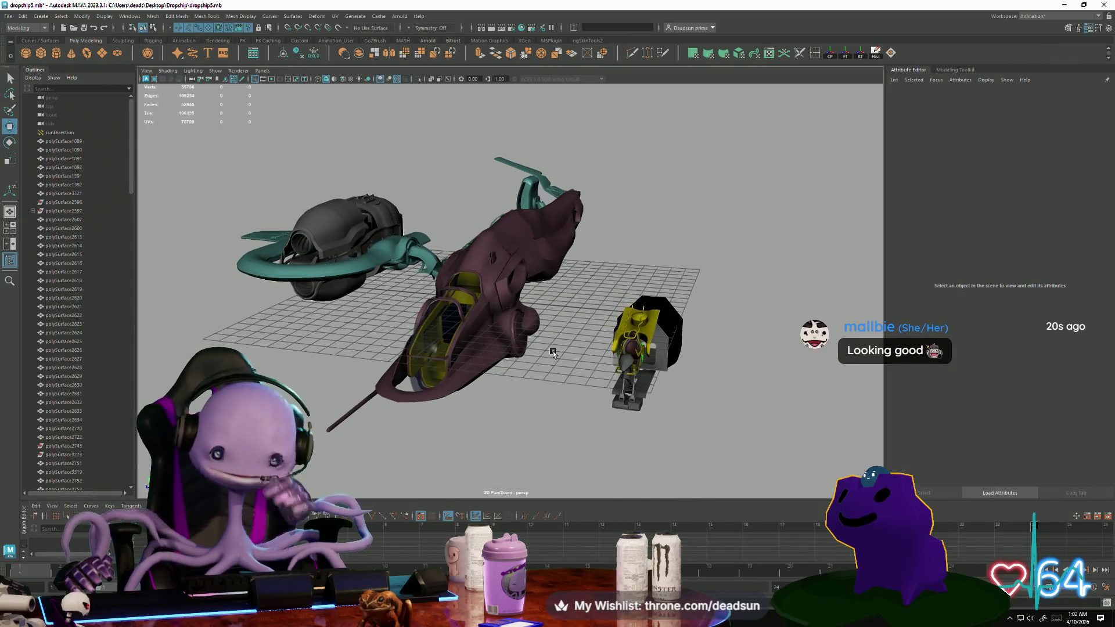
{"action": "mouse_move", "coordinate": [285, 619]}
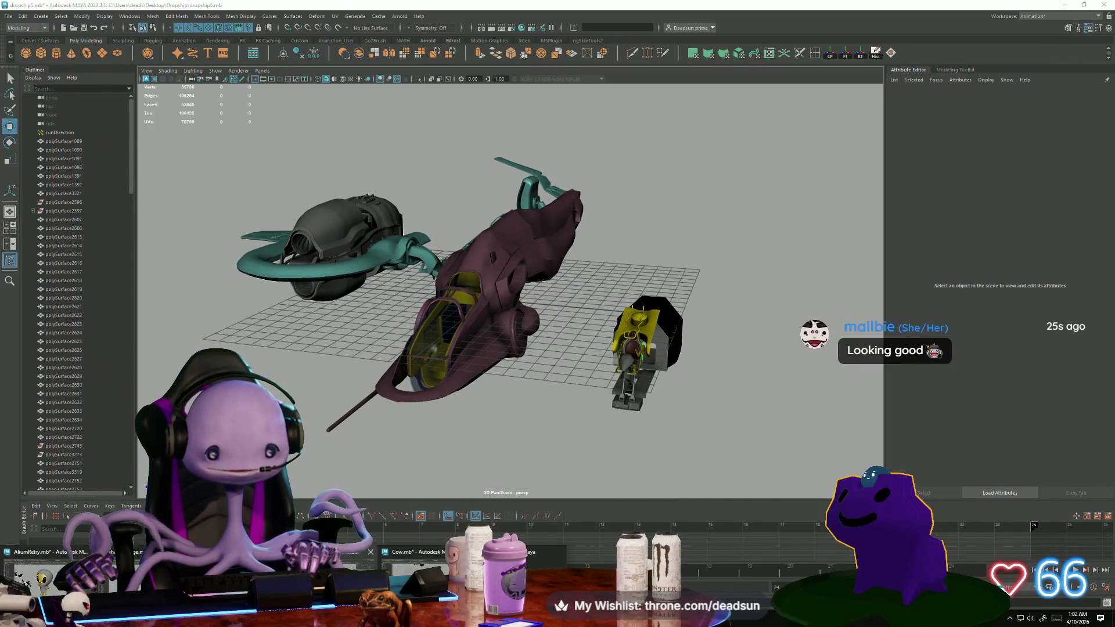
Switch to ship10Bridge.mb and nudge the small wall figure pasted_polySurface2865 sideways.
{"action": "left_click", "coordinate": [140, 572]}
{"action": "mouse_move", "coordinate": [428, 415]}
{"action": "left_mouse_down", "text": "alt"}
{"action": "mouse_move", "coordinate": [453, 378]}
{"action": "mouse_move", "coordinate": [559, 440]}
{"action": "mouse_move", "coordinate": [586, 399]}
{"action": "mouse_move", "coordinate": [423, 294]}
{"action": "mouse_move", "coordinate": [491, 343]}
{"action": "mouse_move", "coordinate": [393, 318]}
{"action": "mouse_move", "coordinate": [416, 341]}
{"action": "mouse_move", "coordinate": [378, 320]}
{"action": "mouse_move", "coordinate": [410, 319]}
{"action": "mouse_move", "coordinate": [469, 368]}
{"action": "mouse_move", "coordinate": [448, 350]}
{"action": "mouse_move", "coordinate": [475, 389]}
{"action": "mouse_move", "coordinate": [463, 403]}
{"action": "mouse_move", "coordinate": [451, 396]}
{"action": "mouse_move", "coordinate": [396, 344]}
{"action": "left_mouse_up", "text": "alt"}
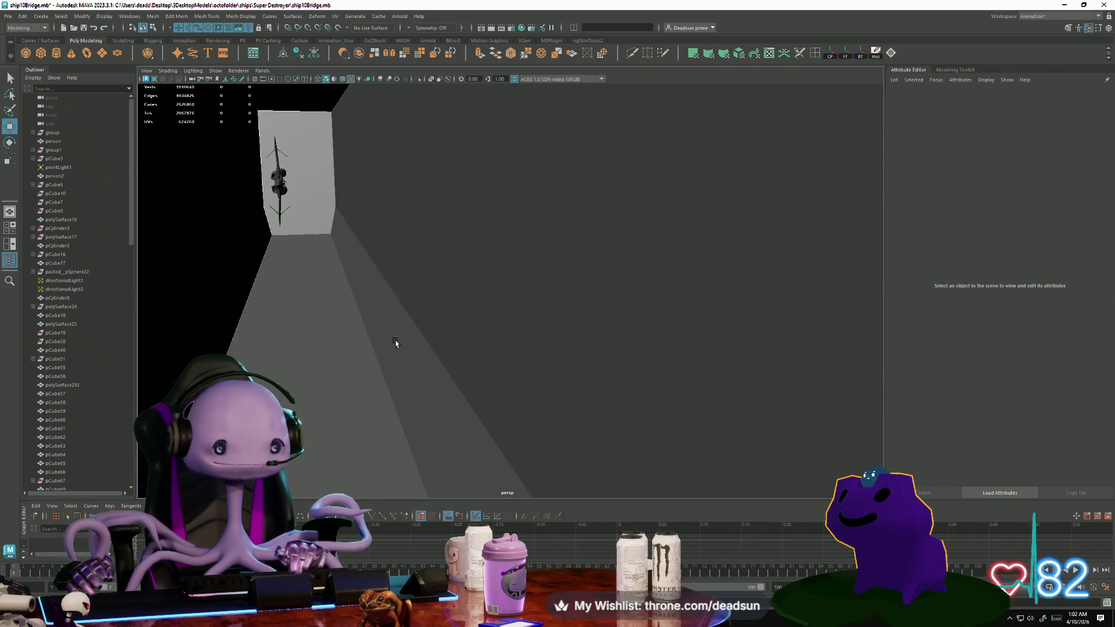
{"action": "left_click", "coordinate": [355, 156]}
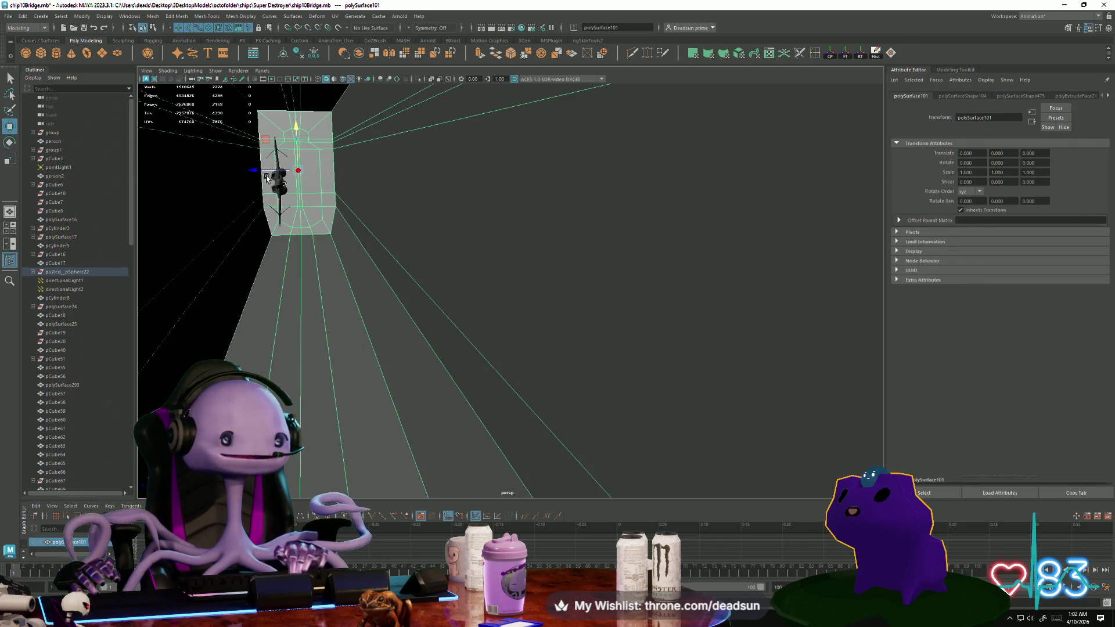
{"action": "left_click", "coordinate": [277, 186]}
{"action": "left_click_drag", "start_coordinate": [277, 186], "coordinate": [295, 185]}
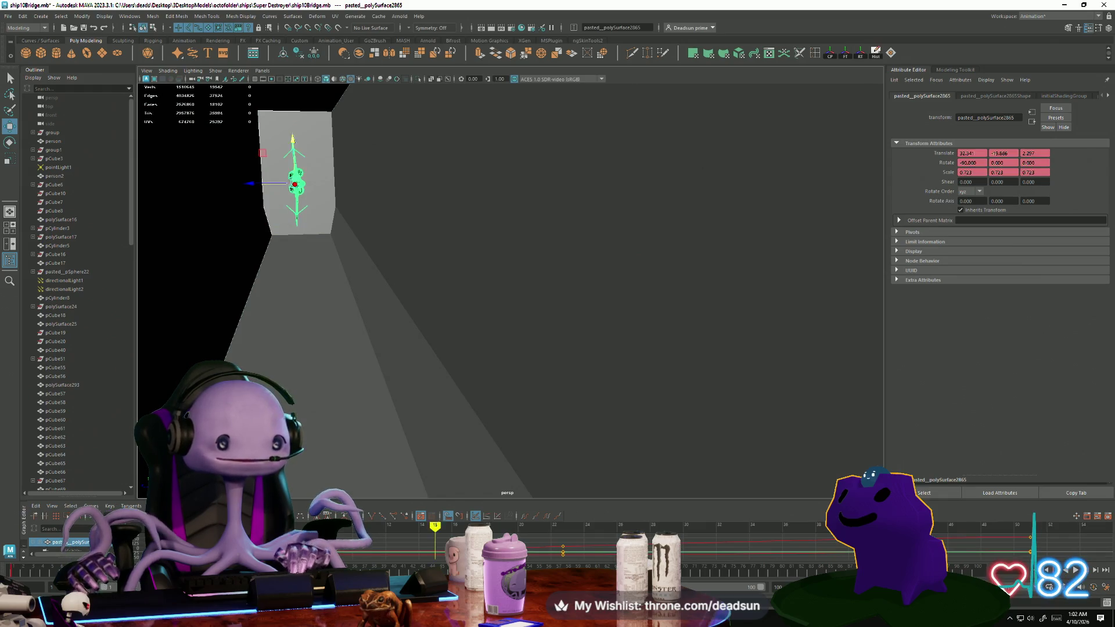
Set a key on the figure's new position at about frame 51, then frame the ship.
{"action": "left_click_drag", "start_coordinate": [29, 572], "coordinate": [3, 554]}
{"action": "type", "text": "3.029"}
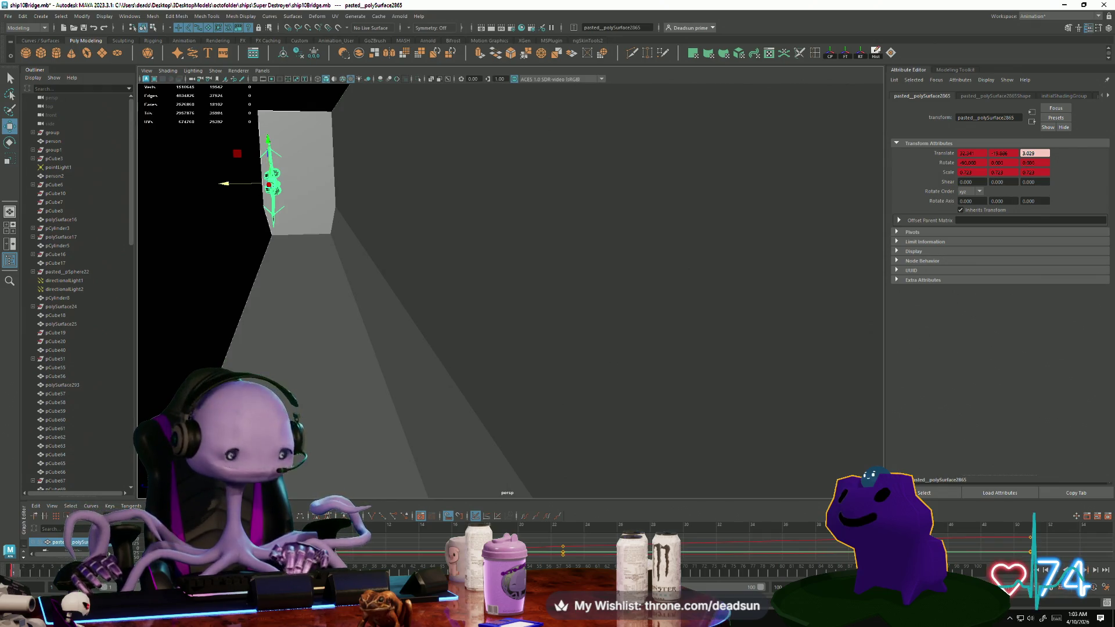
{"action": "left_click_drag", "start_coordinate": [21, 575], "coordinate": [1075, 573]}
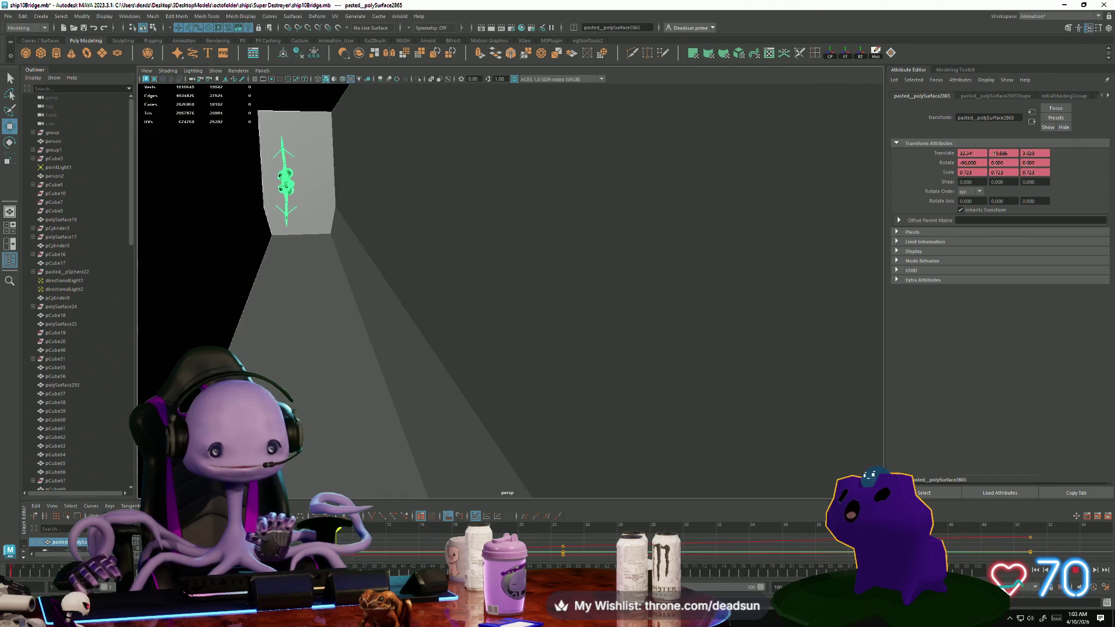
{"action": "key", "text": "s"}
{"action": "key", "text": "f"}
{"action": "left_click_drag", "start_coordinate": [349, 339], "coordinate": [247, 326], "text": "alt"}
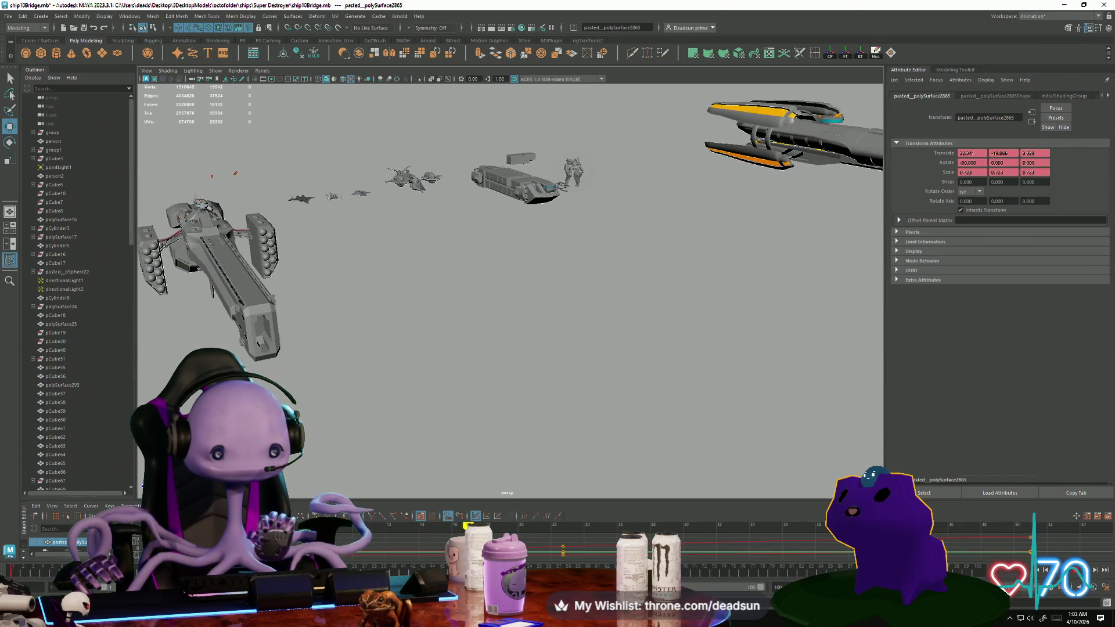
Set the time back to about frame 5 and orbit in close to the gun ship and robot.
{"action": "key", "text": "alt+v"}
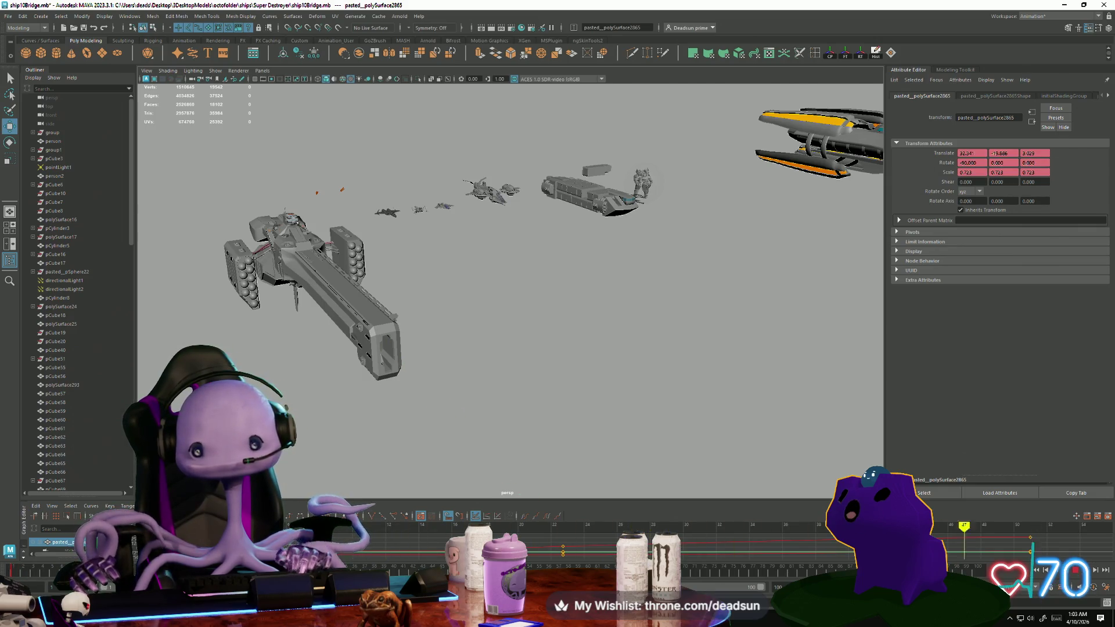
{"action": "left_click", "coordinate": [59, 565]}
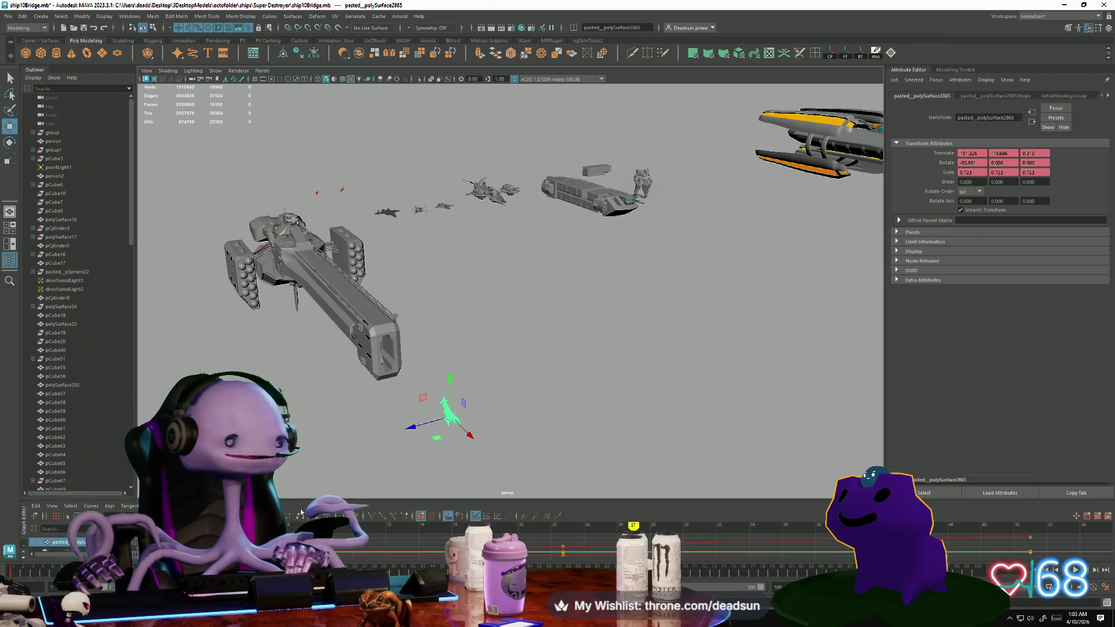
{"action": "left_click", "coordinate": [379, 369]}
{"action": "left_click_drag", "start_coordinate": [320, 422], "coordinate": [348, 441], "text": "alt"}
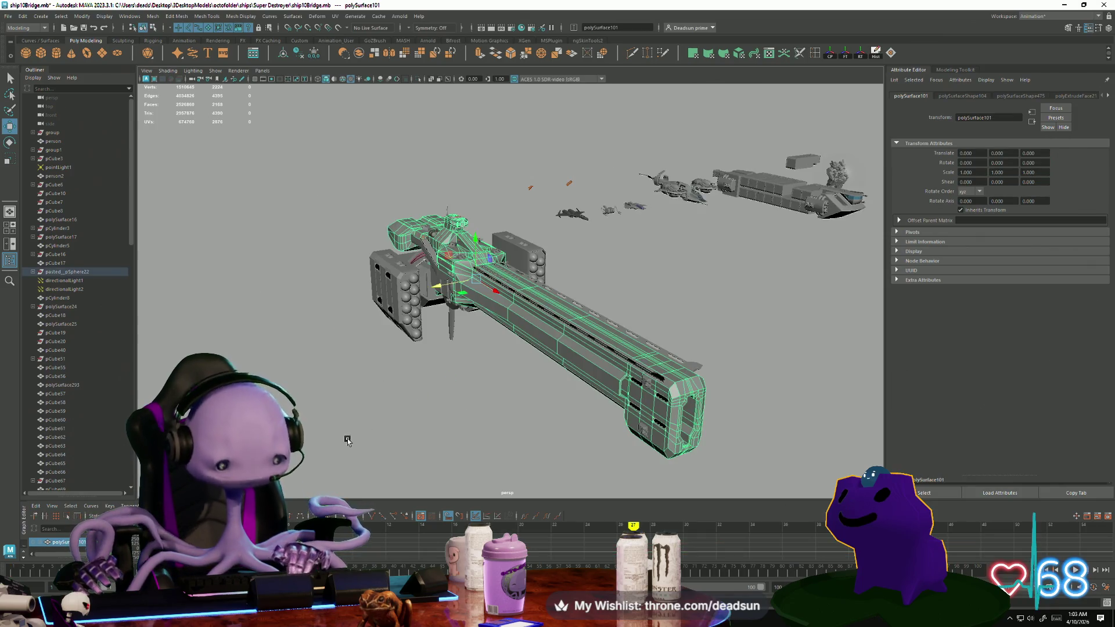
{"action": "left_click", "coordinate": [459, 420]}
{"action": "mouse_move", "coordinate": [460, 419]}
{"action": "left_mouse_down", "text": "alt"}
{"action": "mouse_move", "coordinate": [480, 406]}
{"action": "mouse_move", "coordinate": [533, 406]}
{"action": "mouse_move", "coordinate": [535, 350]}
{"action": "mouse_move", "coordinate": [333, 354]}
{"action": "mouse_move", "coordinate": [337, 412]}
{"action": "mouse_move", "coordinate": [337, 381]}
{"action": "mouse_move", "coordinate": [369, 349]}
{"action": "mouse_move", "coordinate": [401, 378]}
{"action": "mouse_move", "coordinate": [390, 389]}
{"action": "mouse_move", "coordinate": [464, 381]}
{"action": "mouse_move", "coordinate": [442, 436]}
{"action": "left_mouse_up", "text": "alt"}
{"action": "right_click_drag", "start_coordinate": [442, 435], "coordinate": [684, 486], "text": "alt"}
{"action": "mouse_move", "coordinate": [684, 486]}
{"action": "left_mouse_down", "text": "alt"}
{"action": "mouse_move", "coordinate": [556, 464]}
{"action": "mouse_move", "coordinate": [657, 406]}
{"action": "mouse_move", "coordinate": [627, 416]}
{"action": "mouse_move", "coordinate": [668, 366]}
{"action": "mouse_move", "coordinate": [670, 311]}
{"action": "mouse_move", "coordinate": [657, 276]}
{"action": "mouse_move", "coordinate": [557, 388]}
{"action": "mouse_move", "coordinate": [655, 458]}
{"action": "mouse_move", "coordinate": [678, 460]}
{"action": "mouse_move", "coordinate": [506, 419]}
{"action": "mouse_move", "coordinate": [628, 442]}
{"action": "mouse_move", "coordinate": [616, 462]}
{"action": "mouse_move", "coordinate": [512, 443]}
{"action": "mouse_move", "coordinate": [518, 452]}
{"action": "mouse_move", "coordinate": [629, 442]}
{"action": "mouse_move", "coordinate": [503, 393]}
{"action": "mouse_move", "coordinate": [467, 400]}
{"action": "left_mouse_up", "text": "alt"}
Frame the large sphere, then select the mechanical arm mesh polySurface475.
{"action": "left_click", "coordinate": [699, 345]}
{"action": "key", "text": "f"}
{"action": "left_click", "coordinate": [630, 417]}
{"action": "left_click", "coordinate": [520, 284]}
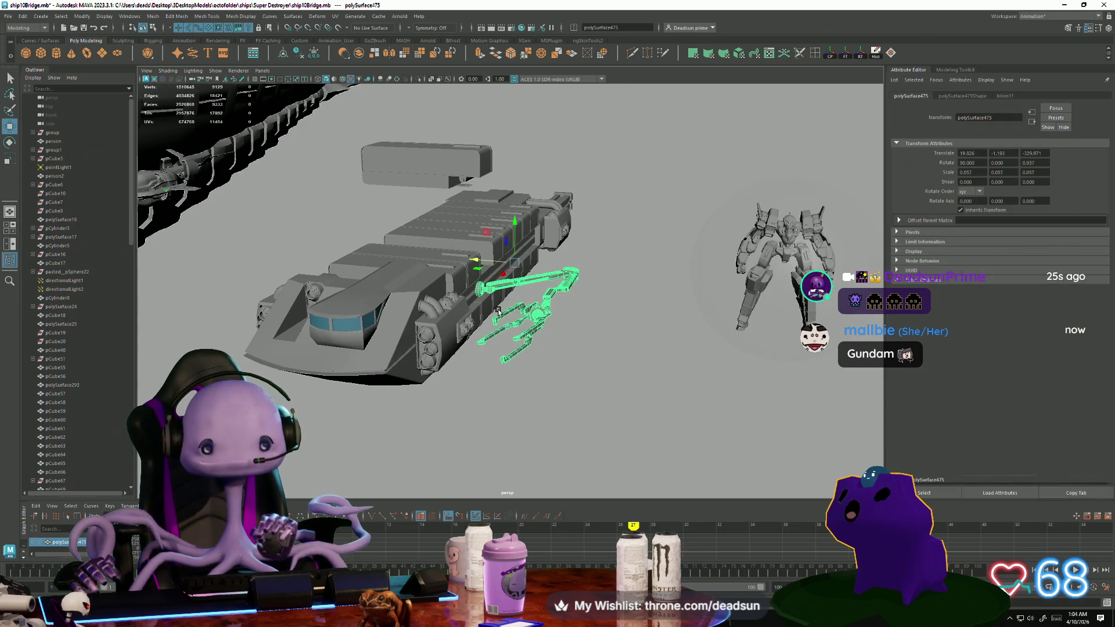
Frame the mechanical arm and shift it along the hull to Translate 23.255, -1.193, -330.159.
{"action": "key", "text": "f"}
{"action": "right_click_drag", "start_coordinate": [493, 344], "coordinate": [448, 386], "text": "alt"}
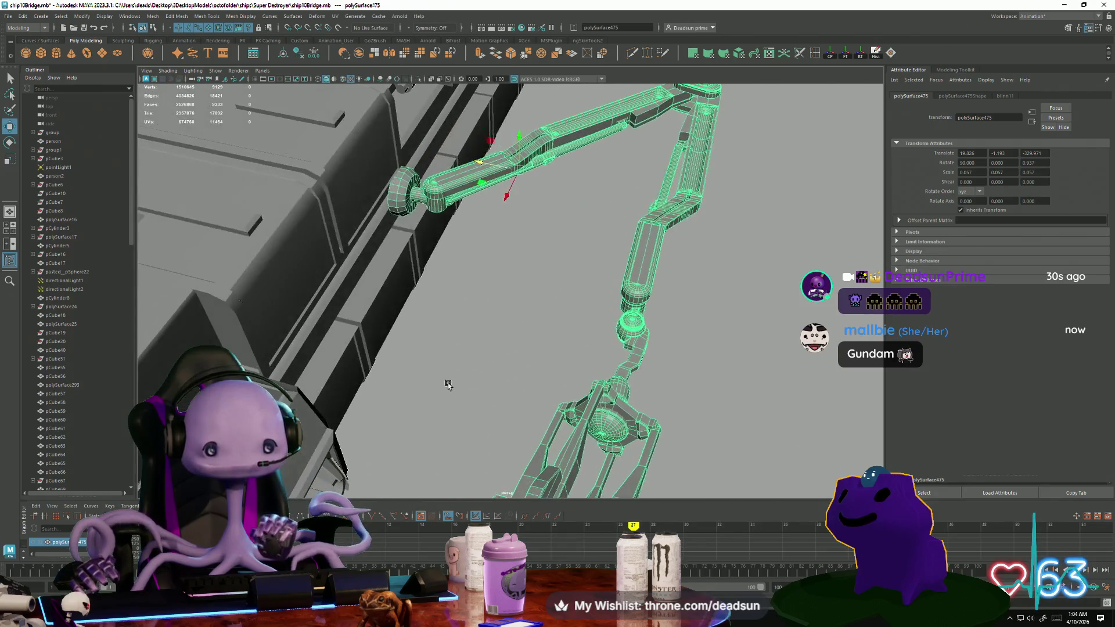
{"action": "left_click_drag", "start_coordinate": [476, 162], "coordinate": [482, 164]}
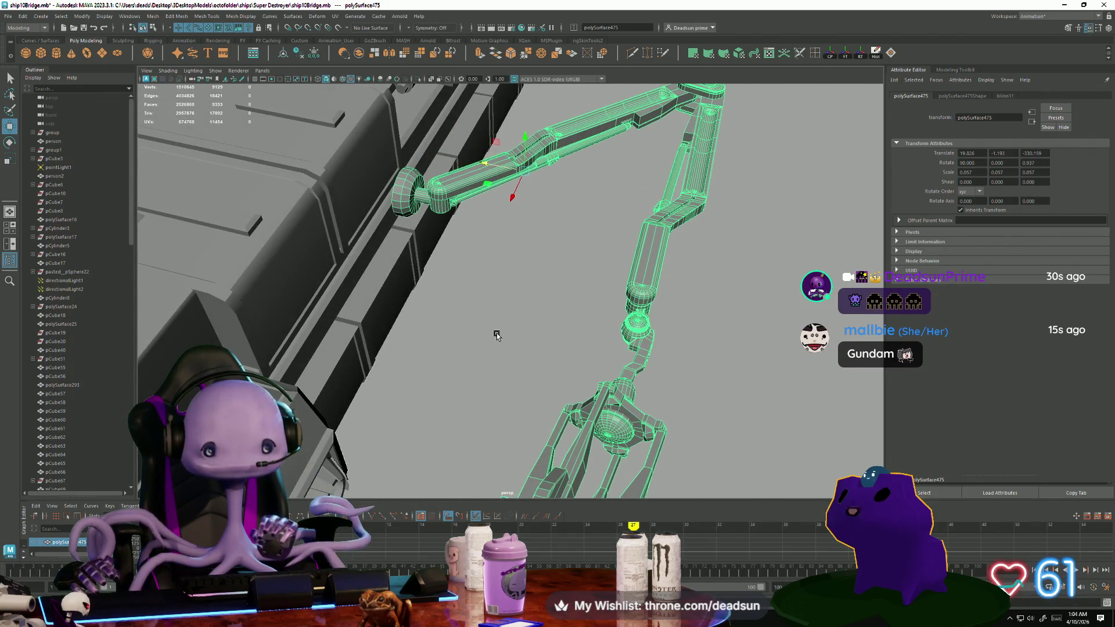
{"action": "left_click_drag", "start_coordinate": [496, 335], "coordinate": [342, 300], "text": "alt"}
{"action": "left_click", "coordinate": [486, 353]}
{"action": "mouse_move", "coordinate": [485, 353]}
{"action": "left_mouse_down", "text": "alt"}
{"action": "mouse_move", "coordinate": [465, 391]}
{"action": "mouse_move", "coordinate": [485, 308]}
{"action": "mouse_move", "coordinate": [391, 418]}
{"action": "mouse_move", "coordinate": [485, 443]}
{"action": "mouse_move", "coordinate": [408, 403]}
{"action": "mouse_move", "coordinate": [443, 400]}
{"action": "mouse_move", "coordinate": [408, 388]}
{"action": "left_mouse_up", "text": "alt"}
{"action": "left_click", "coordinate": [499, 265]}
{"action": "mouse_move", "coordinate": [499, 265]}
{"action": "left_mouse_down", "text": "alt"}
{"action": "mouse_move", "coordinate": [499, 288]}
{"action": "mouse_move", "coordinate": [470, 287]}
{"action": "mouse_move", "coordinate": [590, 225]}
{"action": "mouse_move", "coordinate": [495, 306]}
{"action": "mouse_move", "coordinate": [559, 250]}
{"action": "mouse_move", "coordinate": [528, 278]}
{"action": "mouse_move", "coordinate": [543, 259]}
{"action": "mouse_move", "coordinate": [498, 280]}
{"action": "left_mouse_up", "text": "alt"}
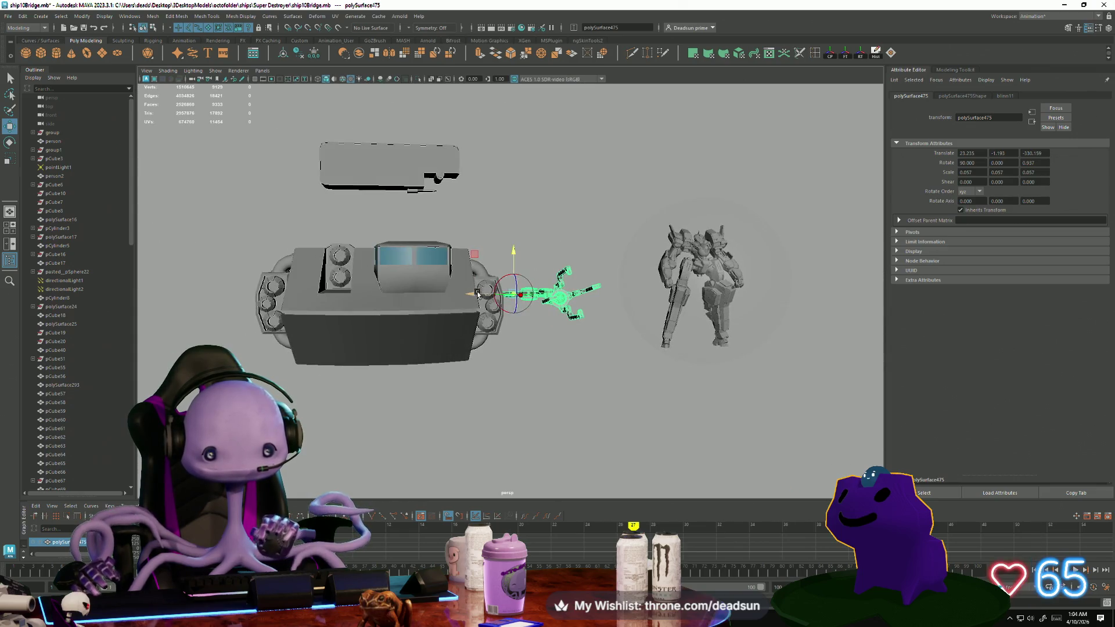
{"action": "mouse_move", "coordinate": [433, 290]}
{"action": "left_mouse_down", "text": "alt"}
{"action": "mouse_move", "coordinate": [400, 296]}
{"action": "mouse_move", "coordinate": [495, 260]}
{"action": "mouse_move", "coordinate": [515, 293]}
{"action": "mouse_move", "coordinate": [438, 281]}
{"action": "mouse_move", "coordinate": [454, 283]}
{"action": "mouse_move", "coordinate": [480, 368]}
{"action": "left_mouse_up", "text": "alt"}
{"action": "left_click_drag", "start_coordinate": [470, 283], "coordinate": [484, 281], "text": "alt"}
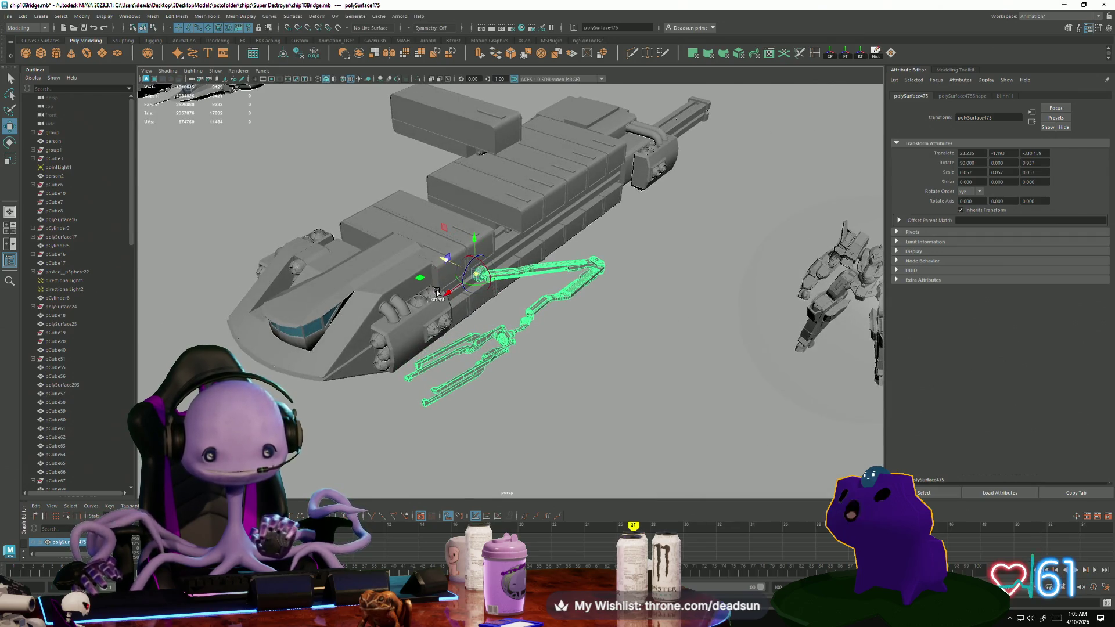
Try rotating the arm upright, then undo the rotation and pull the view back out.
{"action": "key", "text": "e"}
{"action": "mouse_move", "coordinate": [457, 264]}
{"action": "left_mouse_down"}
{"action": "mouse_move", "coordinate": [476, 244]}
{"action": "mouse_move", "coordinate": [574, 245]}
{"action": "mouse_move", "coordinate": [542, 213]}
{"action": "mouse_move", "coordinate": [393, 215]}
{"action": "mouse_move", "coordinate": [489, 215]}
{"action": "left_mouse_up"}
{"action": "key", "text": "ctrl+z"}
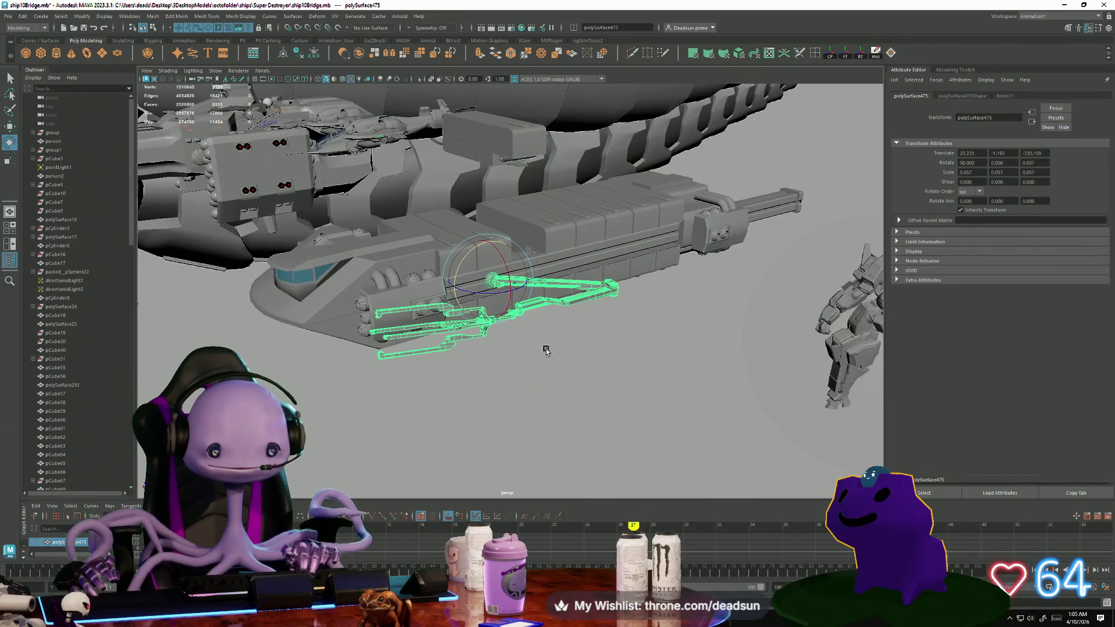
{"action": "key", "text": "ctrl+z"}
{"action": "key", "text": "ctrl+z"}
{"action": "key", "text": "ctrl+z"}
{"action": "mouse_move", "coordinate": [468, 370]}
{"action": "left_mouse_down", "text": "alt"}
{"action": "mouse_move", "coordinate": [472, 383]}
{"action": "mouse_move", "coordinate": [480, 361]}
{"action": "mouse_move", "coordinate": [573, 373]}
{"action": "mouse_move", "coordinate": [424, 414]}
{"action": "left_mouse_up", "text": "alt"}
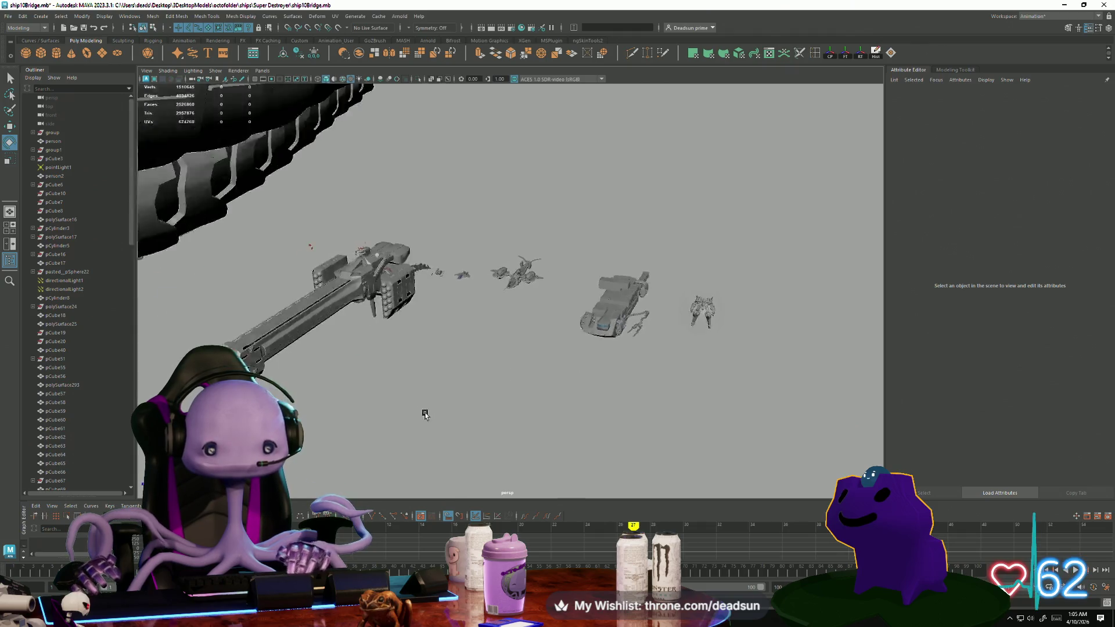
Step back to a wider view and orbit so the gun ship faces the camera.
{"action": "key", "text": "ctrl+z"}
{"action": "key", "text": "ctrl+z"}
{"action": "key", "text": "ctrl+z"}
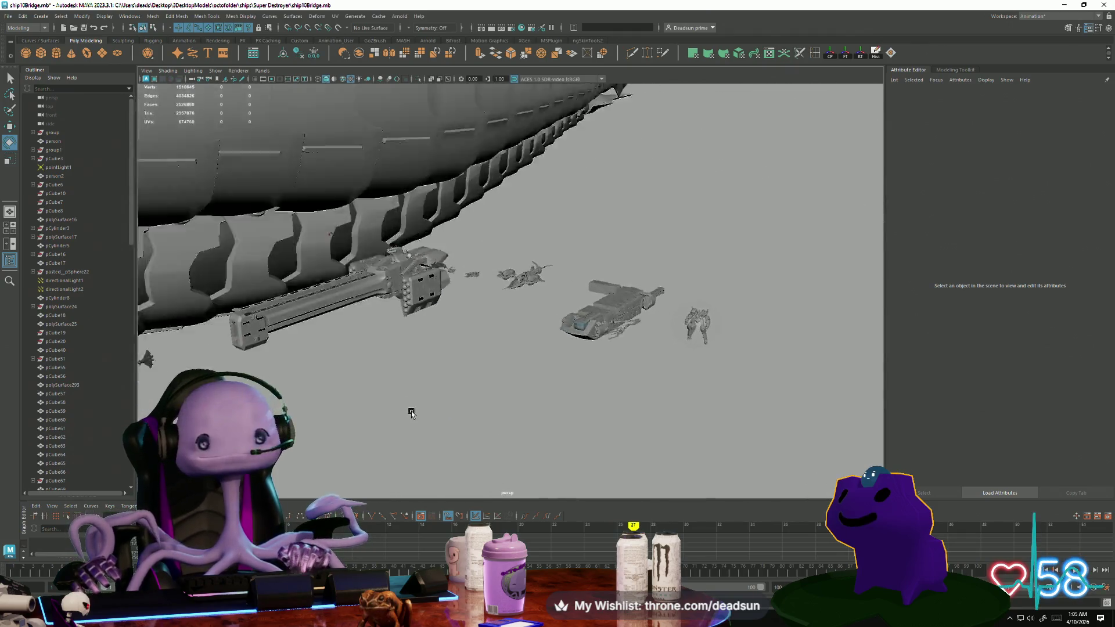
{"action": "key", "text": "ctrl+z"}
{"action": "scroll", "coordinate": [374, 420], "scroll_direction": "up", "scroll_amount": 15}
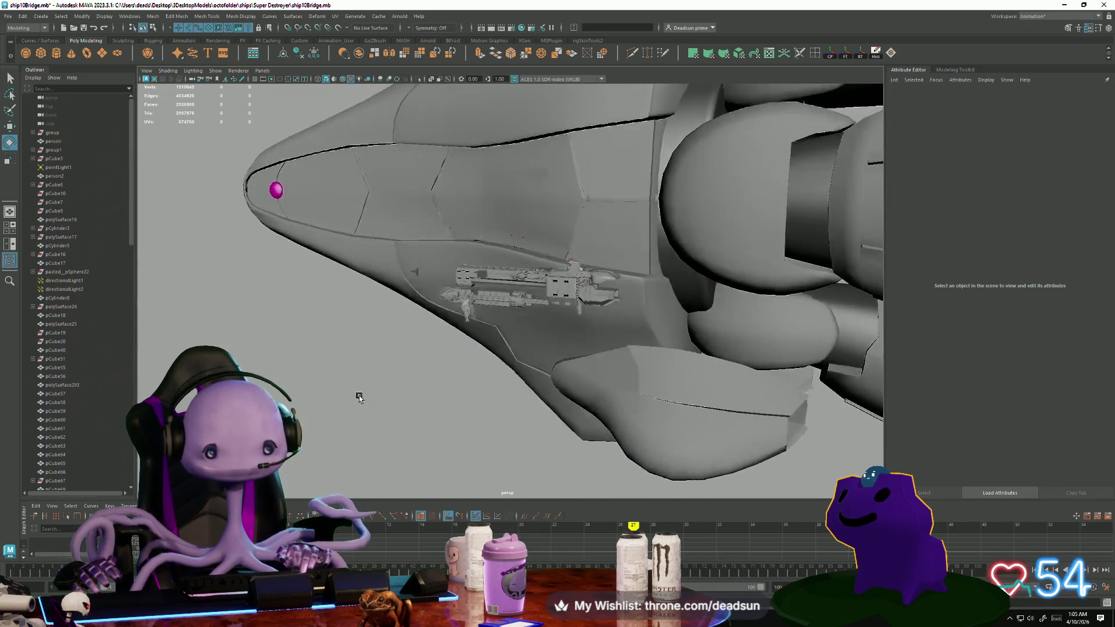
{"action": "mouse_move", "coordinate": [359, 398]}
{"action": "left_mouse_down", "text": "alt"}
{"action": "mouse_move", "coordinate": [510, 411]}
{"action": "mouse_move", "coordinate": [430, 386]}
{"action": "left_mouse_up", "text": "alt"}
{"action": "scroll", "coordinate": [431, 378], "scroll_direction": "up", "scroll_amount": 8}
{"action": "scroll", "coordinate": [429, 378], "scroll_direction": "up", "scroll_amount": 5}
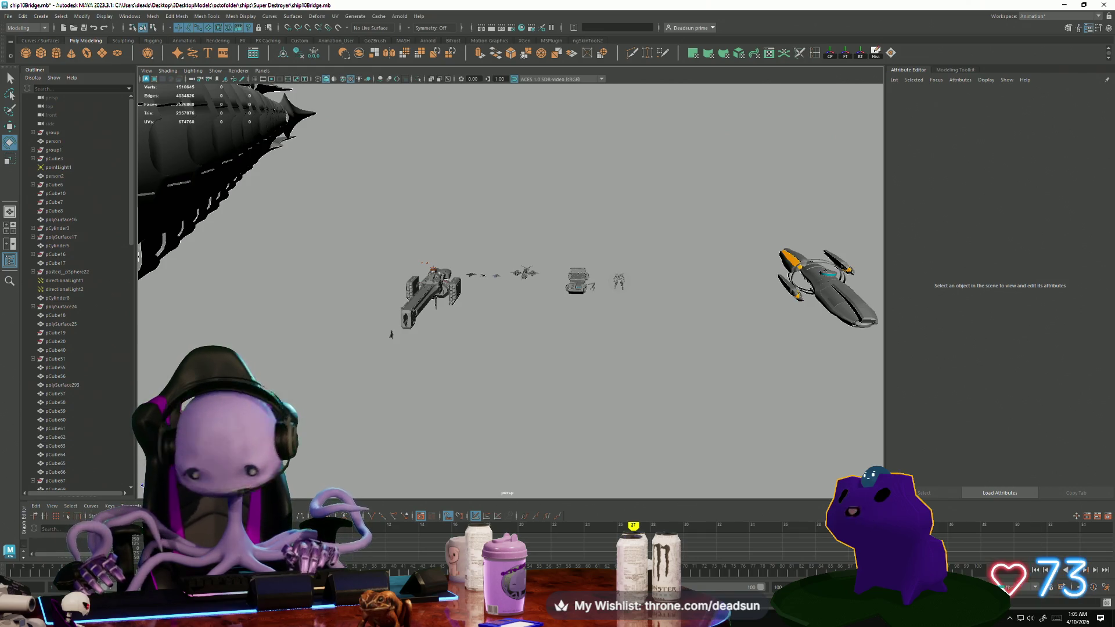
{"action": "scroll", "coordinate": [417, 422], "scroll_direction": "up", "scroll_amount": 5}
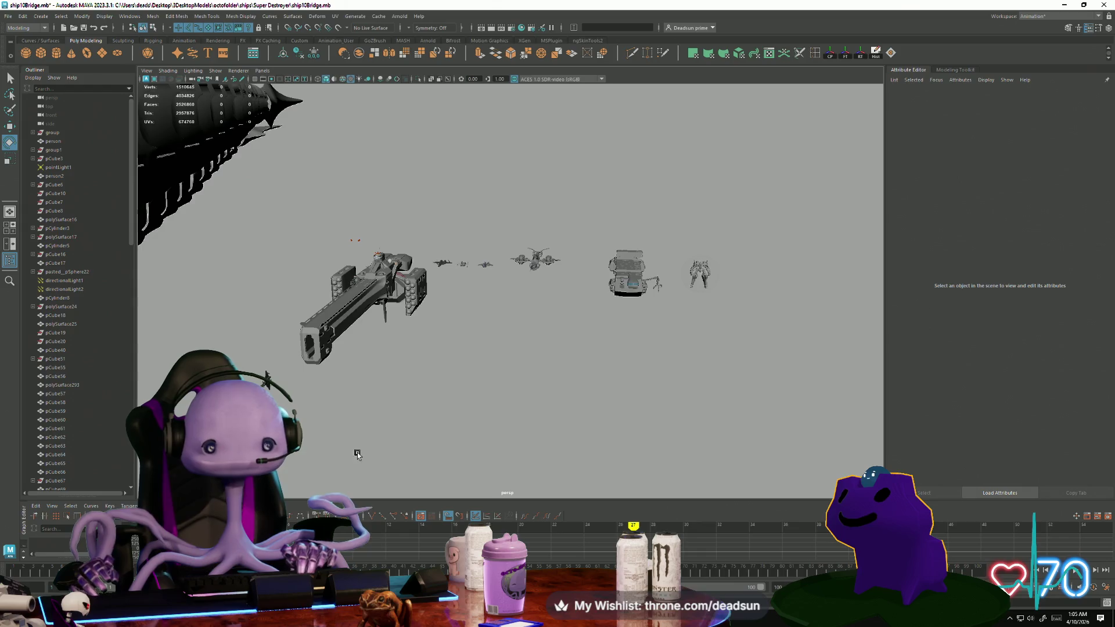
{"action": "left_click_drag", "start_coordinate": [358, 456], "coordinate": [140, 218], "text": "alt"}
Choose an item from the File menu, then fly into the bridge to show the red chair.
{"action": "left_click", "coordinate": [6, 16]}
{"action": "left_click", "coordinate": [103, 127]}
{"action": "mouse_move", "coordinate": [348, 372]}
{"action": "left_mouse_down", "text": "alt"}
{"action": "mouse_move", "coordinate": [455, 426]}
{"action": "mouse_move", "coordinate": [562, 420]}
{"action": "mouse_move", "coordinate": [599, 400]}
{"action": "left_mouse_up", "text": "alt"}
{"action": "scroll", "coordinate": [598, 401], "scroll_direction": "up", "scroll_amount": 15}
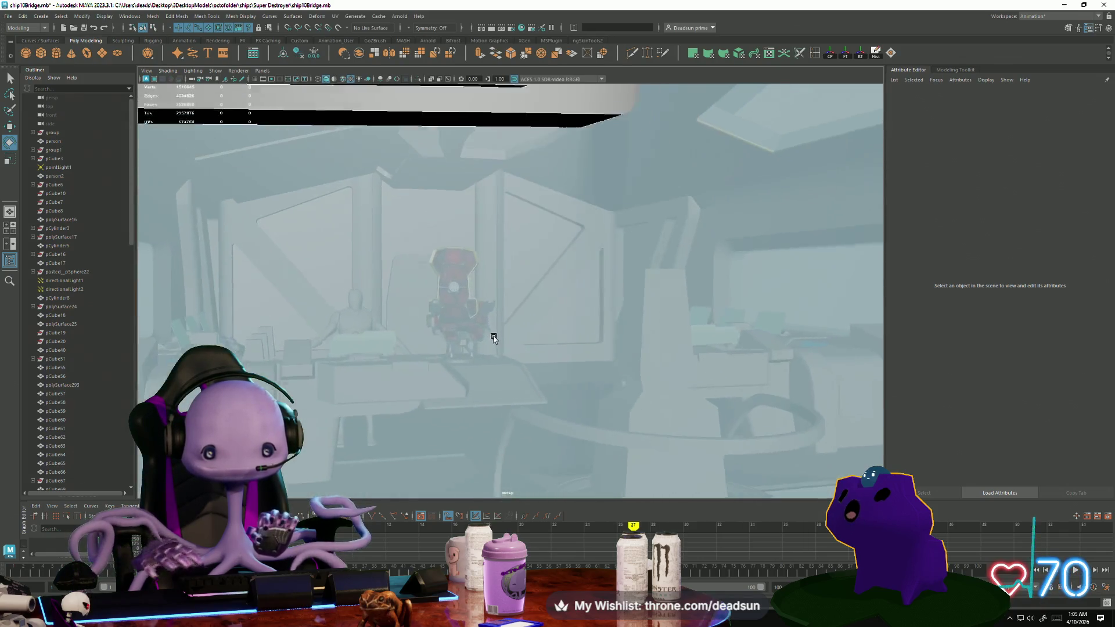
Pull the camera out of the bridge tower and orbit around the whole lineup of ships.
{"action": "scroll", "coordinate": [493, 338], "scroll_direction": "up", "scroll_amount": 10}
{"action": "scroll", "coordinate": [348, 363], "scroll_direction": "down", "scroll_amount": 10}
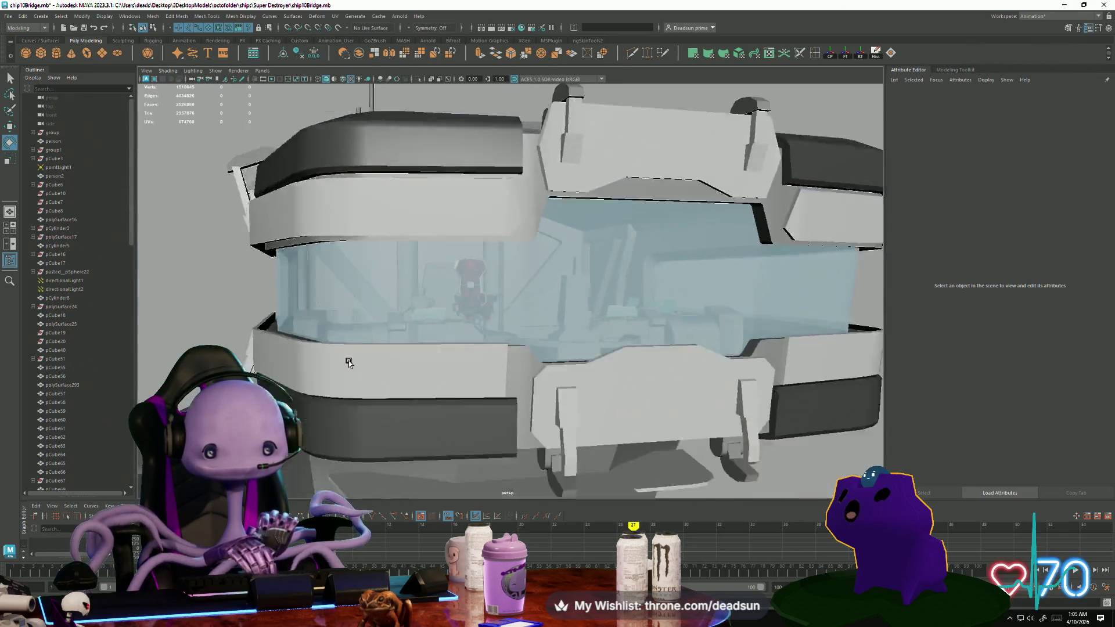
{"action": "scroll", "coordinate": [348, 363], "scroll_direction": "down", "scroll_amount": 10}
{"action": "mouse_move", "coordinate": [236, 293]}
{"action": "left_mouse_down", "text": "alt"}
{"action": "mouse_move", "coordinate": [401, 329]}
{"action": "mouse_move", "coordinate": [423, 304]}
{"action": "mouse_move", "coordinate": [232, 286]}
{"action": "left_mouse_up", "text": "alt"}
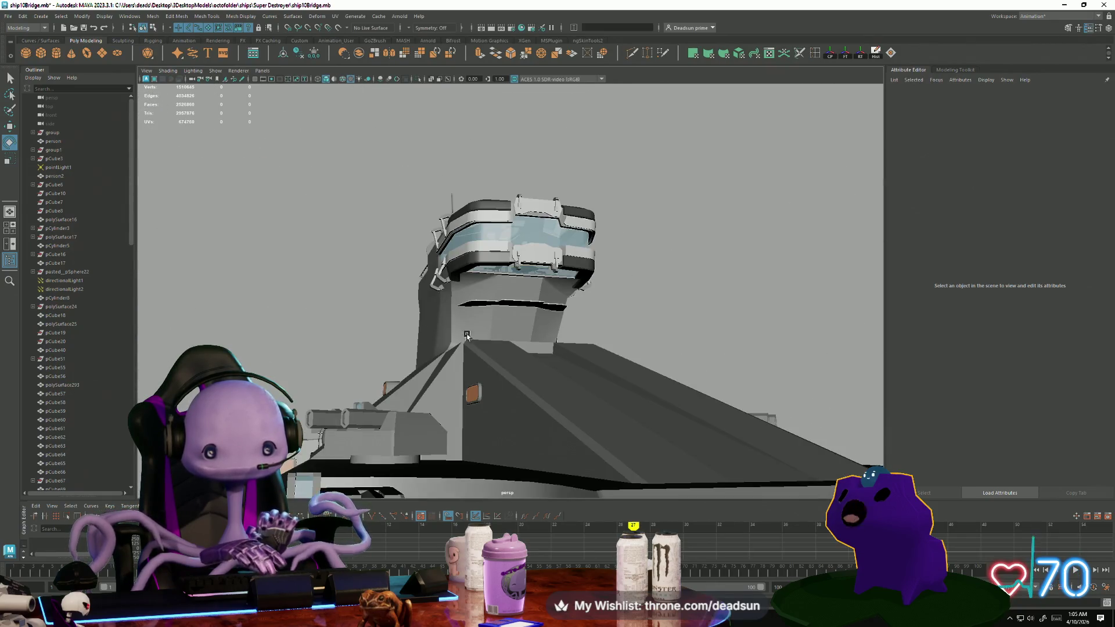
{"action": "scroll", "coordinate": [467, 336], "scroll_direction": "down", "scroll_amount": 15}
{"action": "scroll", "coordinate": [556, 373], "scroll_direction": "down", "scroll_amount": 5}
{"action": "mouse_move", "coordinate": [556, 374]}
{"action": "left_mouse_down", "text": "alt"}
{"action": "mouse_move", "coordinate": [430, 356]}
{"action": "mouse_move", "coordinate": [380, 363]}
{"action": "mouse_move", "coordinate": [324, 331]}
{"action": "mouse_move", "coordinate": [578, 368]}
{"action": "mouse_move", "coordinate": [587, 350]}
{"action": "mouse_move", "coordinate": [425, 364]}
{"action": "left_mouse_up", "text": "alt"}
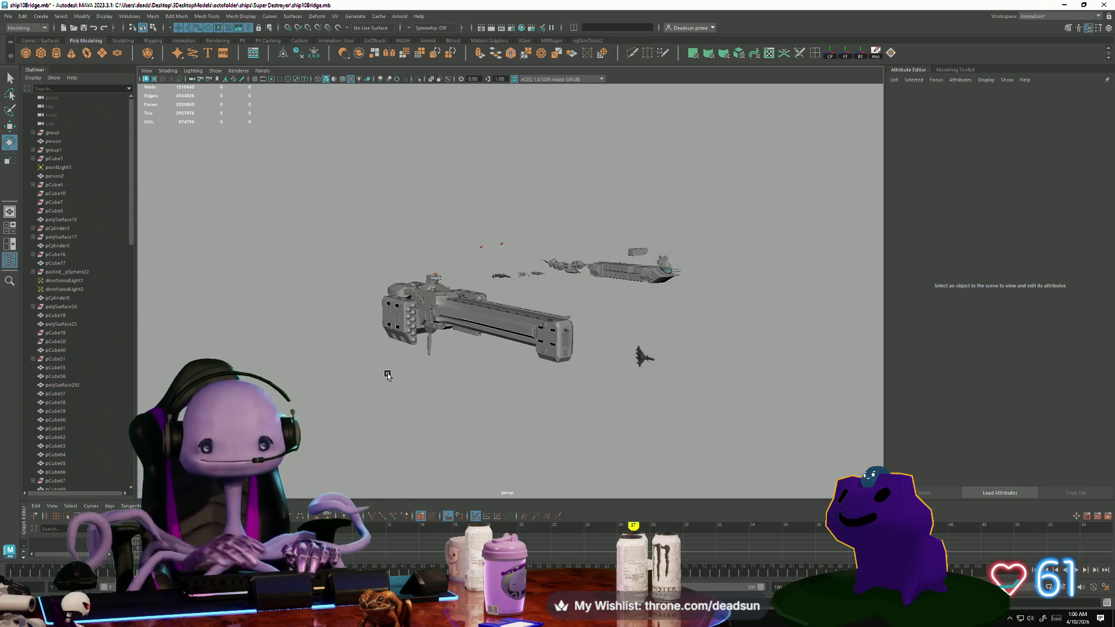
{"action": "mouse_move", "coordinate": [394, 229]}
{"action": "left_mouse_down", "text": "alt"}
{"action": "mouse_move", "coordinate": [687, 281]}
{"action": "mouse_move", "coordinate": [664, 234]}
{"action": "mouse_move", "coordinate": [668, 180]}
{"action": "mouse_move", "coordinate": [668, 259]}
{"action": "mouse_move", "coordinate": [759, 306]}
{"action": "mouse_move", "coordinate": [552, 406]}
{"action": "mouse_move", "coordinate": [440, 314]}
{"action": "mouse_move", "coordinate": [381, 187]}
{"action": "left_mouse_up", "text": "alt"}
Save ship10Bridge.mb with File > Save Scene and switch to the reference image viewer.
{"action": "left_click", "coordinate": [7, 16]}
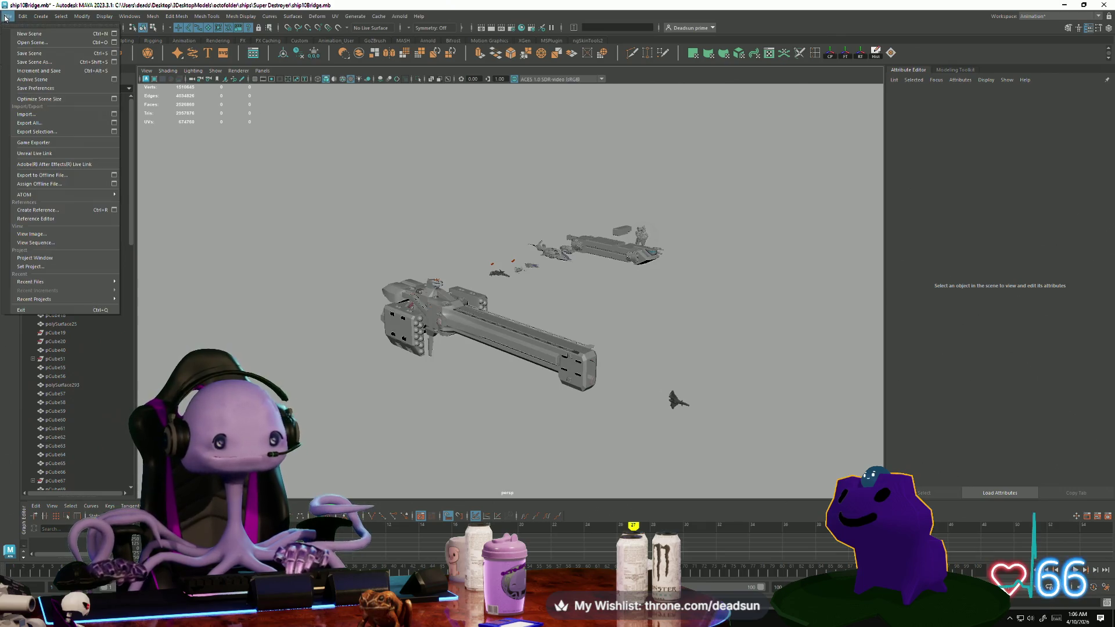
{"action": "left_click", "coordinate": [34, 53]}
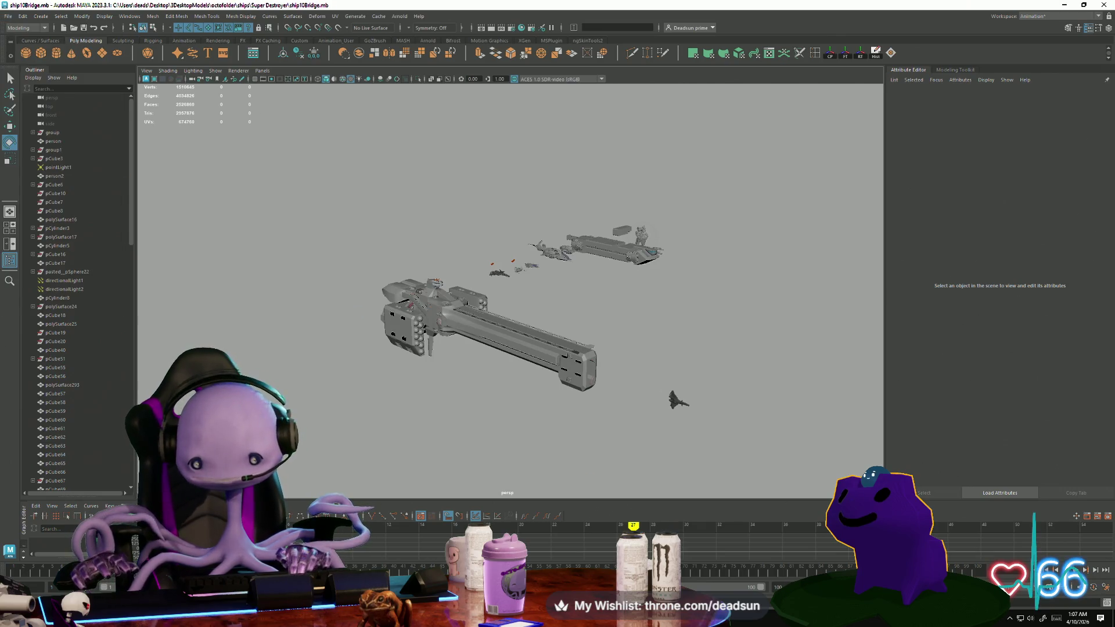
{"action": "key", "text": "alt+Tab"}
{"action": "scroll", "coordinate": [433, 457], "scroll_direction": "down", "scroll_amount": 3}
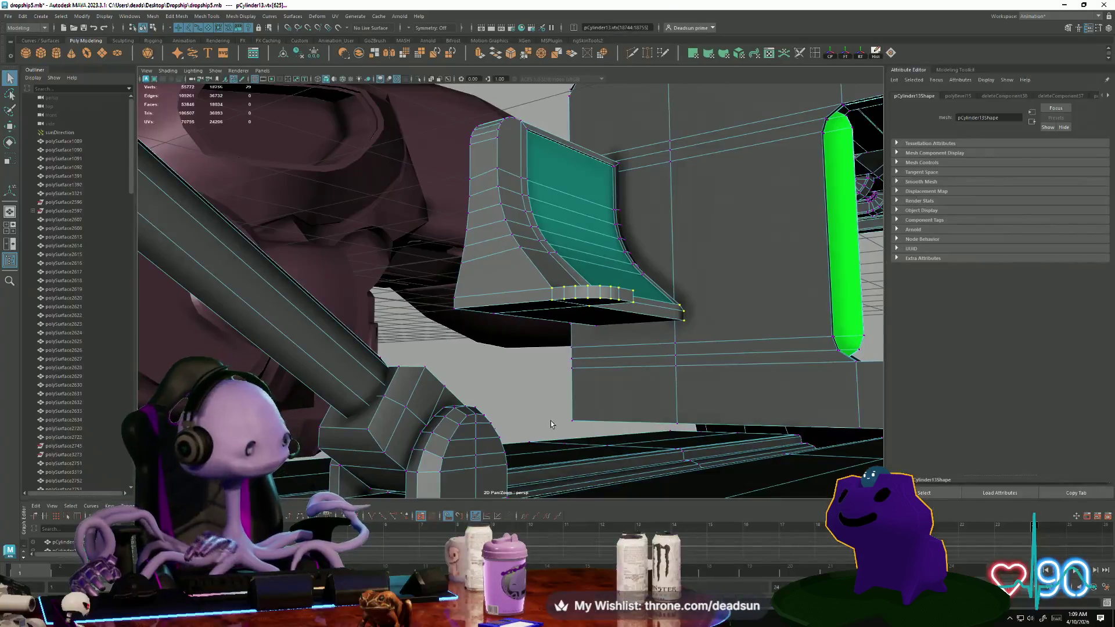
Select the curved teal panel's lower corner and side-edge vertices and drag them down along Y.
{"action": "left_click_drag", "start_coordinate": [595, 339], "coordinate": [630, 360], "text": "alt"}
{"action": "key", "text": "w"}
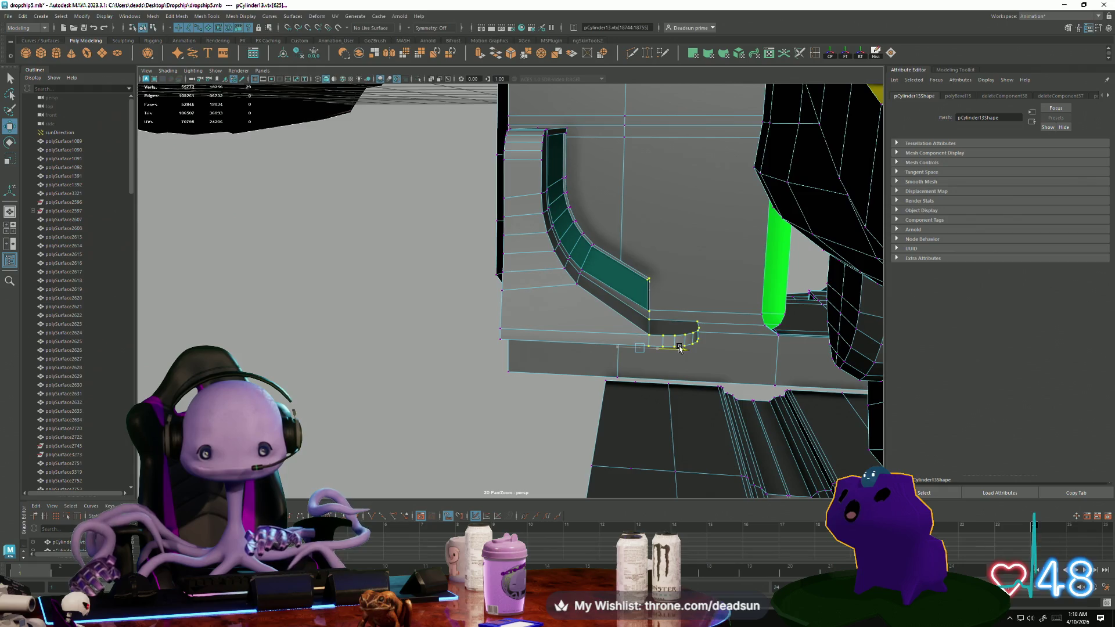
{"action": "left_click_drag", "start_coordinate": [617, 356], "coordinate": [622, 346], "text": "alt"}
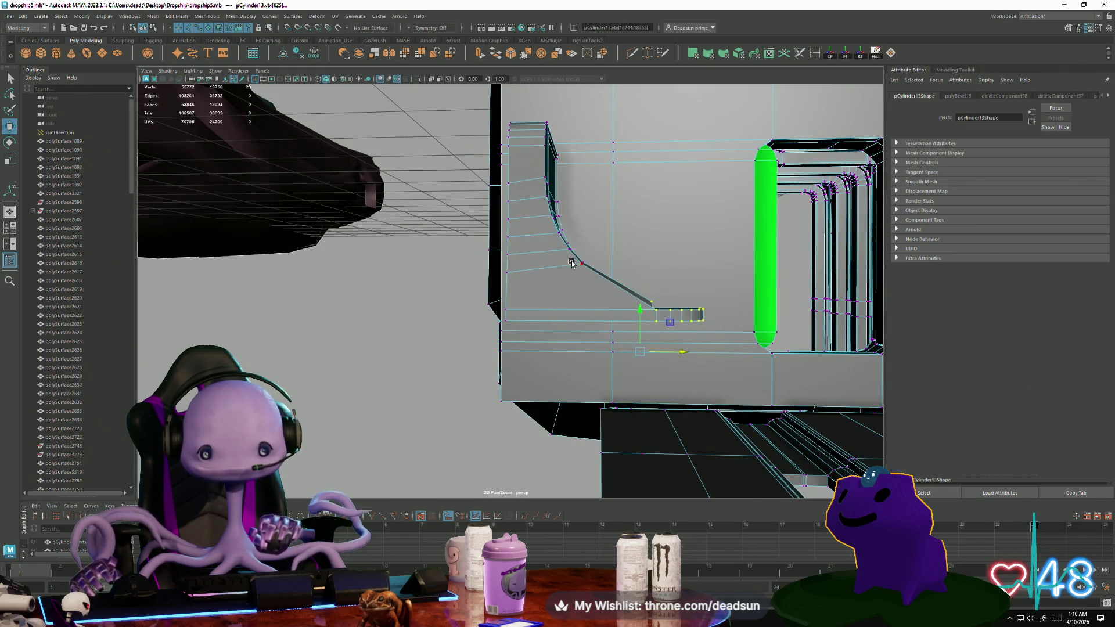
{"action": "left_click_drag", "start_coordinate": [597, 279], "coordinate": [629, 265]}
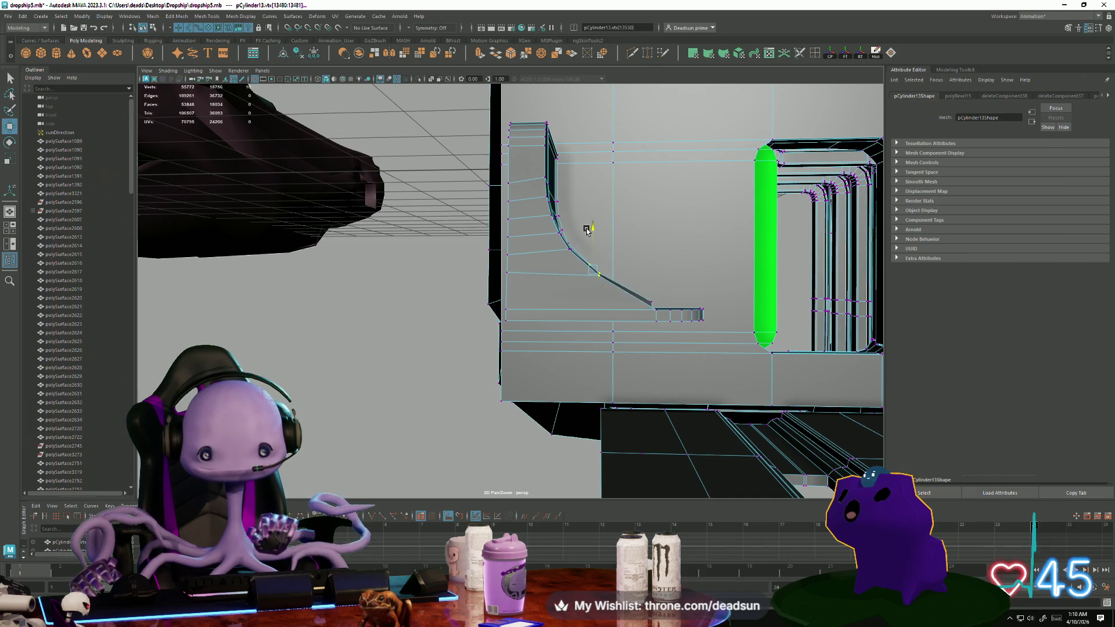
{"action": "left_click_drag", "start_coordinate": [587, 232], "coordinate": [533, 287], "text": "alt"}
{"action": "mouse_move", "coordinate": [654, 232]}
{"action": "left_mouse_down"}
{"action": "mouse_move", "coordinate": [679, 265]}
{"action": "mouse_move", "coordinate": [649, 278]}
{"action": "mouse_move", "coordinate": [638, 270]}
{"action": "left_mouse_up"}
{"action": "mouse_move", "coordinate": [602, 225]}
{"action": "left_mouse_down"}
{"action": "mouse_move", "coordinate": [517, 273]}
{"action": "mouse_move", "coordinate": [508, 245]}
{"action": "mouse_move", "coordinate": [462, 267]}
{"action": "left_mouse_up"}
{"action": "left_click", "coordinate": [514, 276]}
{"action": "scroll", "coordinate": [461, 268], "scroll_direction": "up", "scroll_amount": 3}
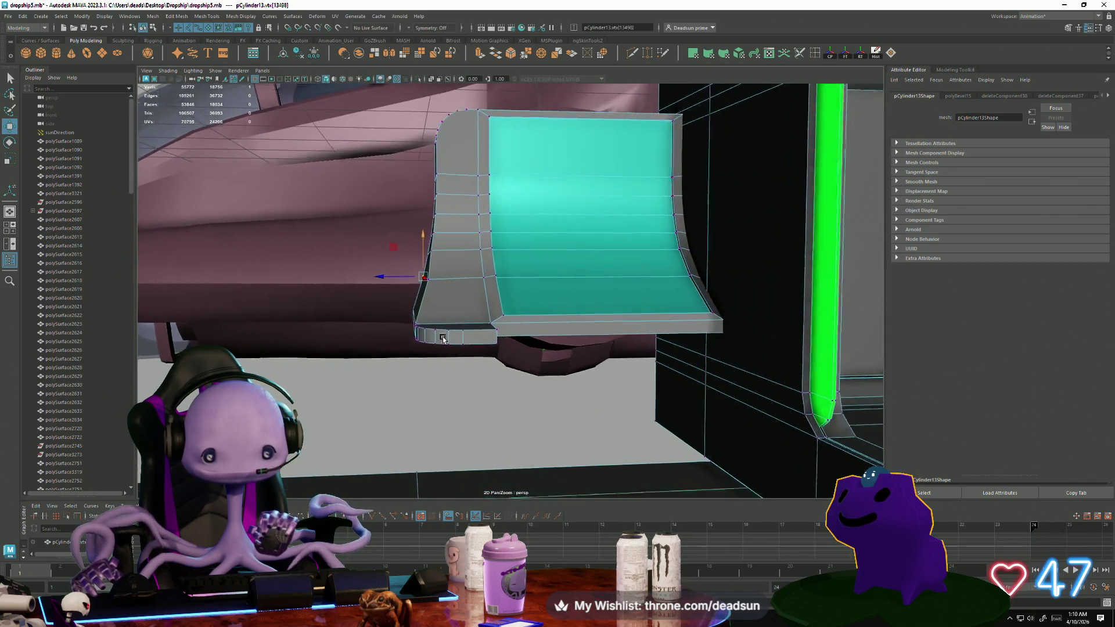
Nudge a vertex on the panel's lower edge slightly left, then switch to edge selection.
{"action": "left_click", "coordinate": [399, 301]}
{"action": "left_click", "coordinate": [408, 279]}
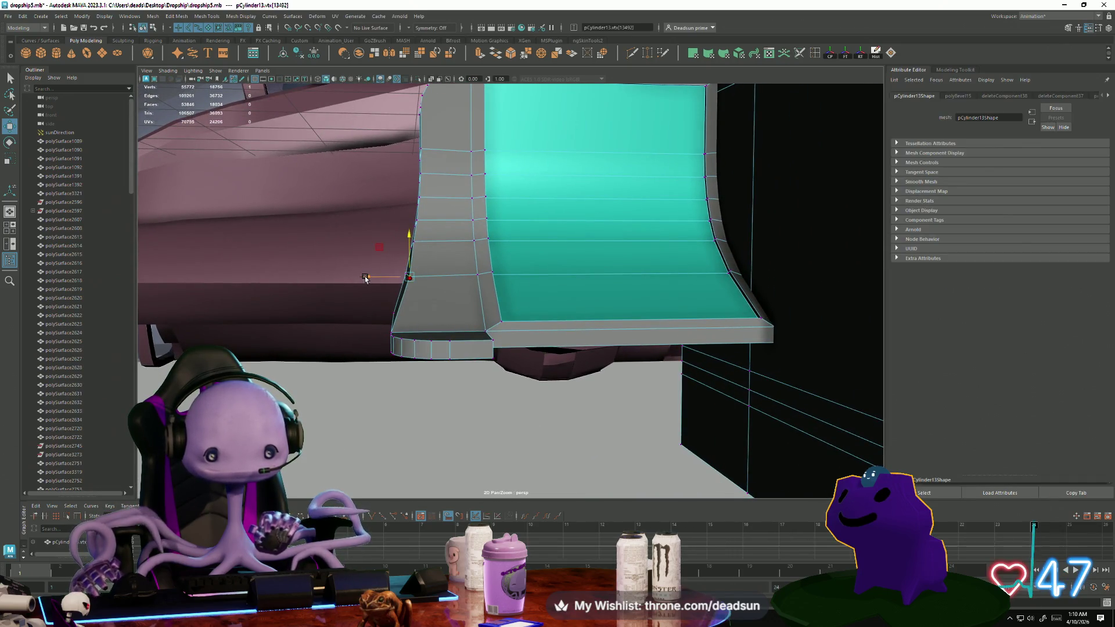
{"action": "middle_click_drag", "start_coordinate": [367, 278], "coordinate": [363, 276]}
{"action": "mouse_move", "coordinate": [364, 276]}
{"action": "left_mouse_down", "text": "alt"}
{"action": "mouse_move", "coordinate": [369, 331]}
{"action": "mouse_move", "coordinate": [393, 366]}
{"action": "mouse_move", "coordinate": [477, 282]}
{"action": "left_mouse_up", "text": "alt"}
{"action": "right_click_drag", "start_coordinate": [478, 282], "coordinate": [500, 261]}
{"action": "right_click_drag", "start_coordinate": [474, 349], "coordinate": [473, 325]}
Select edges along the teal panel's top-left corner and upper border.
{"action": "left_click", "coordinate": [473, 347]}
{"action": "left_click", "coordinate": [465, 204]}
{"action": "left_click", "coordinate": [466, 191]}
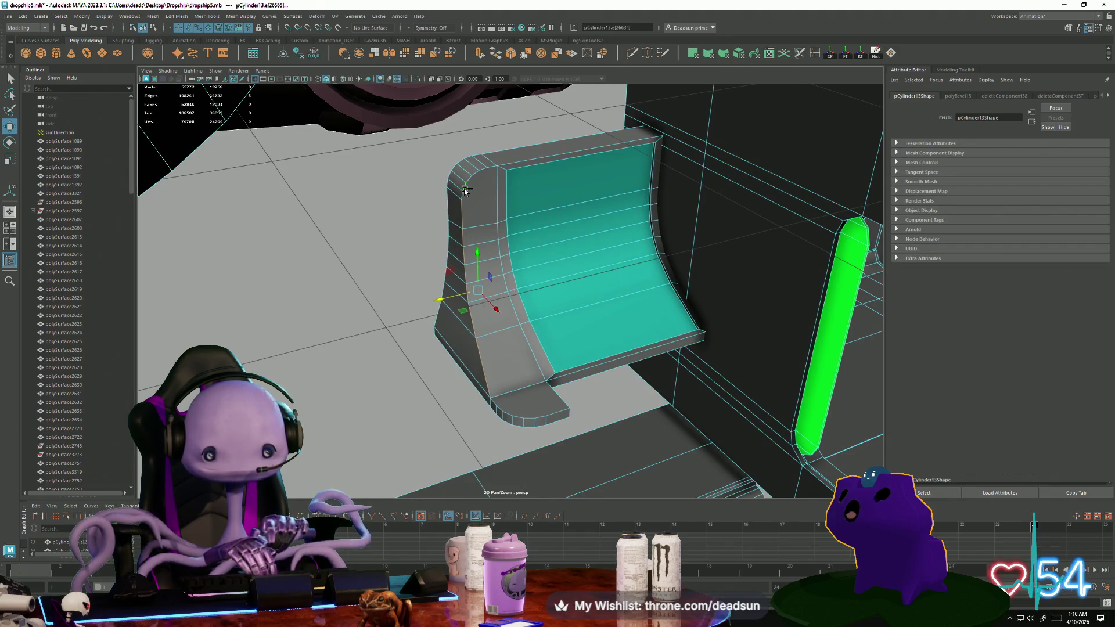
{"action": "left_click", "coordinate": [462, 194], "text": "shift"}
{"action": "left_click", "coordinate": [479, 175], "text": "shift"}
{"action": "left_click", "coordinate": [487, 169], "text": "shift"}
{"action": "left_click", "coordinate": [493, 168], "text": "shift"}
Add the panel's lower border edges to the selection, bringing it to seventeen edges.
{"action": "left_click", "coordinate": [494, 401], "text": "shift"}
{"action": "left_click", "coordinate": [501, 409], "text": "shift"}
{"action": "left_click", "coordinate": [510, 416], "text": "shift"}
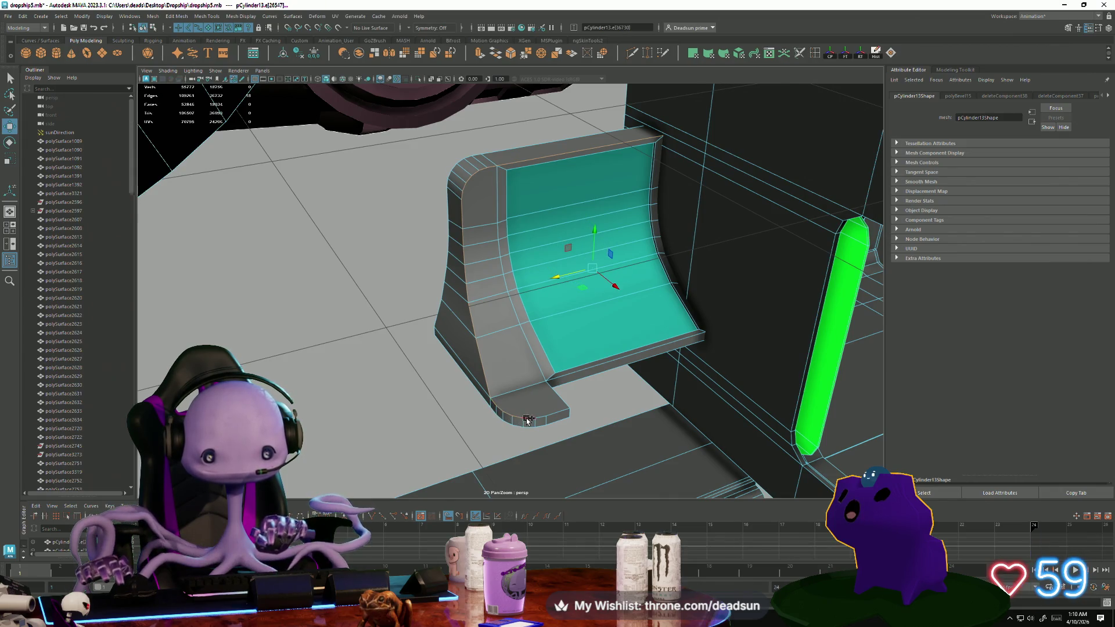
{"action": "scroll", "coordinate": [494, 411], "scroll_direction": "up", "scroll_amount": 5}
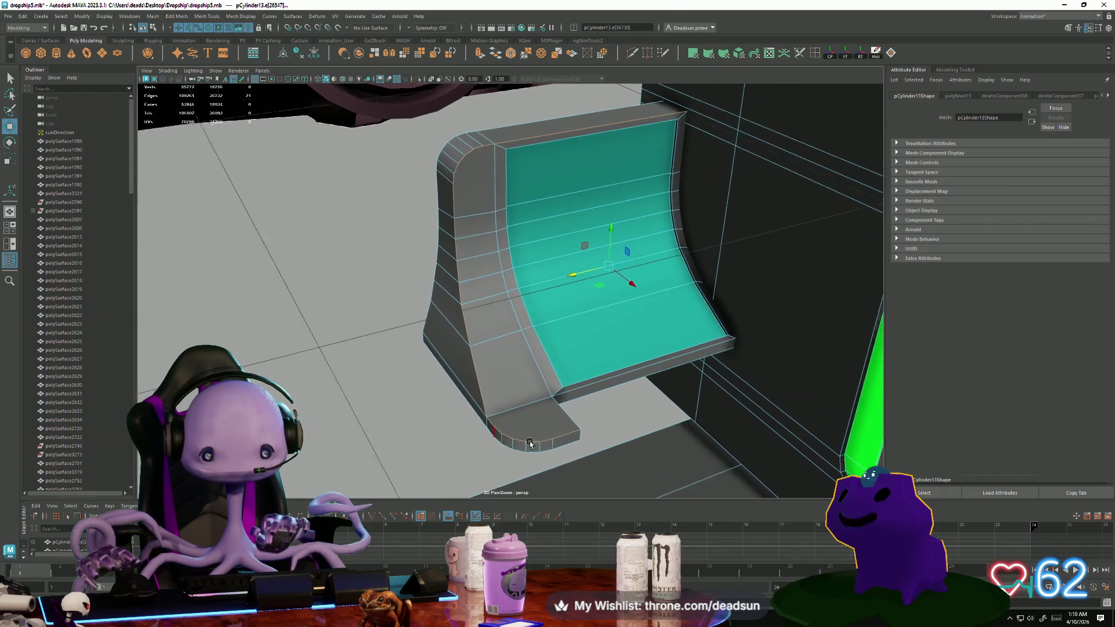
{"action": "left_click_drag", "start_coordinate": [519, 431], "coordinate": [487, 424], "text": "alt"}
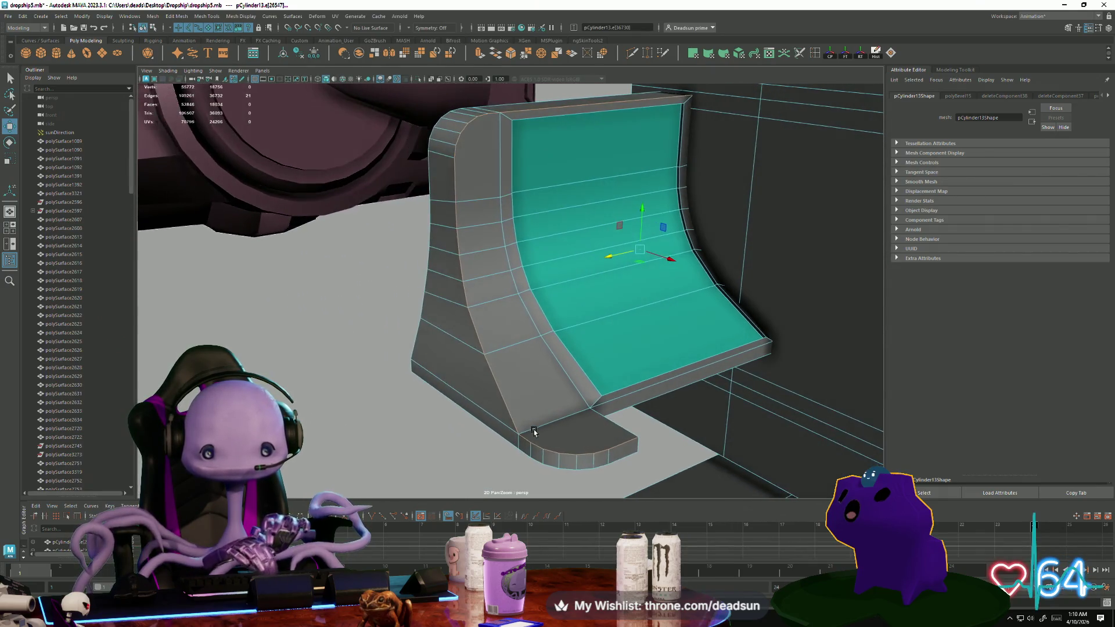
{"action": "left_click", "coordinate": [153, 15]}
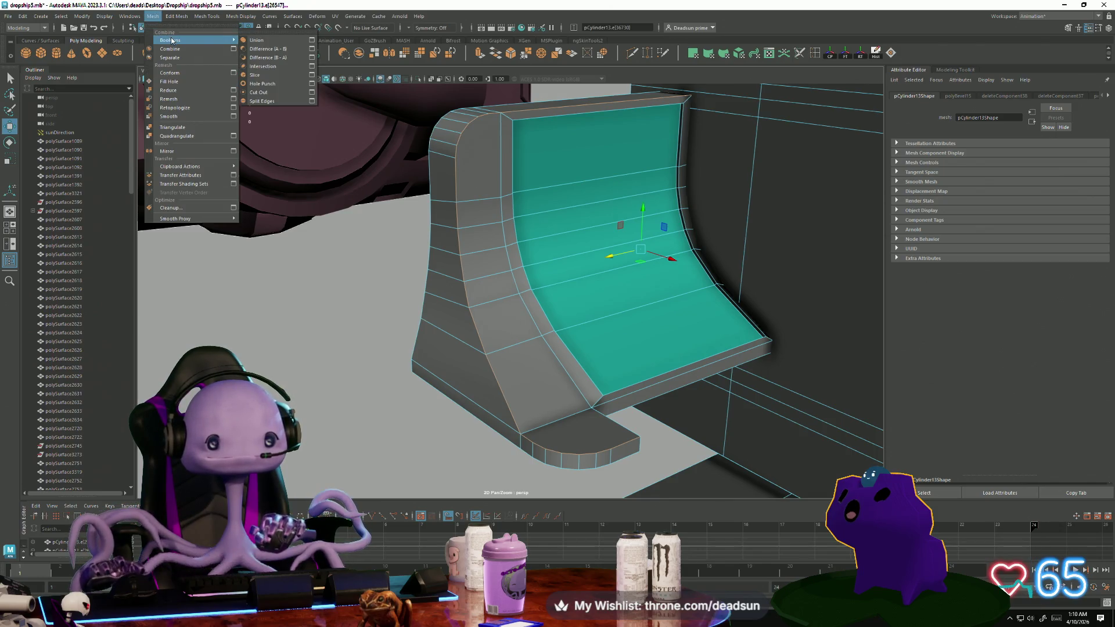
Bevel the selected panel edges with one segment (polyBevel16, fraction 0.728).
{"action": "mouse_move", "coordinate": [172, 13]}
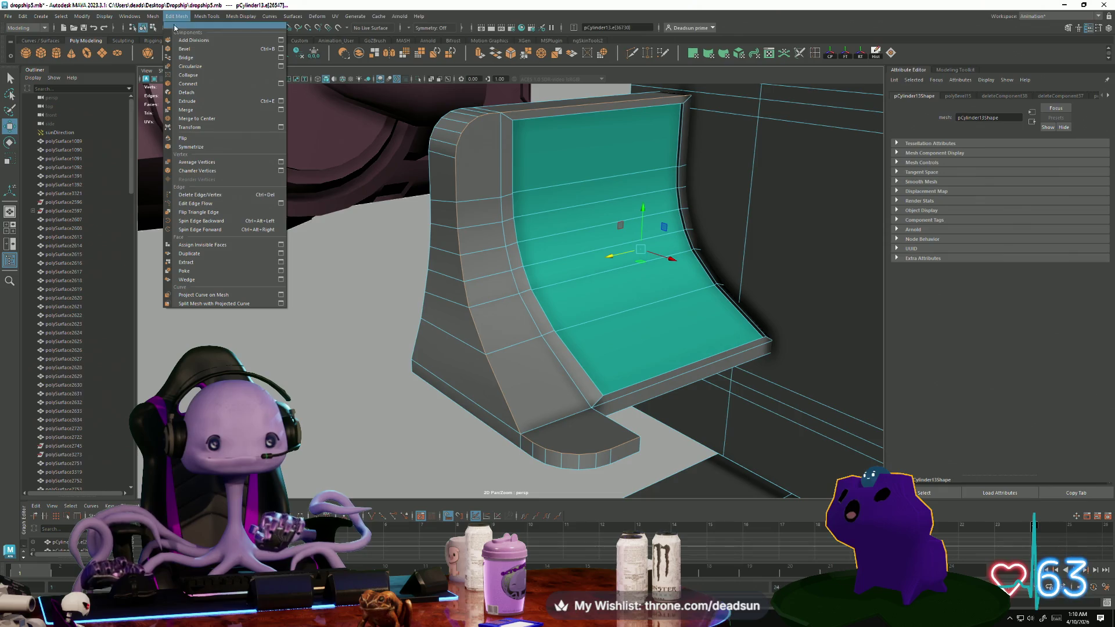
{"action": "left_click", "coordinate": [281, 49]}
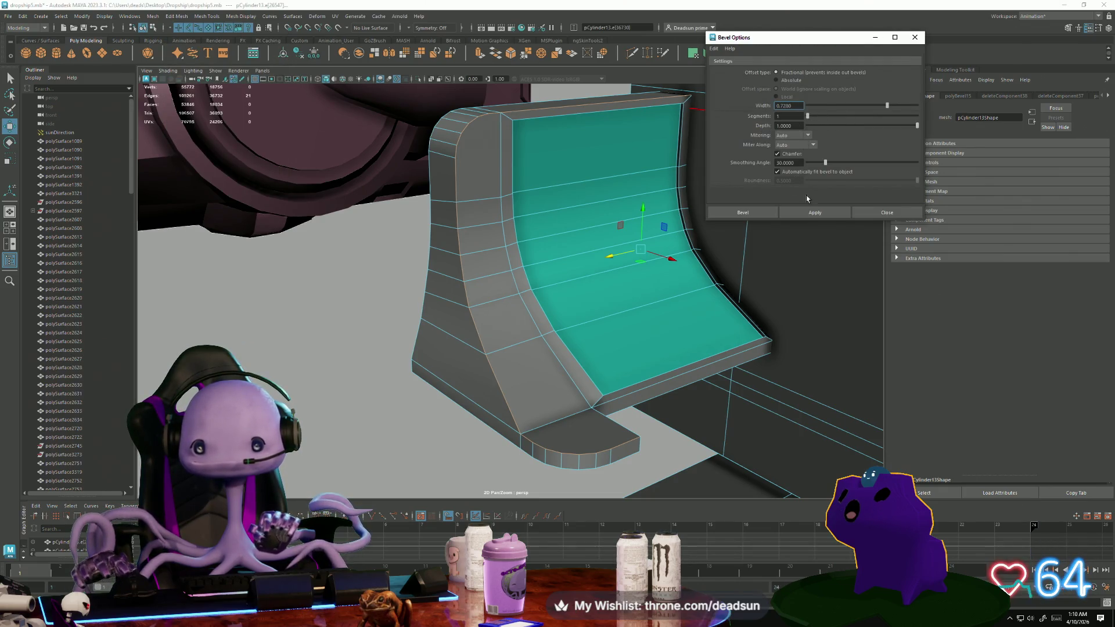
{"action": "left_click", "coordinate": [814, 212]}
Orbit to view the beveled panel beside the hull and switch to vertex mode.
{"action": "scroll", "coordinate": [544, 251], "scroll_direction": "up", "scroll_amount": 2}
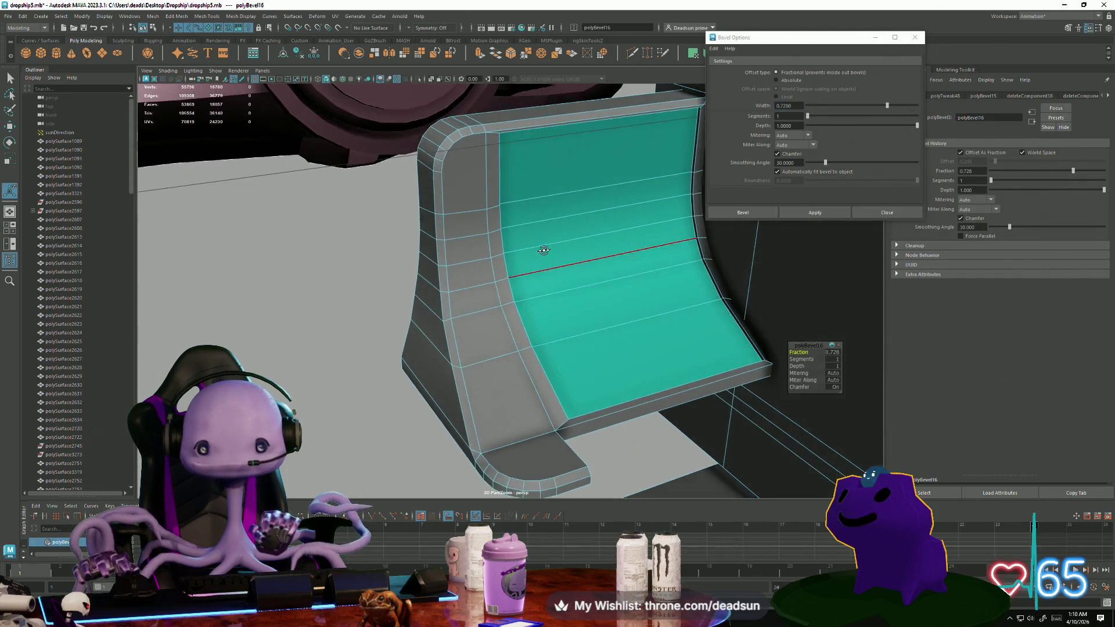
{"action": "mouse_move", "coordinate": [552, 244]}
{"action": "left_mouse_down", "text": "alt"}
{"action": "mouse_move", "coordinate": [424, 240]}
{"action": "mouse_move", "coordinate": [602, 269]}
{"action": "left_mouse_up", "text": "alt"}
{"action": "scroll", "coordinate": [602, 269], "scroll_direction": "up", "scroll_amount": 4}
{"action": "mouse_move", "coordinate": [513, 313]}
{"action": "left_mouse_down", "text": "alt"}
{"action": "mouse_move", "coordinate": [612, 299]}
{"action": "mouse_move", "coordinate": [478, 286]}
{"action": "mouse_move", "coordinate": [471, 237]}
{"action": "mouse_move", "coordinate": [456, 236]}
{"action": "left_mouse_up", "text": "alt"}
{"action": "right_click_drag", "start_coordinate": [456, 236], "coordinate": [454, 236]}
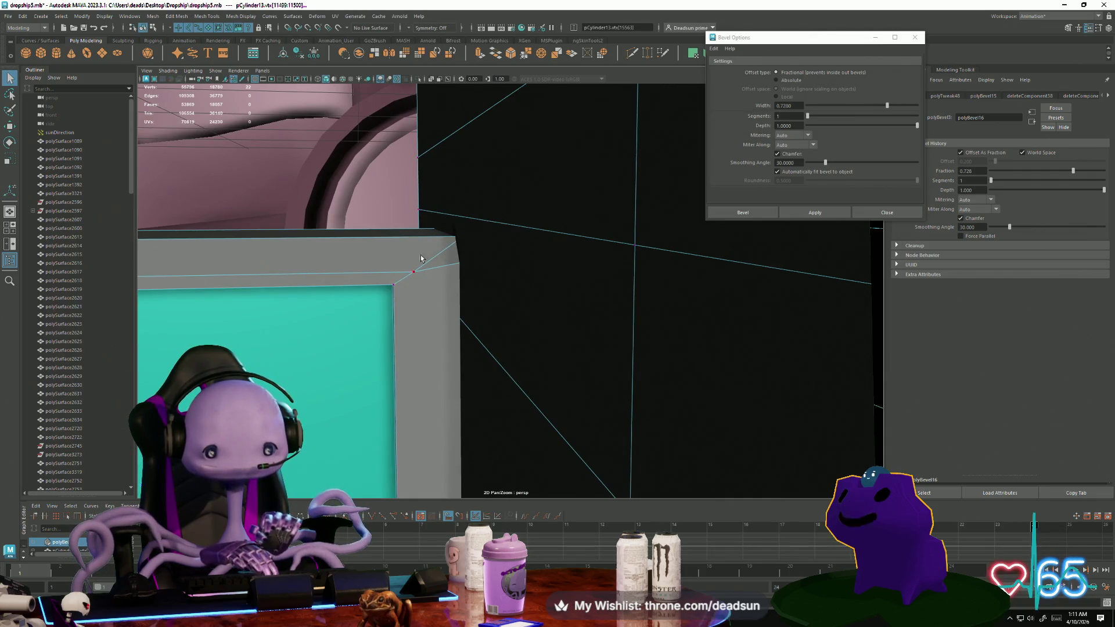
Move the panel's top corner vertex slightly left to reshape the upper bend.
{"action": "left_click", "coordinate": [412, 275]}
{"action": "key", "text": "w"}
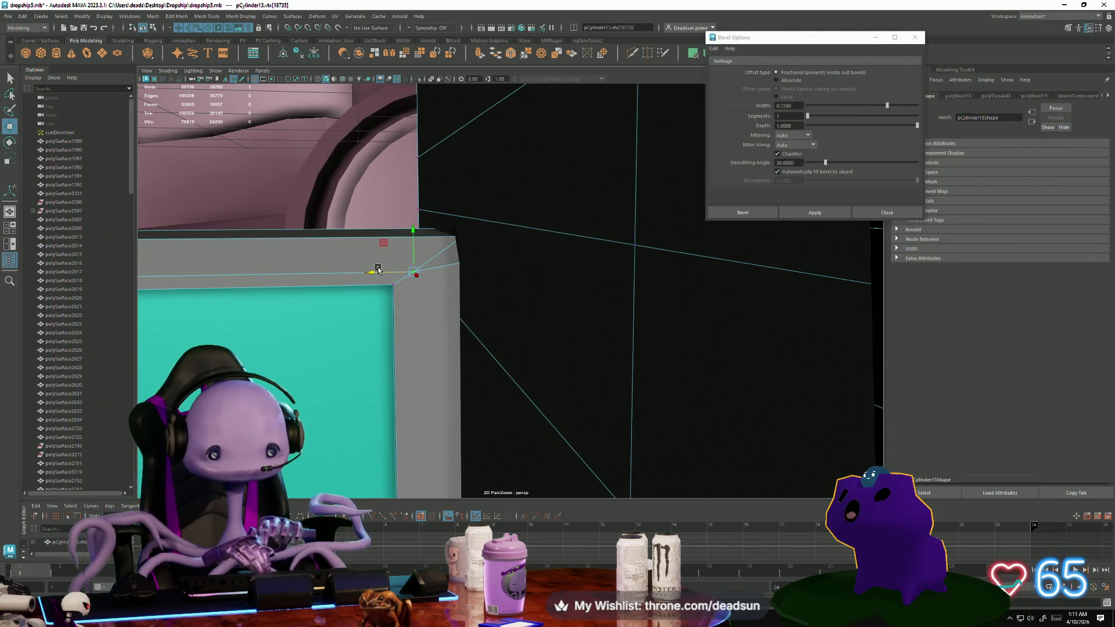
{"action": "left_click_drag", "start_coordinate": [360, 265], "coordinate": [357, 270]}
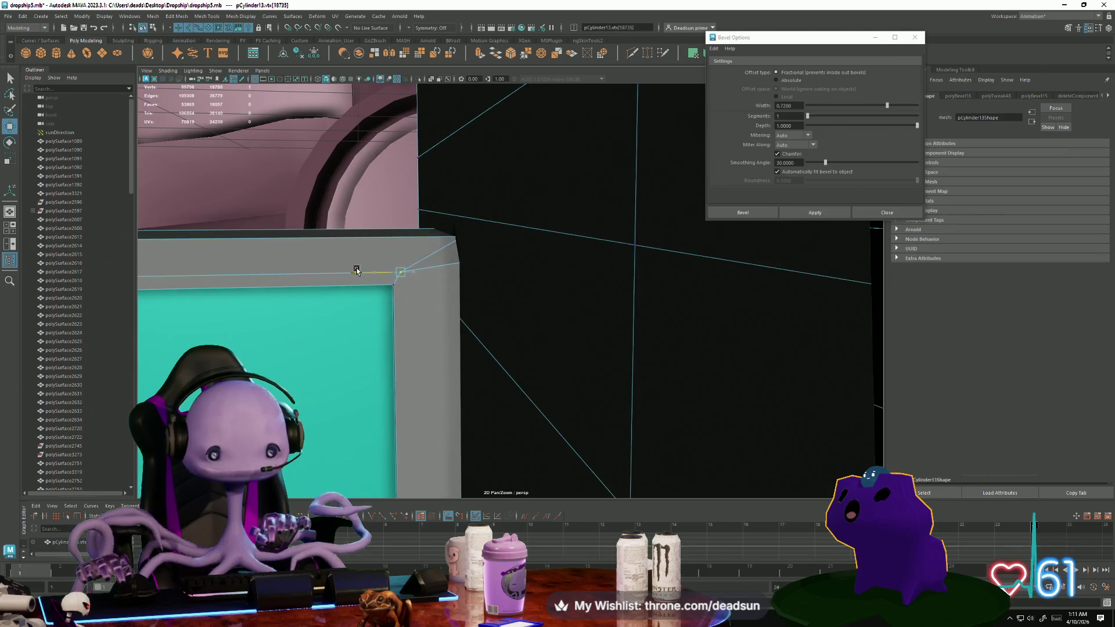
{"action": "middle_click_drag", "start_coordinate": [351, 267], "coordinate": [430, 287], "text": "alt"}
{"action": "scroll", "coordinate": [537, 288], "scroll_direction": "up", "scroll_amount": 8}
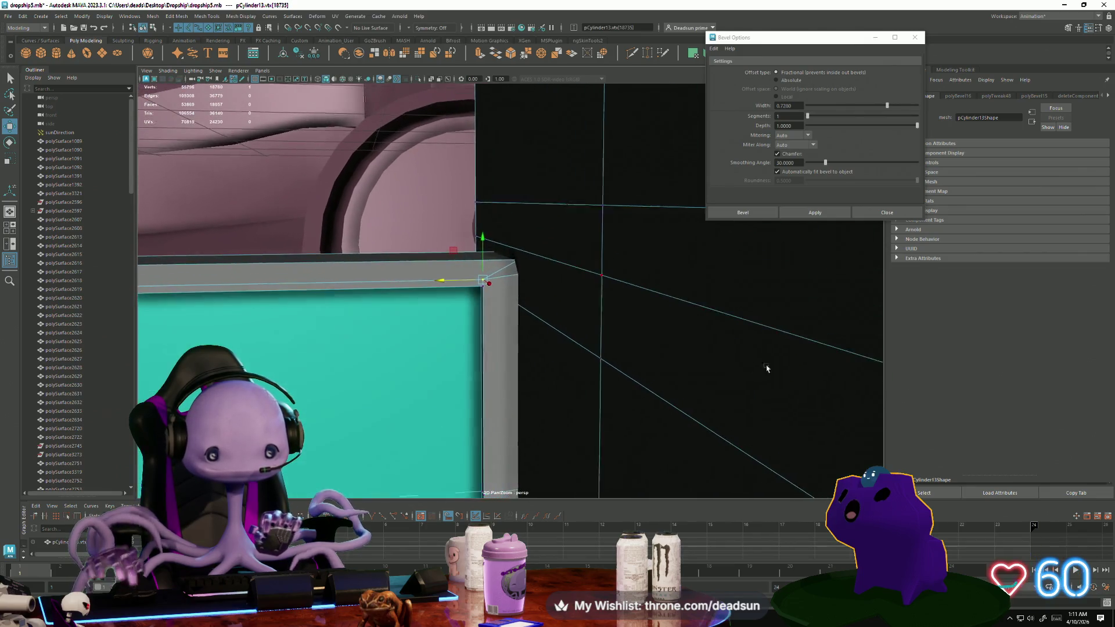
{"action": "scroll", "coordinate": [488, 268], "scroll_direction": "down", "scroll_amount": 2}
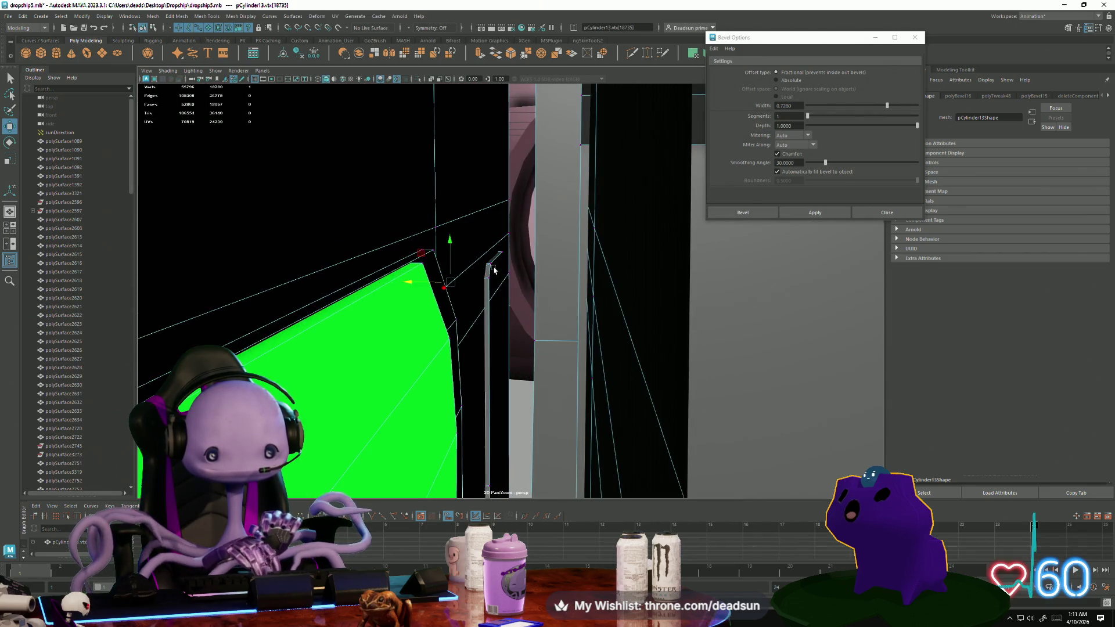
{"action": "mouse_move", "coordinate": [496, 306]}
{"action": "left_mouse_down", "text": "alt"}
{"action": "mouse_move", "coordinate": [485, 273]}
{"action": "mouse_move", "coordinate": [498, 331]}
{"action": "mouse_move", "coordinate": [600, 406]}
{"action": "mouse_move", "coordinate": [722, 444]}
{"action": "mouse_move", "coordinate": [697, 433]}
{"action": "left_mouse_up", "text": "alt"}
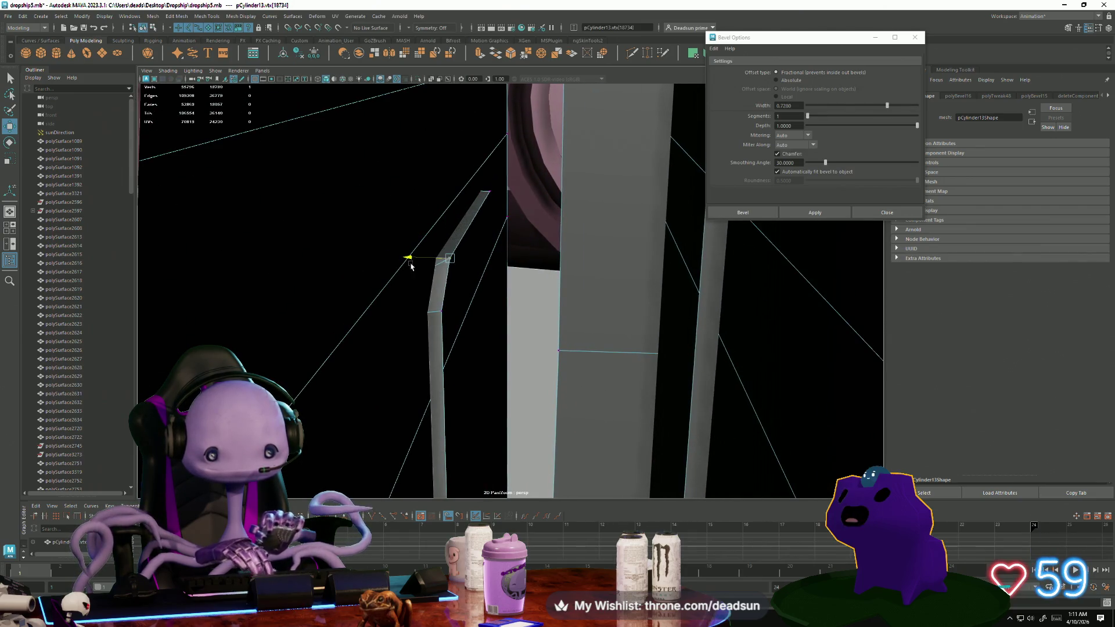
{"action": "left_click_drag", "start_coordinate": [415, 267], "coordinate": [410, 268]}
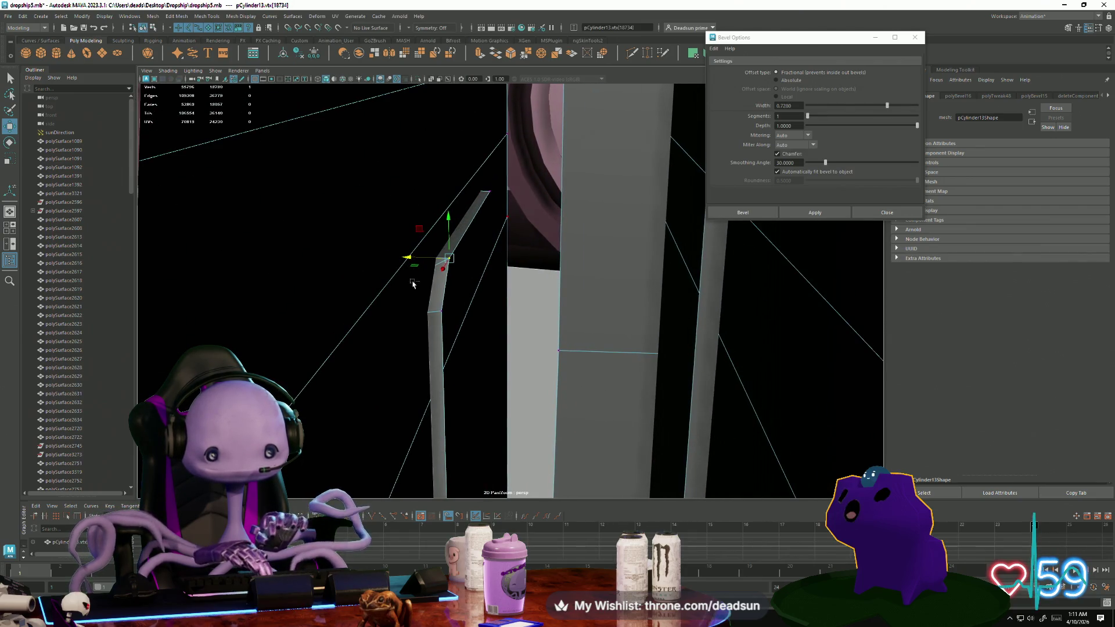
Add a second corner vertex and slide it along the frame's top edge on one axis.
{"action": "left_click", "coordinate": [445, 313], "text": "shift"}
{"action": "key", "text": "f"}
{"action": "mouse_move", "coordinate": [422, 353]}
{"action": "left_mouse_down", "text": "alt"}
{"action": "mouse_move", "coordinate": [526, 393]}
{"action": "mouse_move", "coordinate": [538, 373]}
{"action": "mouse_move", "coordinate": [518, 368]}
{"action": "left_mouse_up", "text": "alt"}
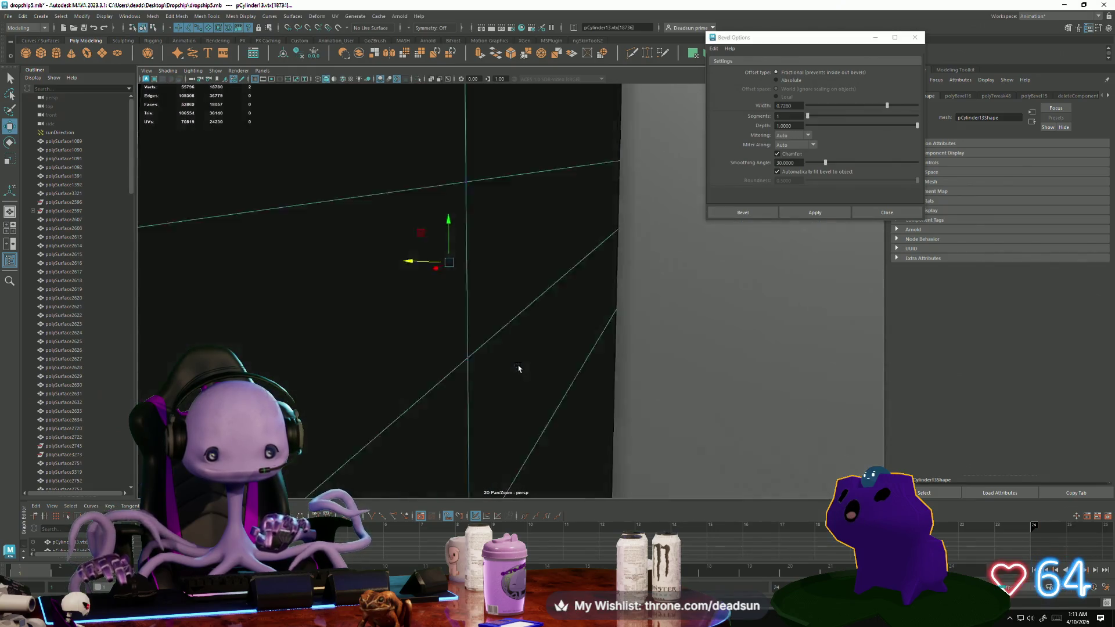
{"action": "key", "text": "bracketleft"}
{"action": "key", "text": "bracketleft"}
{"action": "key", "text": "bracketleft"}
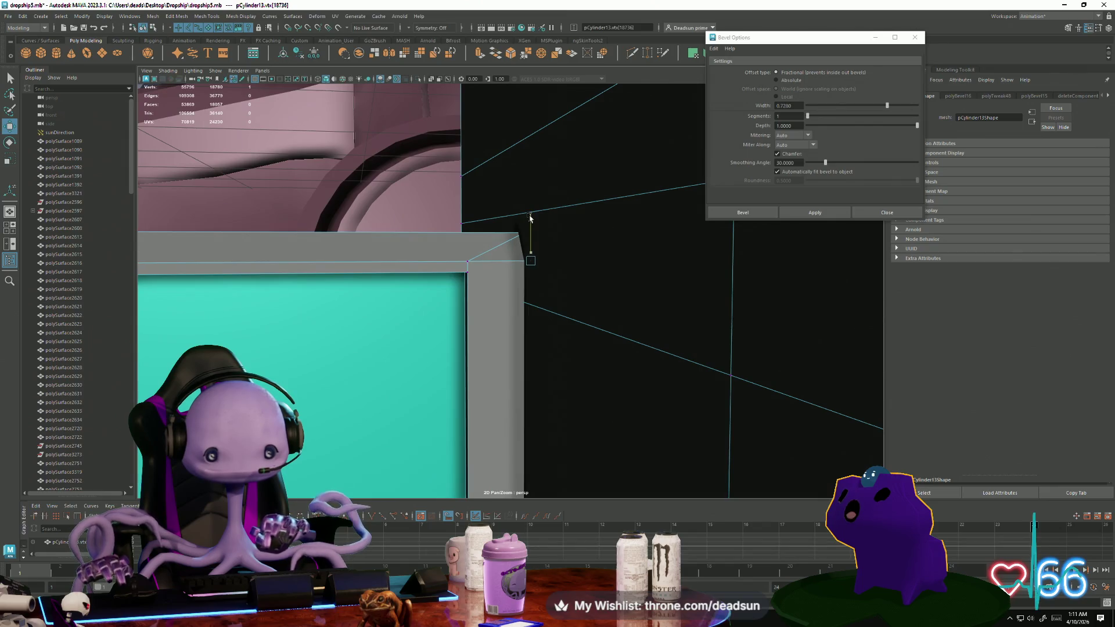
{"action": "key", "text": "bracketleft"}
{"action": "key", "text": "bracketleft"}
{"action": "key", "text": "bracketleft"}
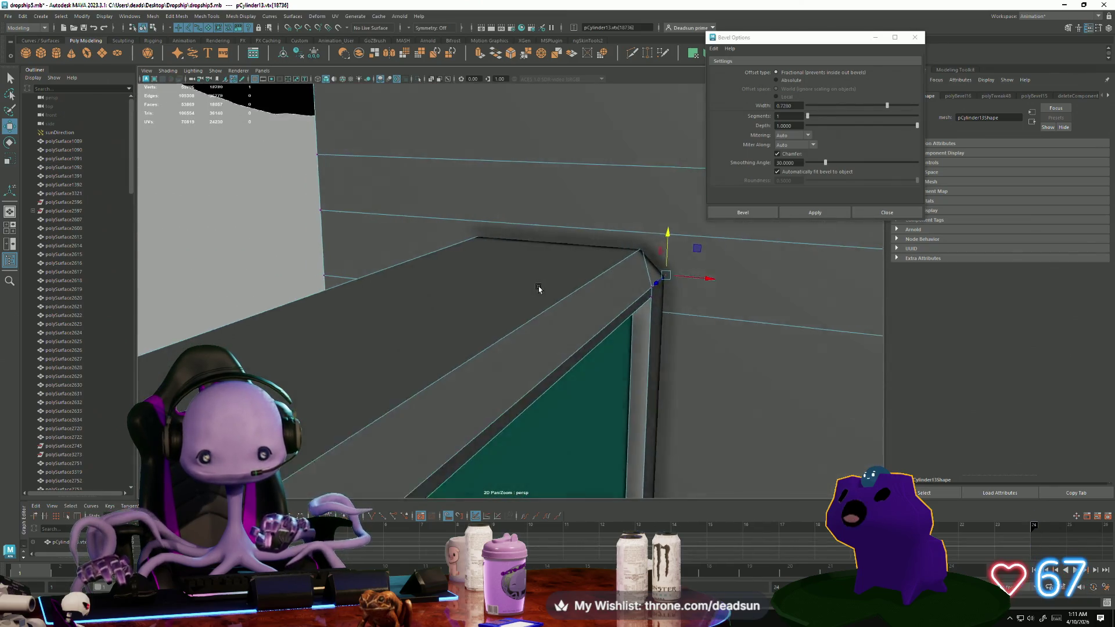
{"action": "key", "text": "bracketleft"}
{"action": "key", "text": "bracketleft"}
{"action": "key", "text": "bracketleft"}
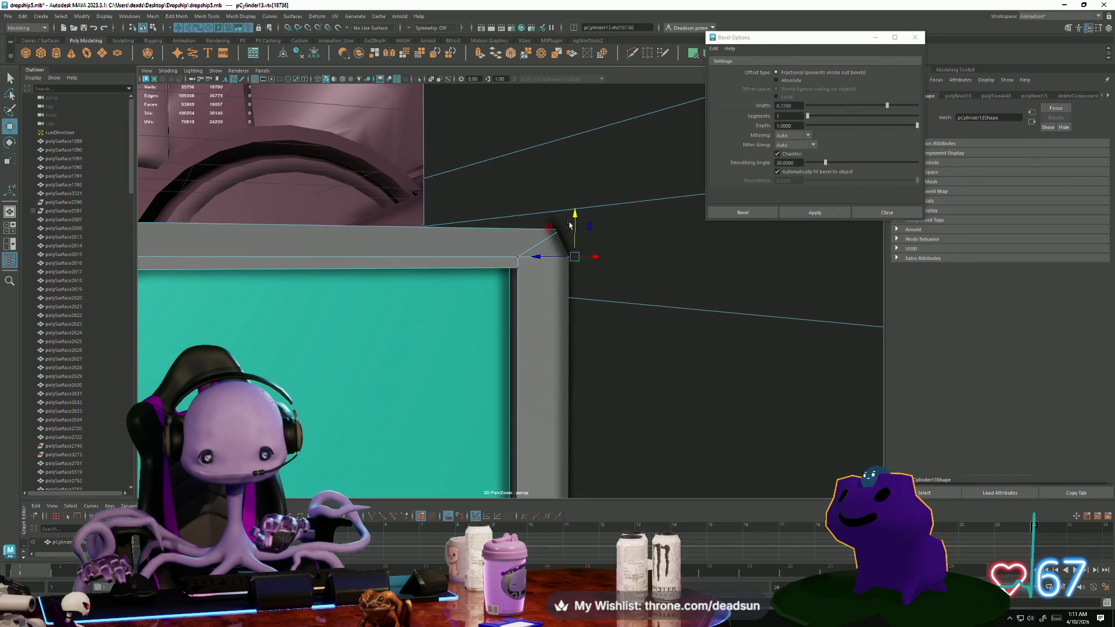
{"action": "left_click_drag", "start_coordinate": [574, 217], "coordinate": [574, 216]}
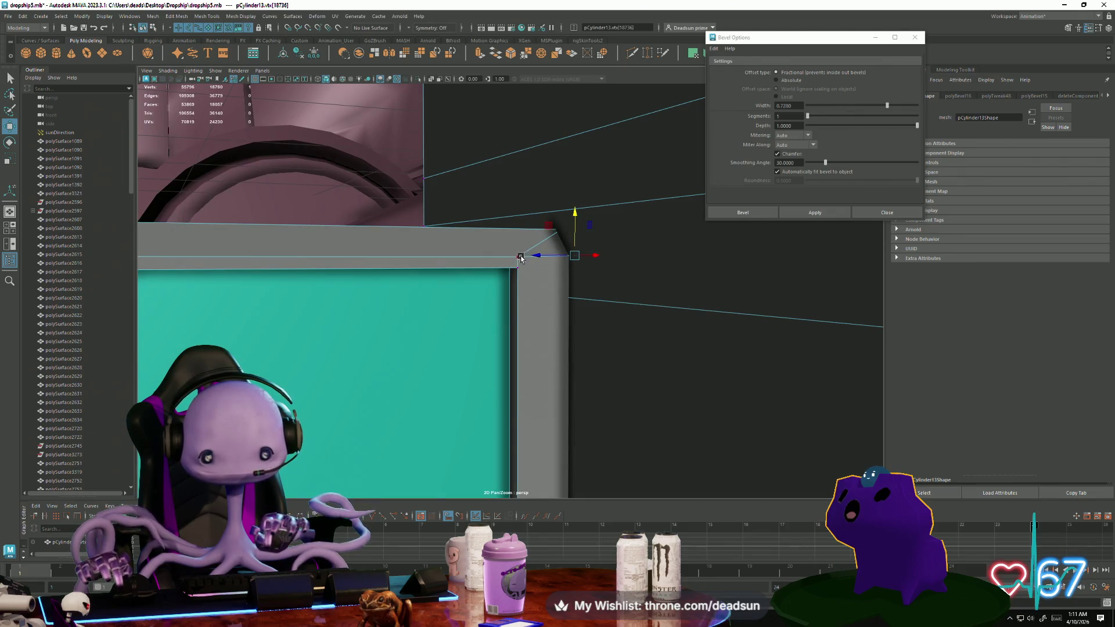
{"action": "mouse_move", "coordinate": [485, 257]}
{"action": "left_mouse_down"}
{"action": "mouse_move", "coordinate": [512, 258]}
{"action": "mouse_move", "coordinate": [473, 316]}
{"action": "mouse_move", "coordinate": [423, 296]}
{"action": "mouse_move", "coordinate": [394, 251]}
{"action": "mouse_move", "coordinate": [378, 319]}
{"action": "mouse_move", "coordinate": [398, 273]}
{"action": "mouse_move", "coordinate": [383, 304]}
{"action": "mouse_move", "coordinate": [369, 237]}
{"action": "left_mouse_up"}
Clear the vertex selection and select the teal pCylinder13 panel object.
{"action": "right_click", "coordinate": [369, 237]}
{"action": "left_click", "coordinate": [354, 305]}
{"action": "mouse_move", "coordinate": [279, 306]}
{"action": "left_mouse_down", "text": "alt"}
{"action": "mouse_move", "coordinate": [326, 324]}
{"action": "mouse_move", "coordinate": [243, 334]}
{"action": "left_mouse_up", "text": "alt"}
{"action": "mouse_move", "coordinate": [243, 333]}
{"action": "right_mouse_down", "text": "alt"}
{"action": "mouse_move", "coordinate": [385, 273]}
{"action": "mouse_move", "coordinate": [376, 294]}
{"action": "right_mouse_up", "text": "alt"}
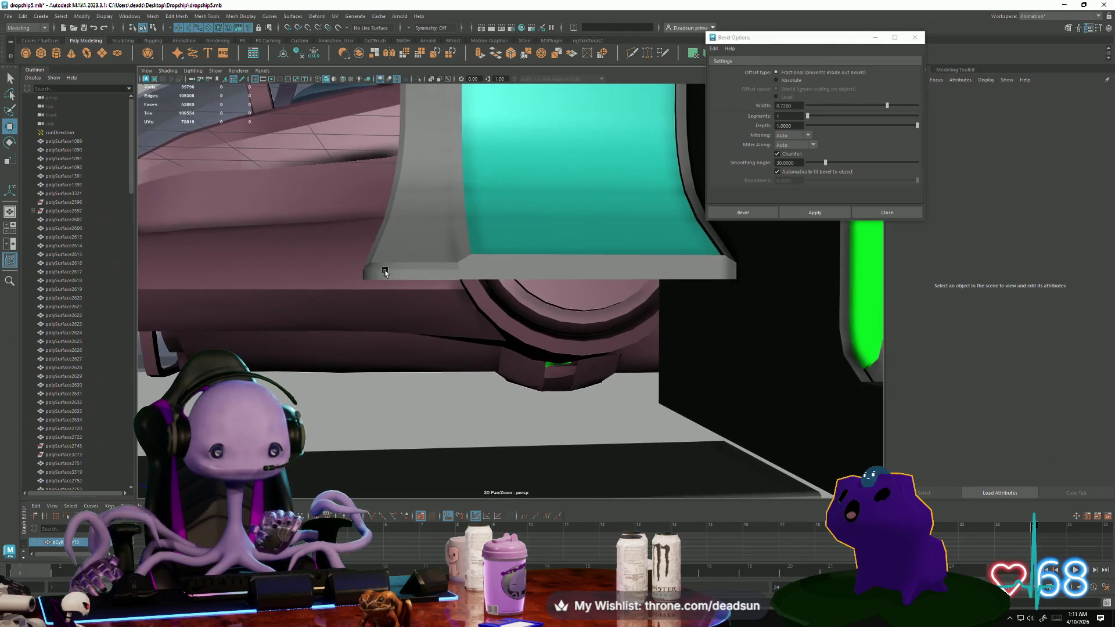
{"action": "left_click", "coordinate": [385, 273]}
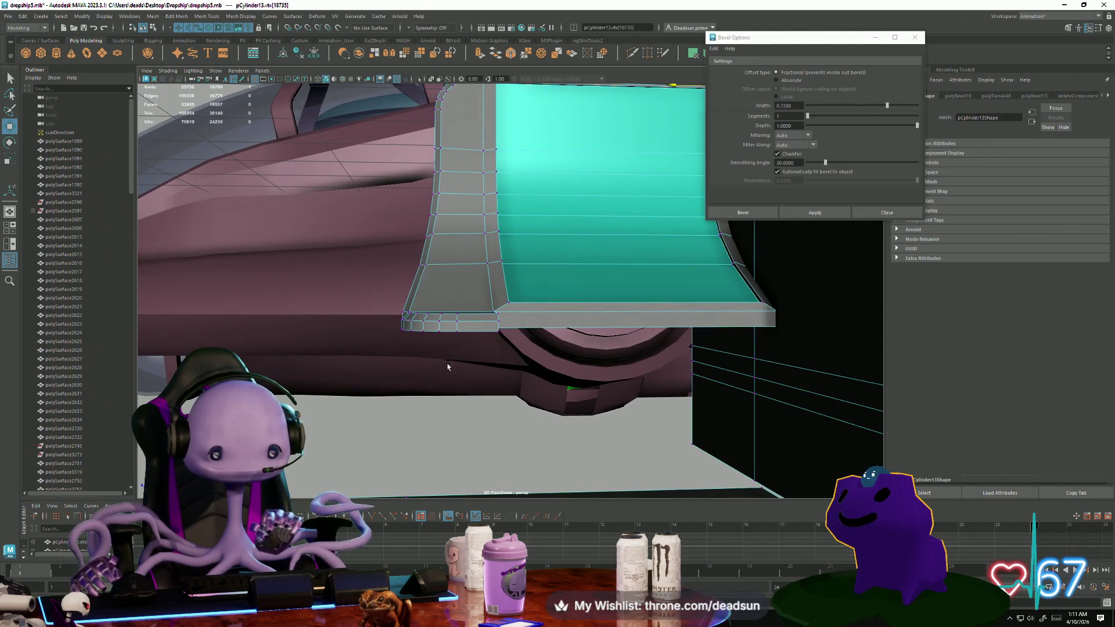
{"action": "left_click_drag", "start_coordinate": [393, 318], "coordinate": [458, 356]}
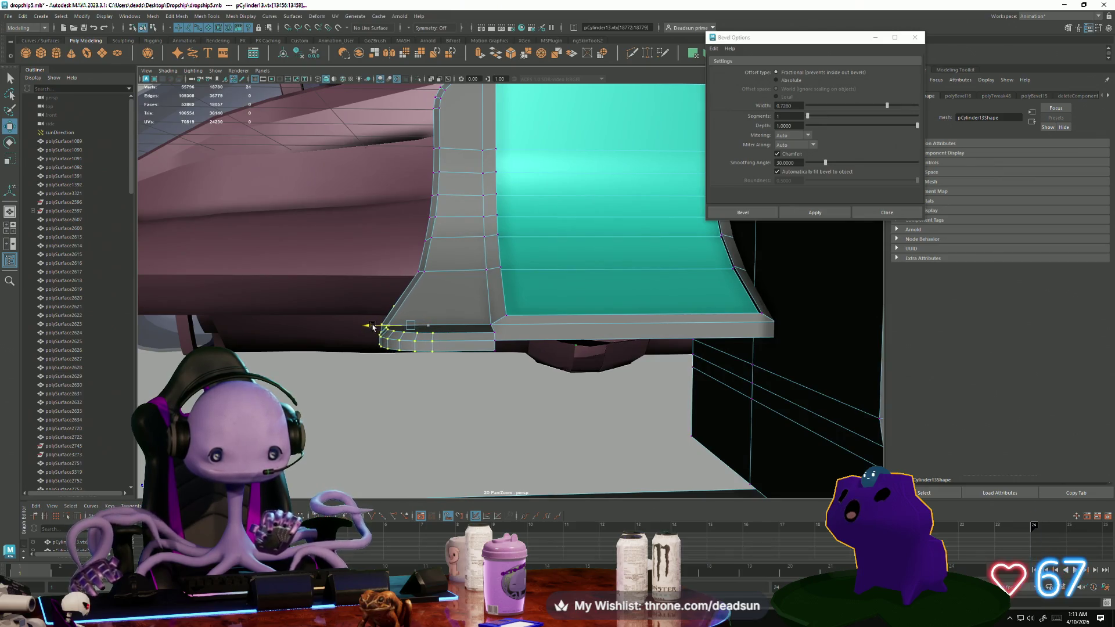
{"action": "mouse_move", "coordinate": [378, 326]}
{"action": "left_mouse_down", "text": "alt"}
{"action": "mouse_move", "coordinate": [393, 343]}
{"action": "mouse_move", "coordinate": [398, 294]}
{"action": "mouse_move", "coordinate": [426, 292]}
{"action": "left_mouse_up", "text": "alt"}
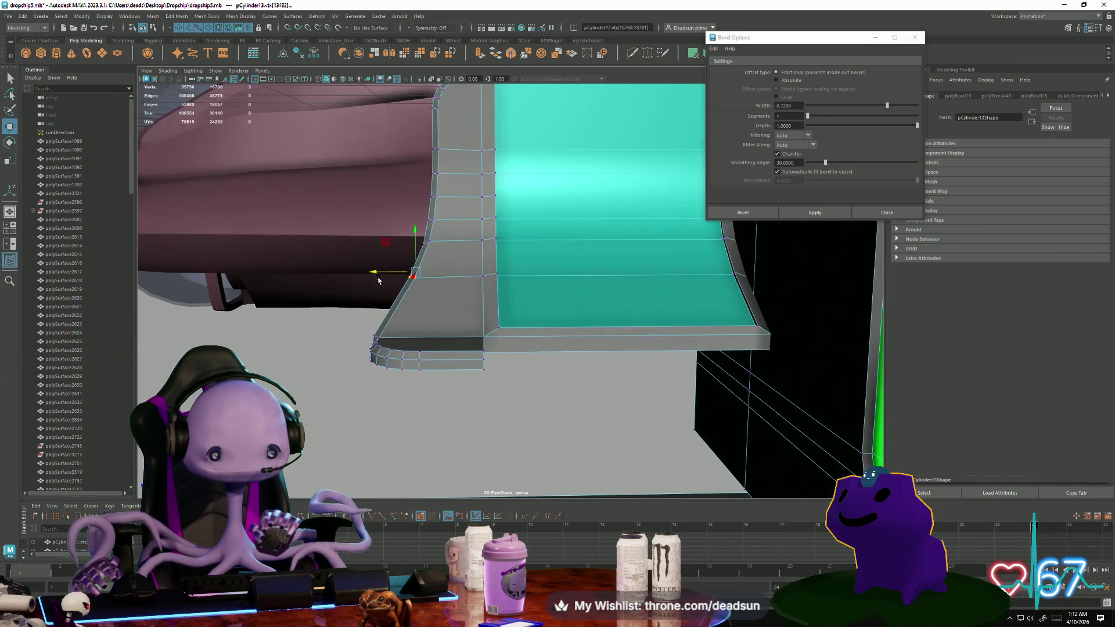
{"action": "mouse_move", "coordinate": [375, 269]}
{"action": "left_mouse_down", "text": "alt"}
{"action": "mouse_move", "coordinate": [406, 242]}
{"action": "mouse_move", "coordinate": [475, 272]}
{"action": "left_mouse_up", "text": "alt"}
{"action": "right_click", "coordinate": [475, 273]}
{"action": "left_click", "coordinate": [472, 331]}
{"action": "mouse_move", "coordinate": [472, 331]}
{"action": "left_mouse_down", "text": "alt"}
{"action": "mouse_move", "coordinate": [475, 363]}
{"action": "mouse_move", "coordinate": [490, 332]}
{"action": "left_mouse_up", "text": "alt"}
{"action": "mouse_move", "coordinate": [410, 336]}
{"action": "left_mouse_down", "text": "alt"}
{"action": "mouse_move", "coordinate": [355, 385]}
{"action": "mouse_move", "coordinate": [373, 346]}
{"action": "mouse_move", "coordinate": [398, 372]}
{"action": "mouse_move", "coordinate": [376, 391]}
{"action": "left_mouse_up", "text": "alt"}
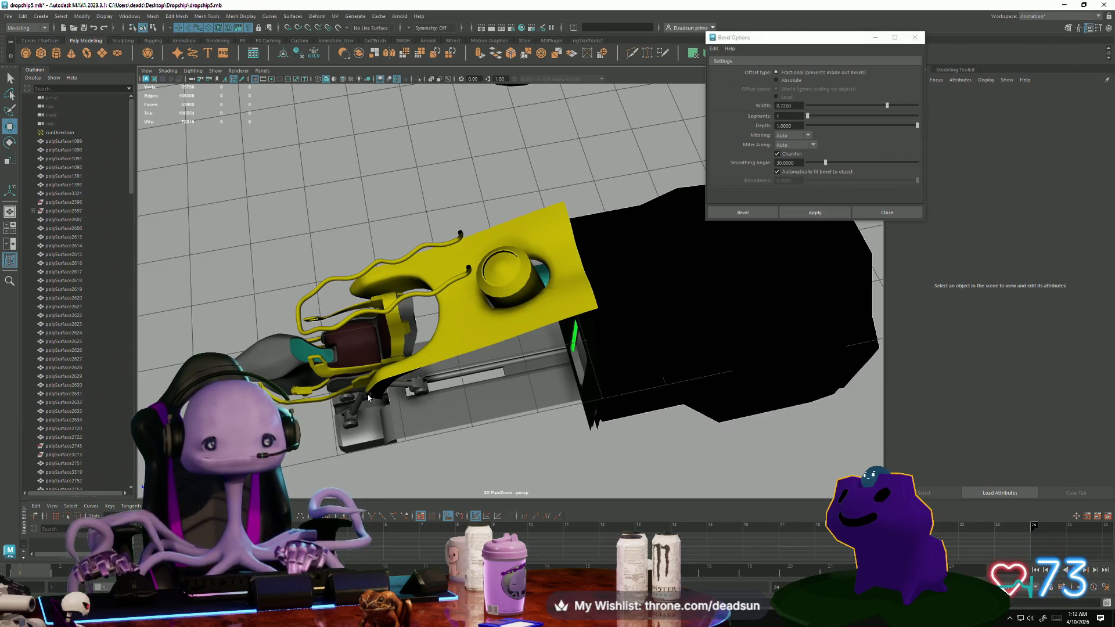
Inspect the seat, panel and black cockpit objects from close angles.
{"action": "left_click_drag", "start_coordinate": [429, 363], "coordinate": [570, 367], "text": "alt"}
{"action": "right_click", "coordinate": [491, 407]}
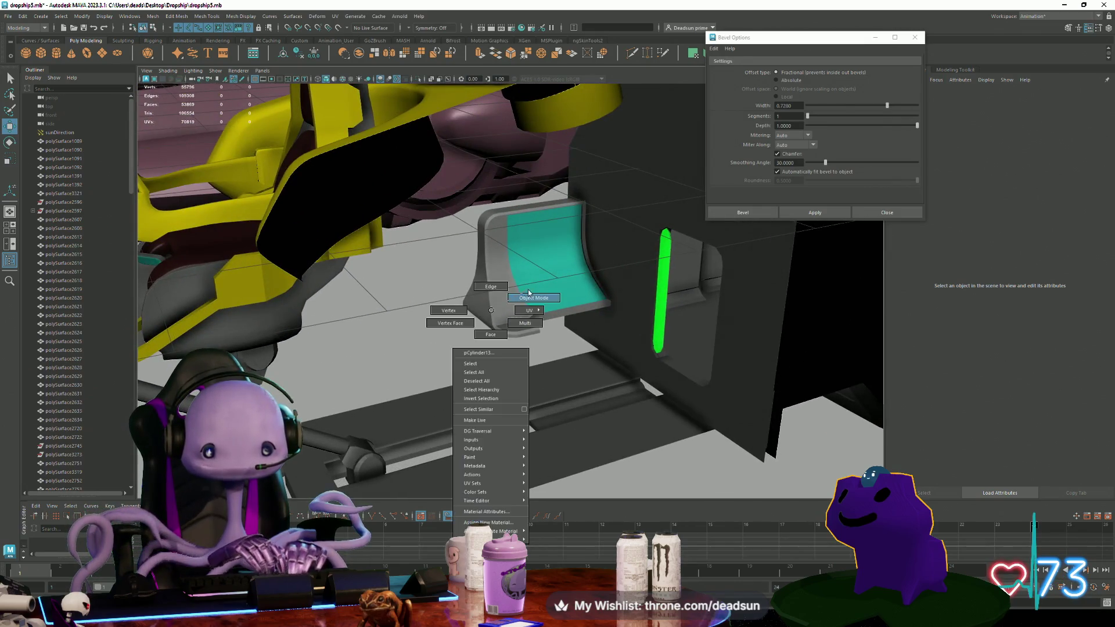
{"action": "mouse_move", "coordinate": [443, 341]}
{"action": "left_mouse_down", "text": "alt"}
{"action": "mouse_move", "coordinate": [610, 401]}
{"action": "mouse_move", "coordinate": [583, 399]}
{"action": "mouse_move", "coordinate": [532, 424]}
{"action": "mouse_move", "coordinate": [585, 410]}
{"action": "mouse_move", "coordinate": [493, 356]}
{"action": "mouse_move", "coordinate": [387, 353]}
{"action": "mouse_move", "coordinate": [572, 456]}
{"action": "mouse_move", "coordinate": [580, 441]}
{"action": "mouse_move", "coordinate": [508, 430]}
{"action": "left_mouse_up", "text": "alt"}
{"action": "left_click", "coordinate": [639, 407]}
{"action": "scroll", "coordinate": [662, 412], "scroll_direction": "up", "scroll_amount": 2}
{"action": "right_click", "coordinate": [532, 446]}
{"action": "left_click", "coordinate": [580, 441]}
{"action": "mouse_move", "coordinate": [581, 441]}
{"action": "left_mouse_down", "text": "alt"}
{"action": "mouse_move", "coordinate": [593, 362]}
{"action": "mouse_move", "coordinate": [477, 405]}
{"action": "left_mouse_up", "text": "alt"}
{"action": "left_click", "coordinate": [594, 363]}
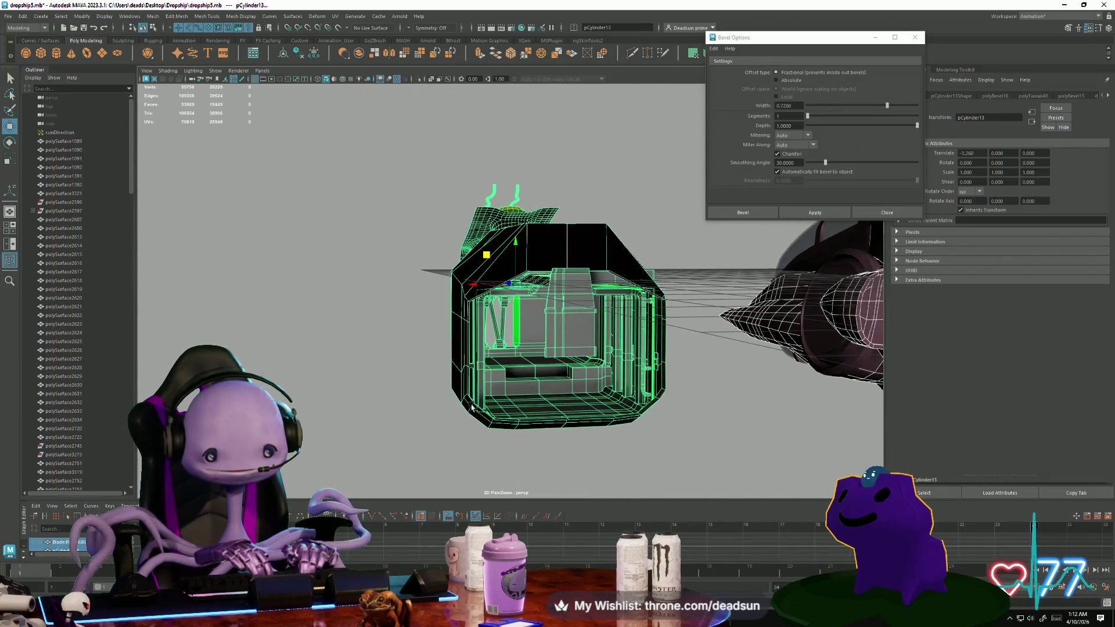
Deselect everything and save the scene as dropship5.mb.
{"action": "left_click", "coordinate": [316, 461]}
{"action": "mouse_move", "coordinate": [316, 461]}
{"action": "left_mouse_down", "text": "alt"}
{"action": "mouse_move", "coordinate": [438, 465]}
{"action": "mouse_move", "coordinate": [422, 470]}
{"action": "mouse_move", "coordinate": [468, 443]}
{"action": "mouse_move", "coordinate": [358, 450]}
{"action": "mouse_move", "coordinate": [381, 463]}
{"action": "mouse_move", "coordinate": [463, 460]}
{"action": "mouse_move", "coordinate": [452, 463]}
{"action": "mouse_move", "coordinate": [455, 443]}
{"action": "mouse_move", "coordinate": [449, 451]}
{"action": "left_mouse_up", "text": "alt"}
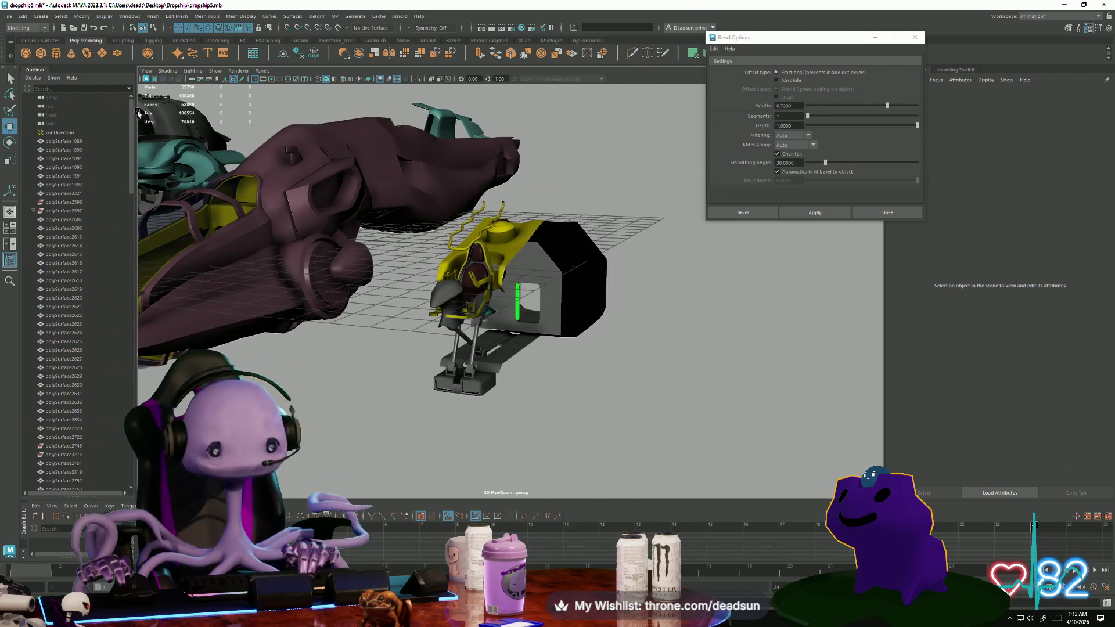
{"action": "left_click", "coordinate": [14, 15]}
{"action": "left_click", "coordinate": [26, 55]}
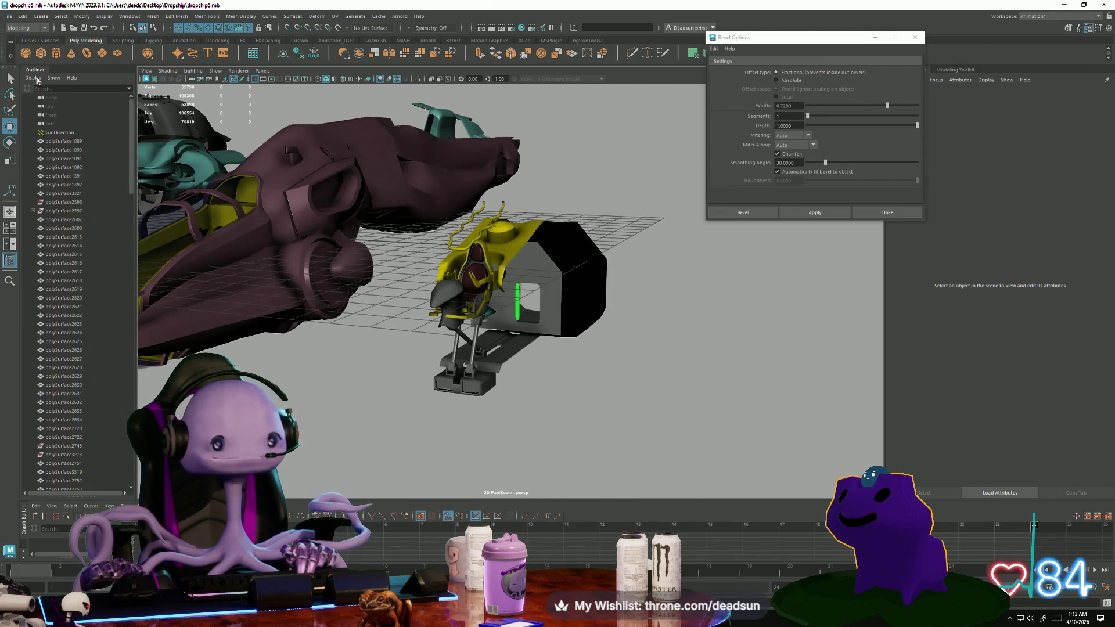